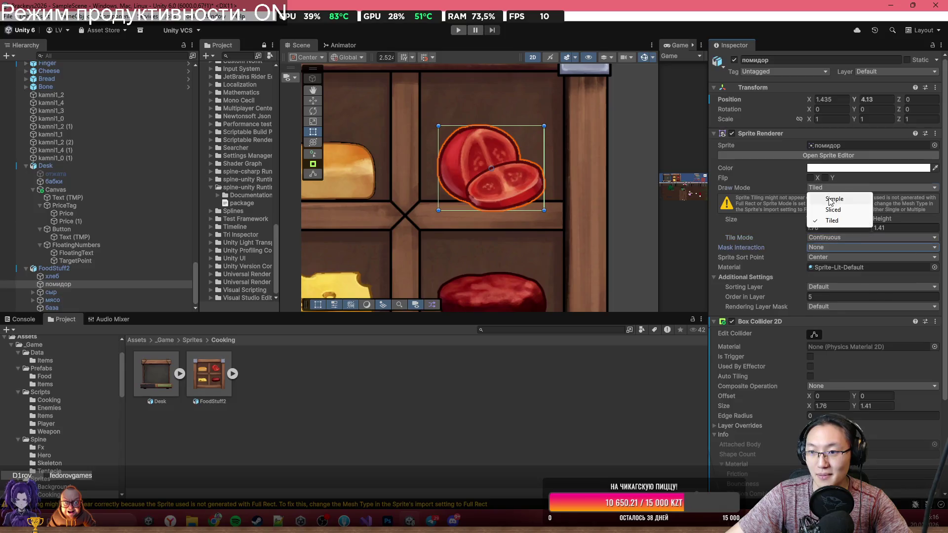
Step: Put the tomato on the Food layer
scroll(781, 284, down, 3)
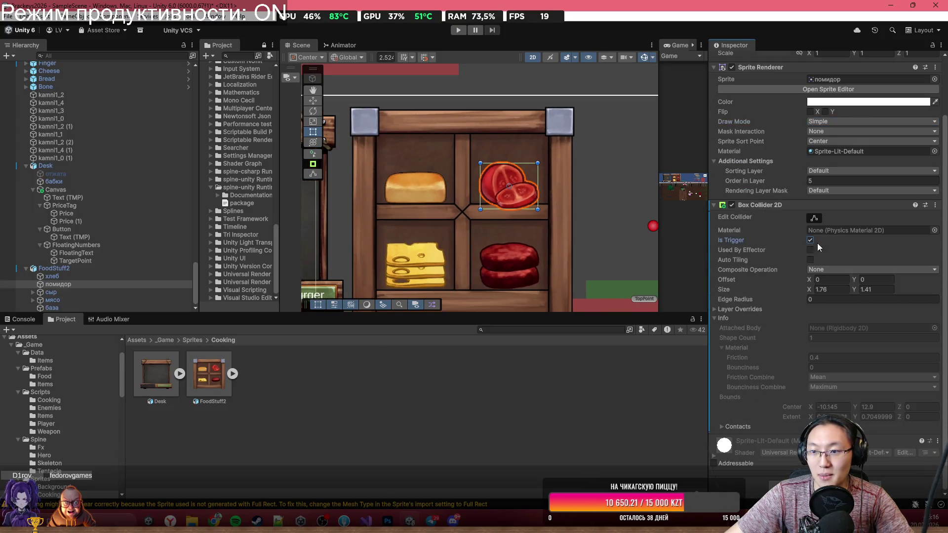
scroll(817, 245, up, 3)
click(894, 73)
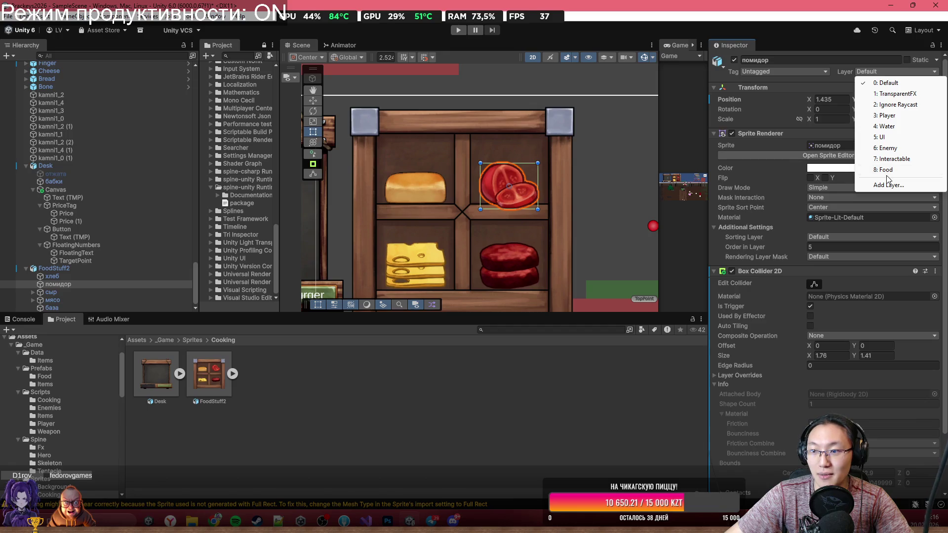
click(885, 170)
scroll(466, 254, up, 2)
Step: Give the cheese a Box Collider 2D stretched up to its top edge
click(409, 187)
click(410, 184)
scroll(881, 319, down, 3)
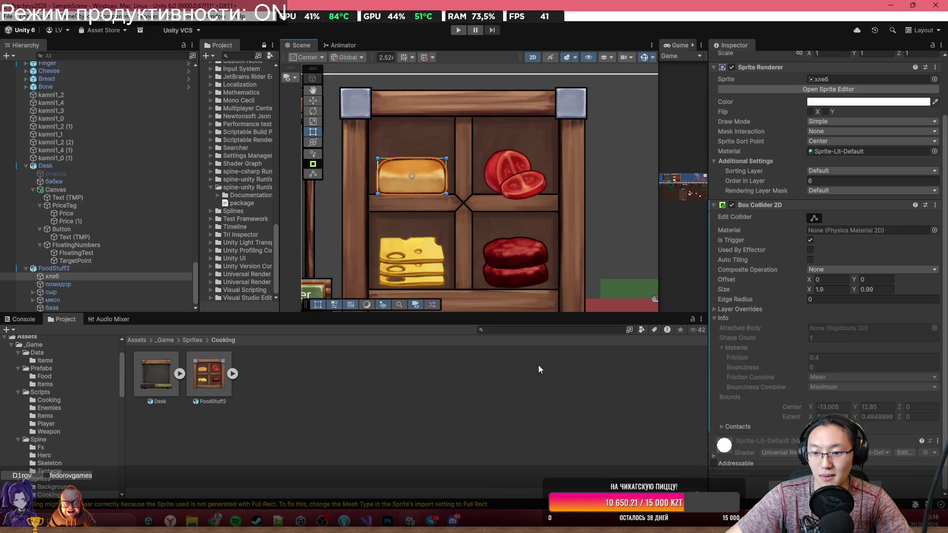
click(399, 279)
click(410, 277)
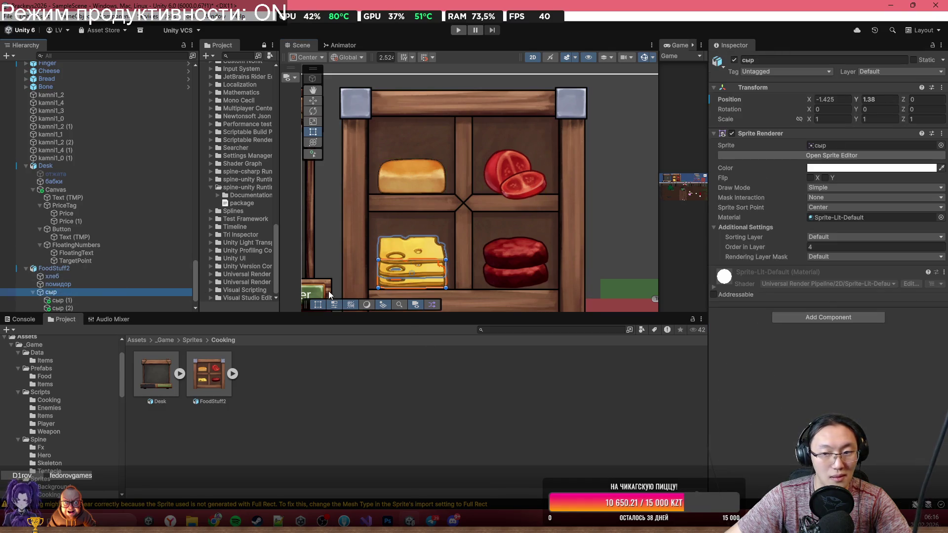
click(828, 317)
text(box)
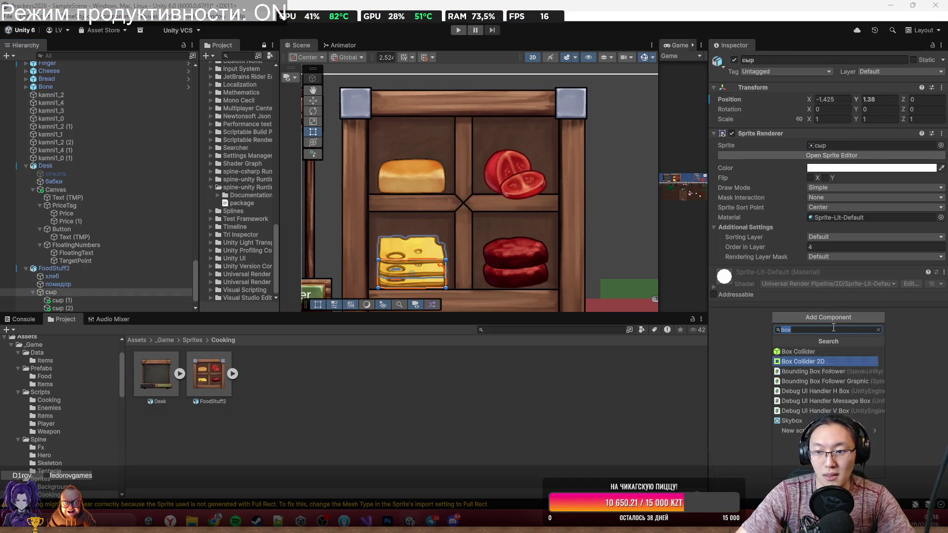
key(Return)
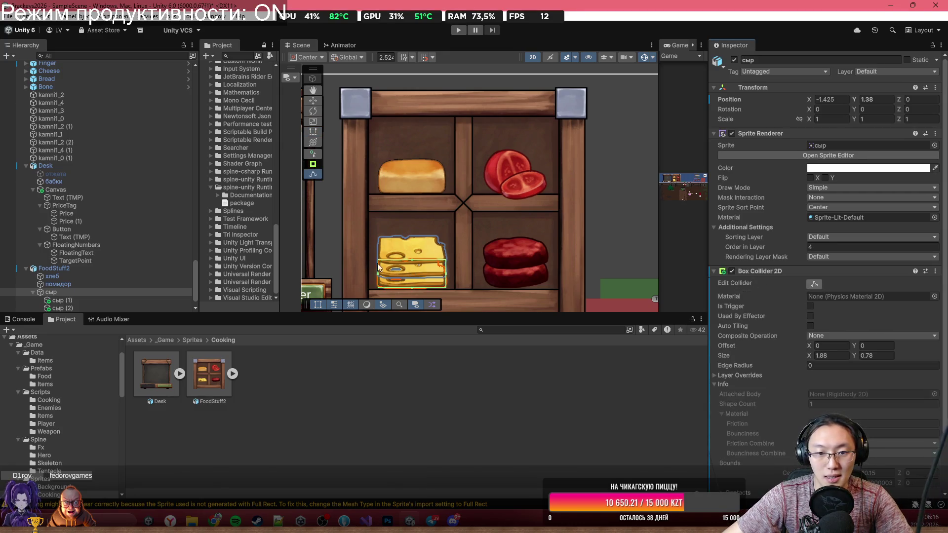
drag(414, 260, 413, 238)
Step: Make the cheese collider a trigger and move the cheese and its children to the Food layer
scroll(827, 316, down, 3)
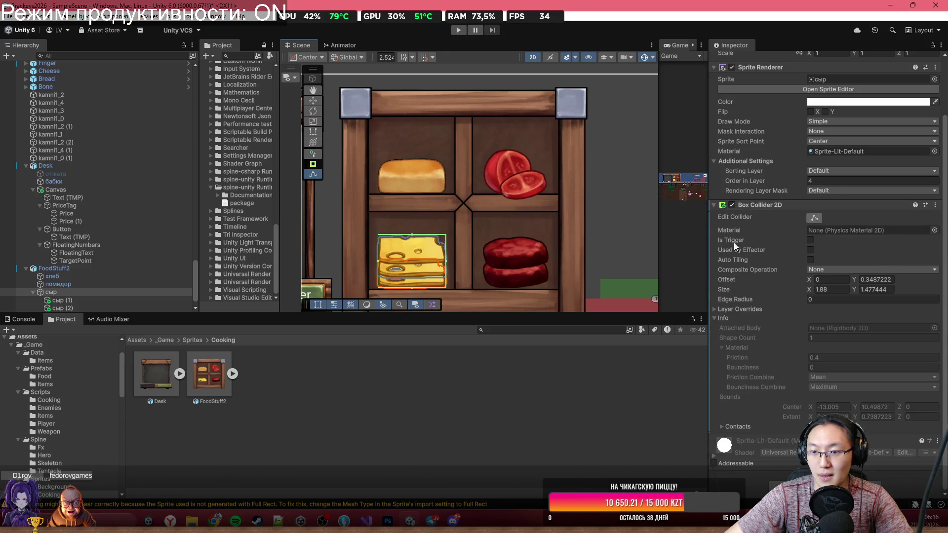
scroll(810, 240, up, 3)
click(811, 307)
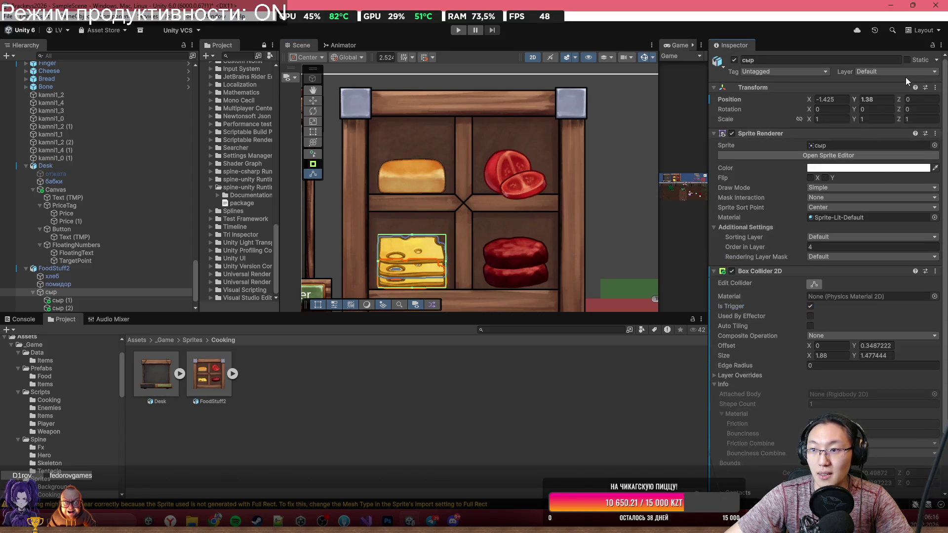
click(906, 72)
click(884, 169)
click(493, 279)
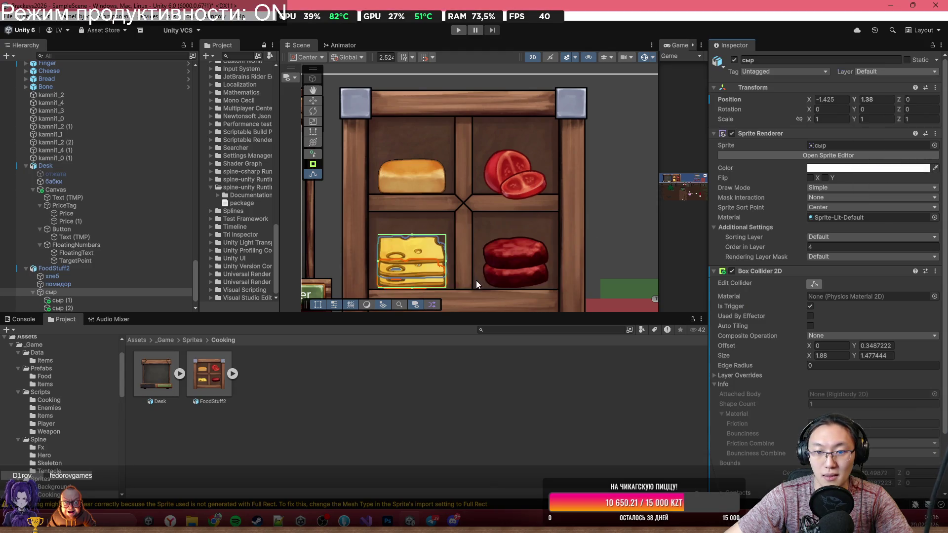
Step: Put the meat on the Food layer and give it a trigger Box Collider 2D
click(511, 267)
click(112, 301)
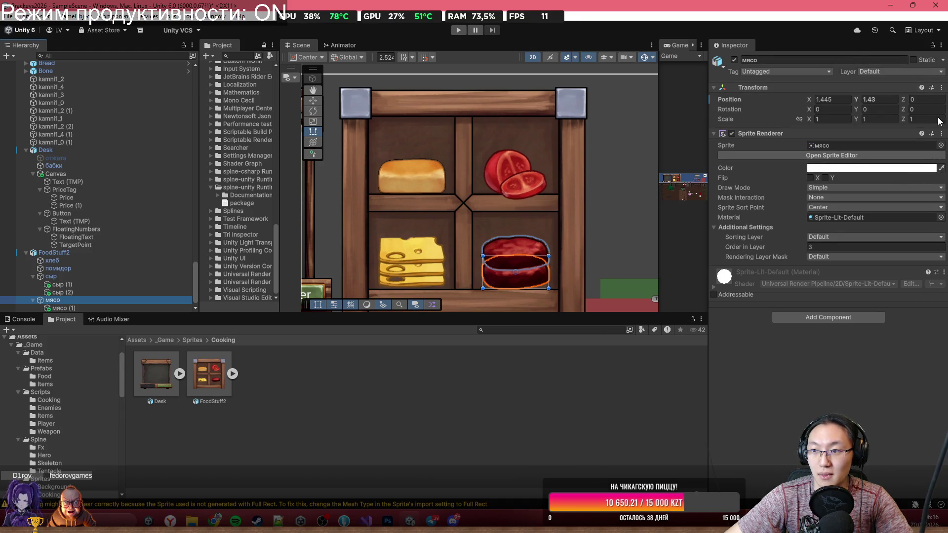
click(899, 71)
click(884, 170)
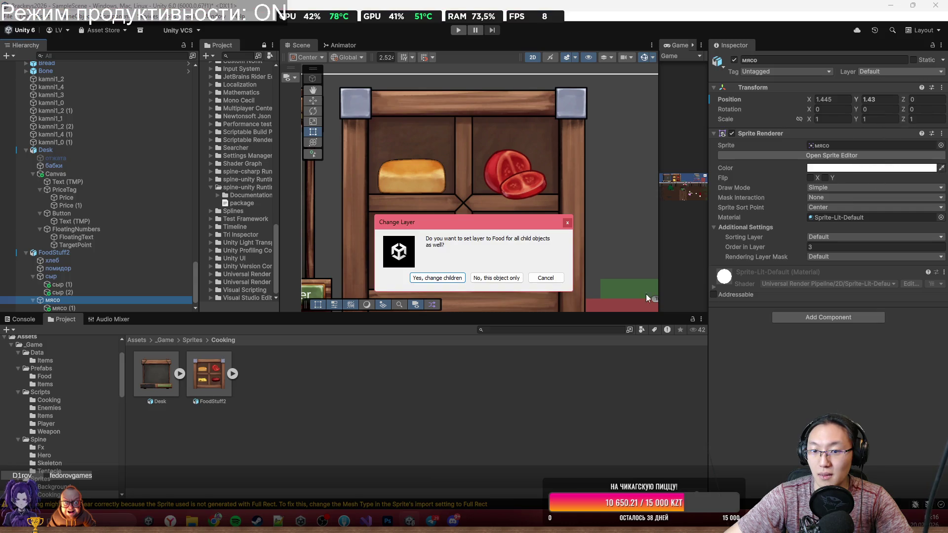
click(478, 281)
click(822, 316)
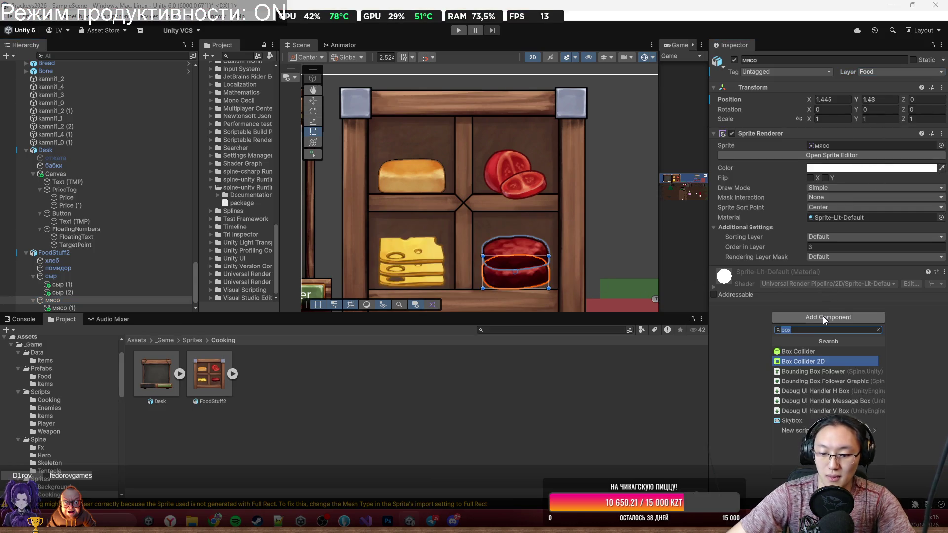
key(Return)
click(810, 307)
Step: Collapse the cheese and meat hierarchy items and select the bread item
scroll(458, 189, down, 3)
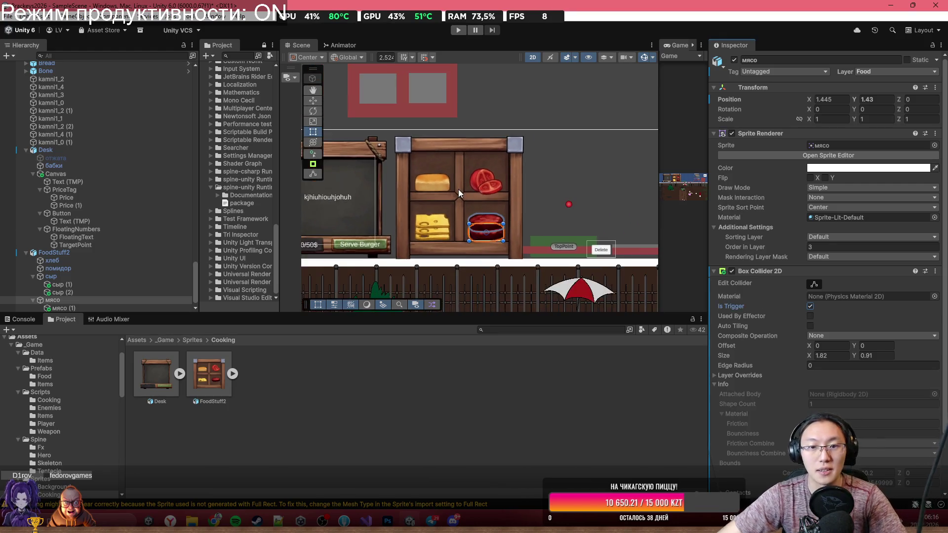
scroll(458, 188, up, 2)
click(33, 278)
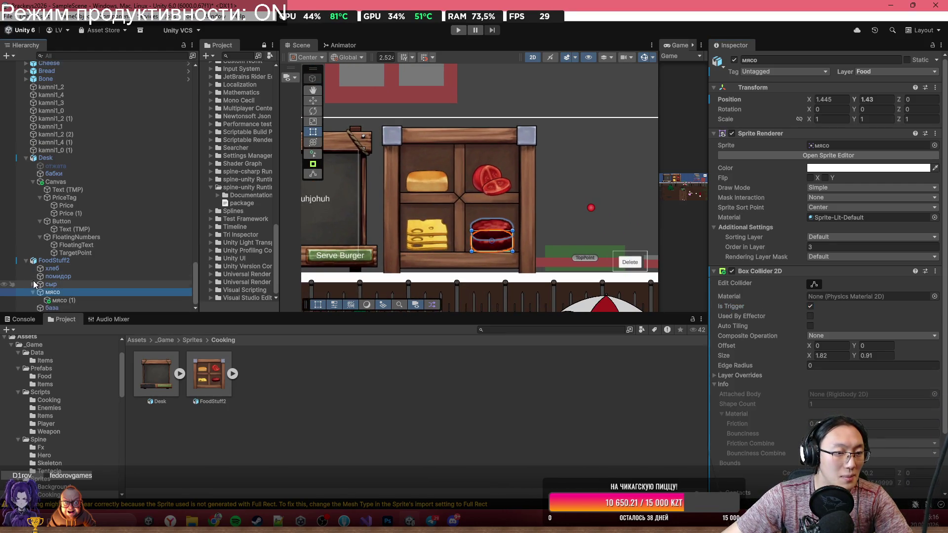
click(33, 291)
click(45, 278)
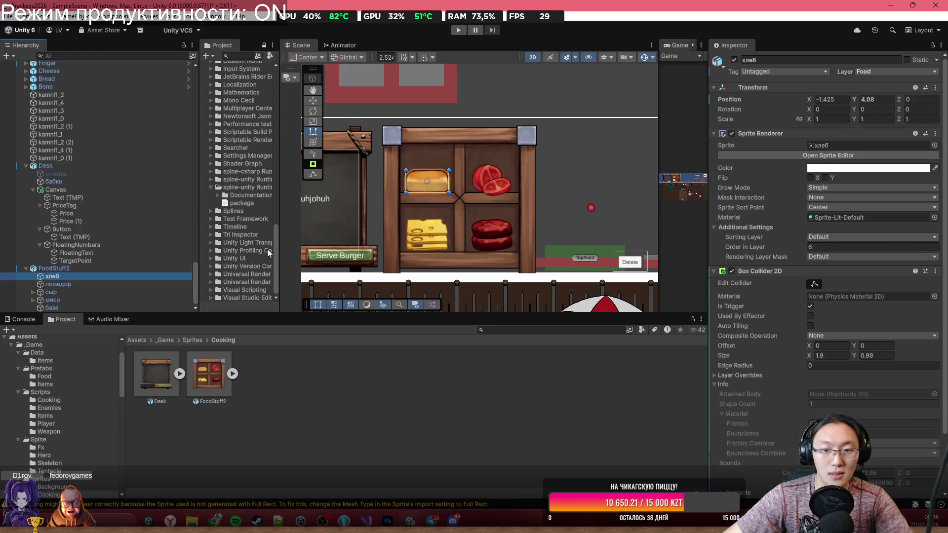
scroll(870, 329, down, 3)
click(825, 485)
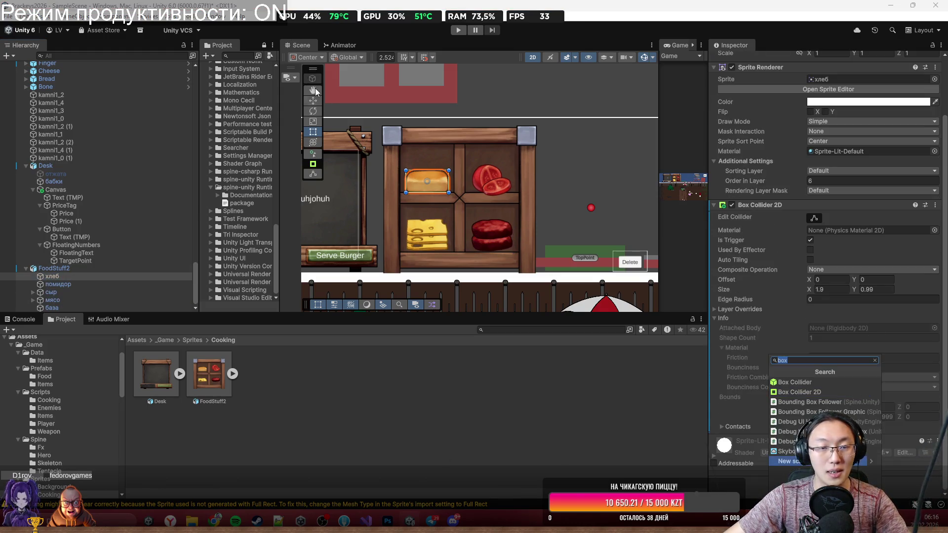
Step: Add a Food Spawner script to the bread item via the 'Food' component search
drag(438, 63, 458, 138)
click(381, 91)
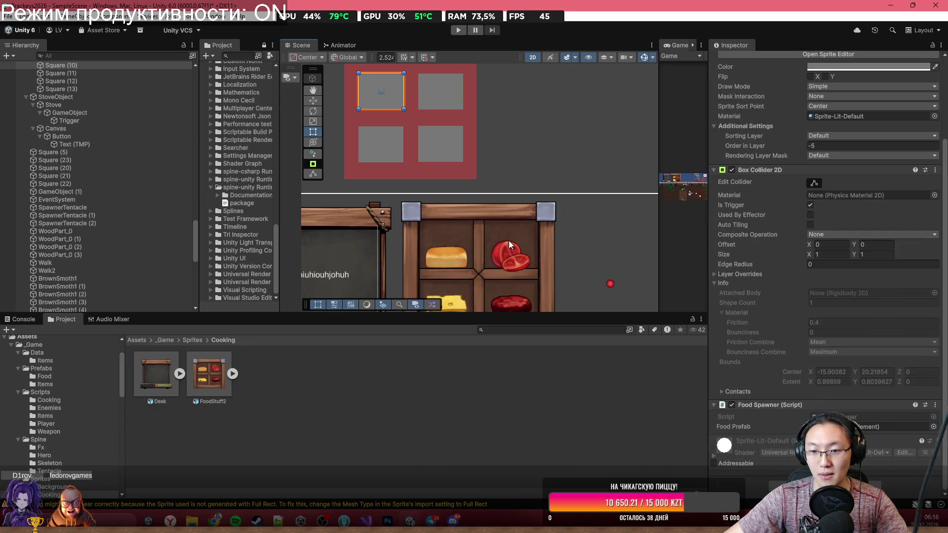
click(453, 263)
scroll(536, 191, up, 3)
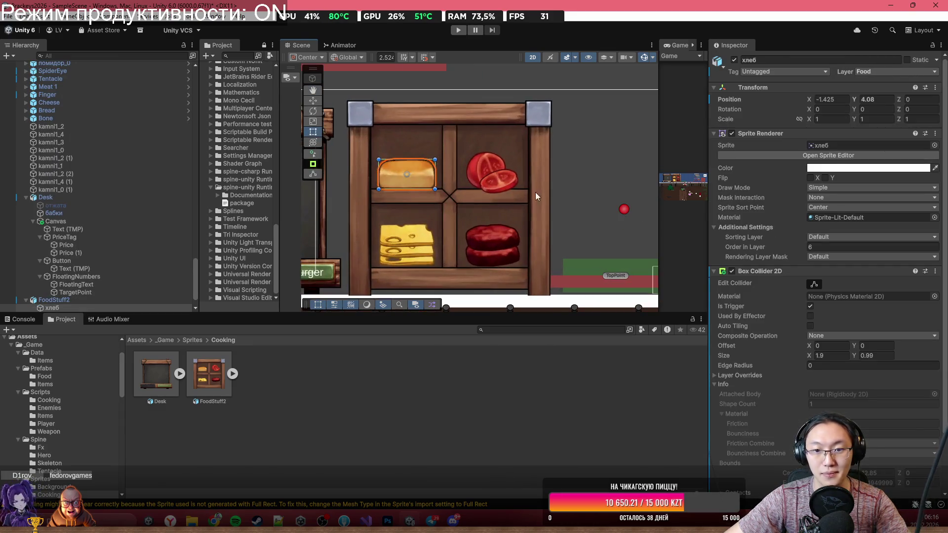
scroll(836, 384, down, 3)
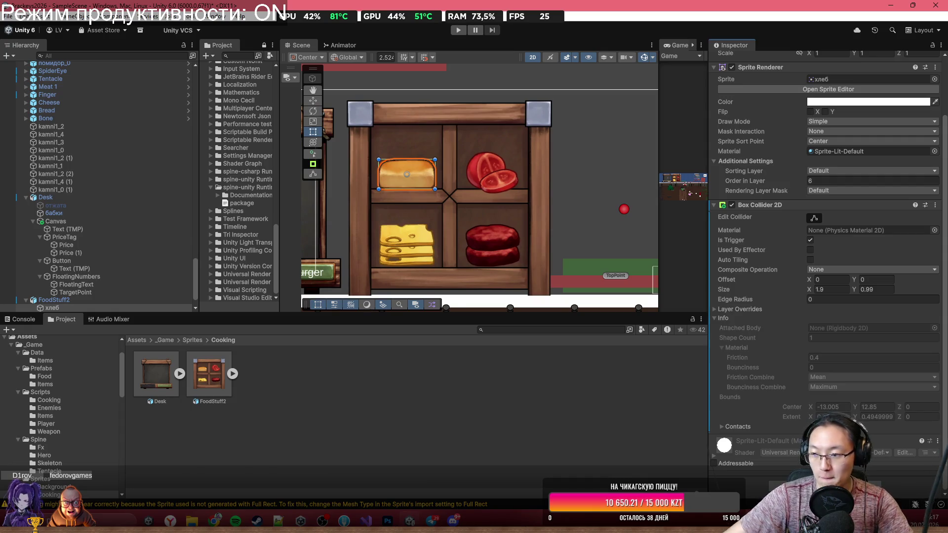
click(826, 485)
text(Food)
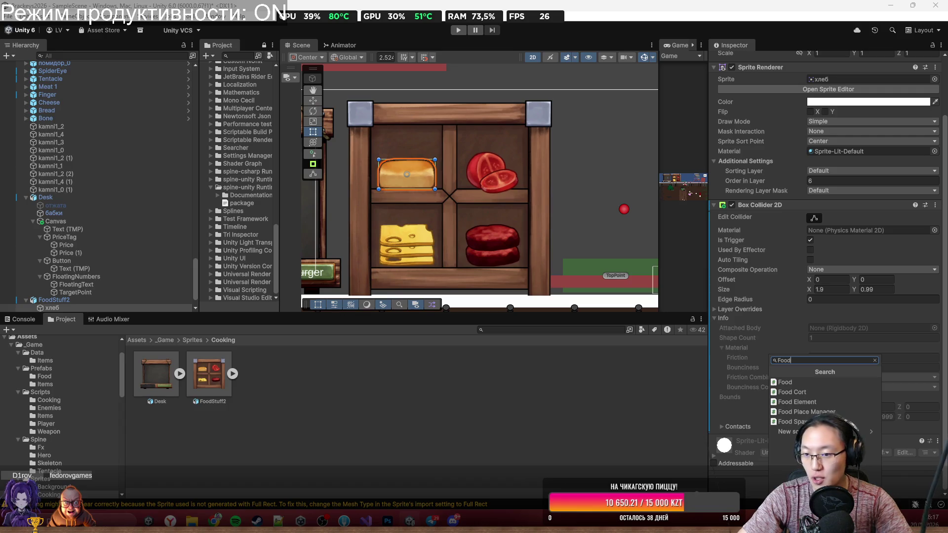
key(Down)
key(Down)
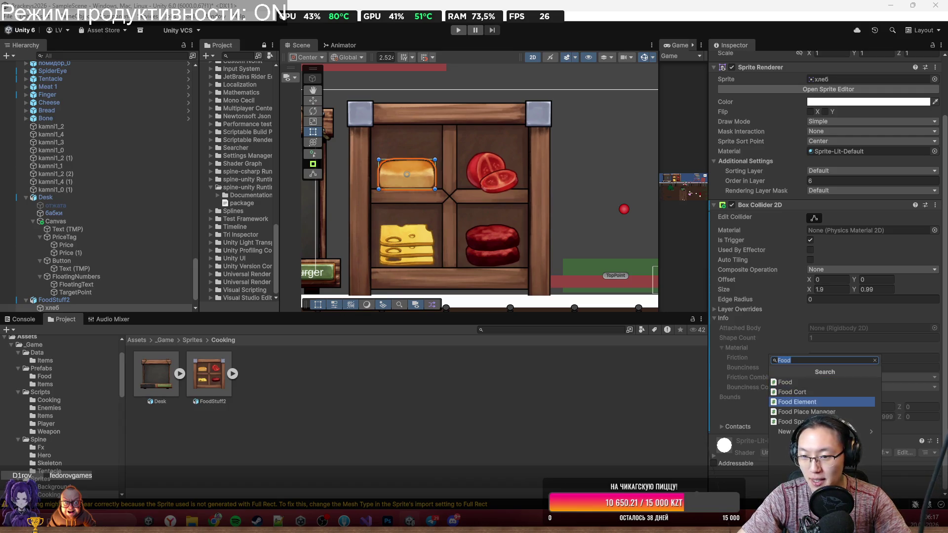
key(Down)
key(Down)
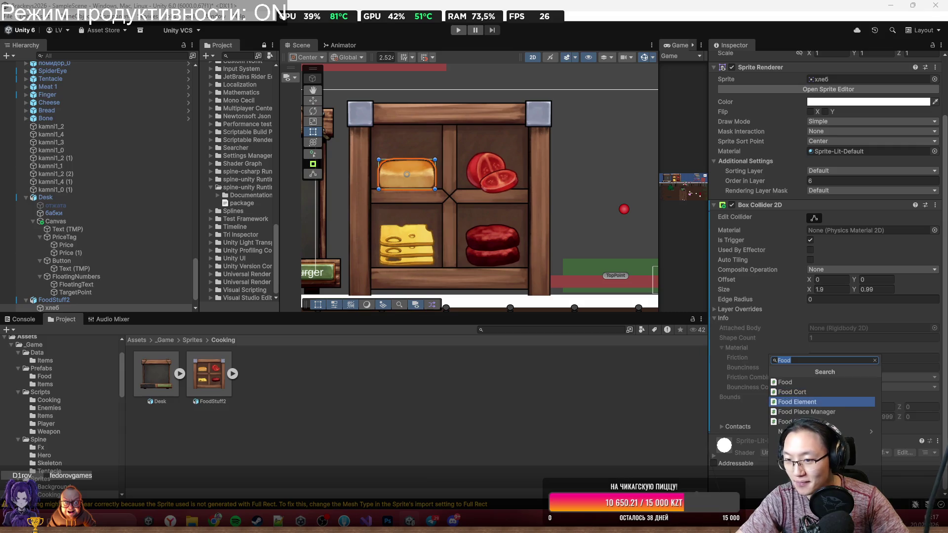
key(Return)
Step: Assign the Bread prefab from _Game/Prefabs/Food to the bread's Food Prefab field
scroll(899, 447, down, 2)
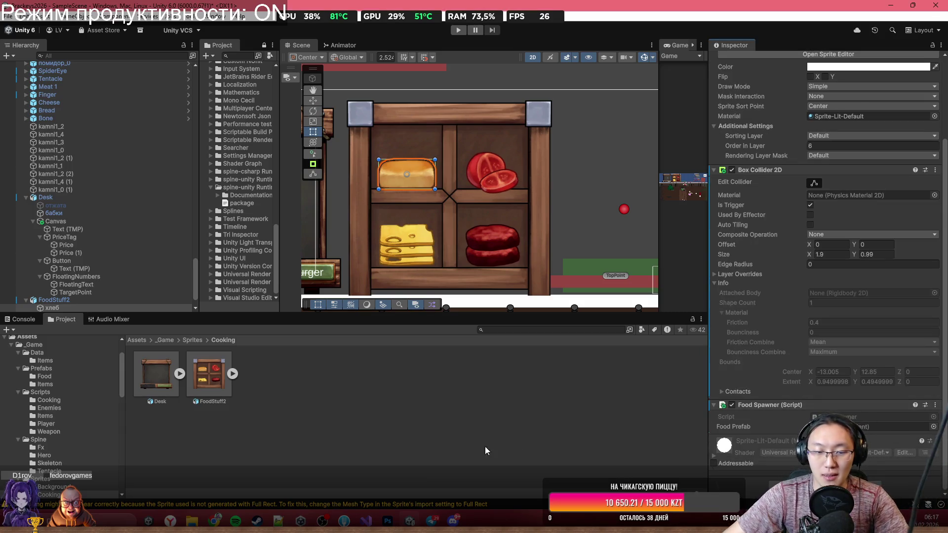
click(166, 341)
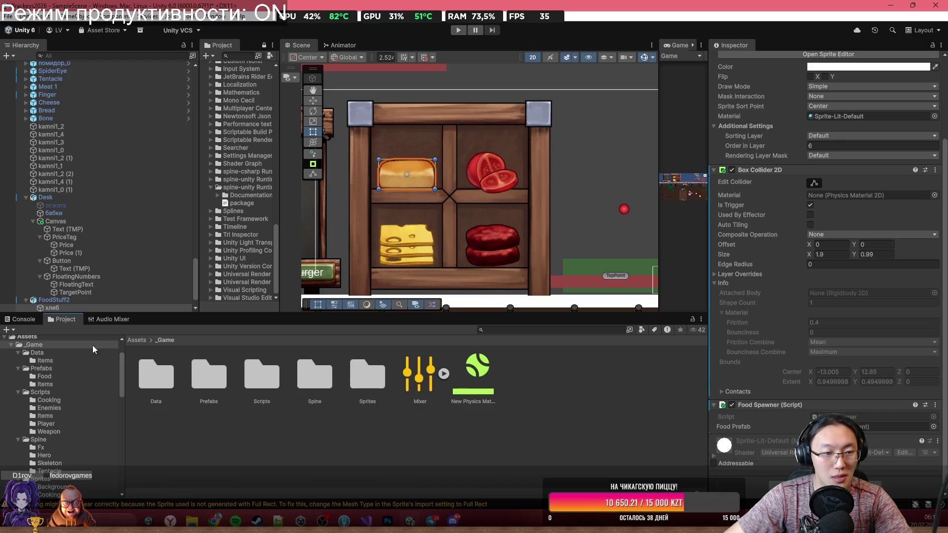
scroll(247, 207, up, 20)
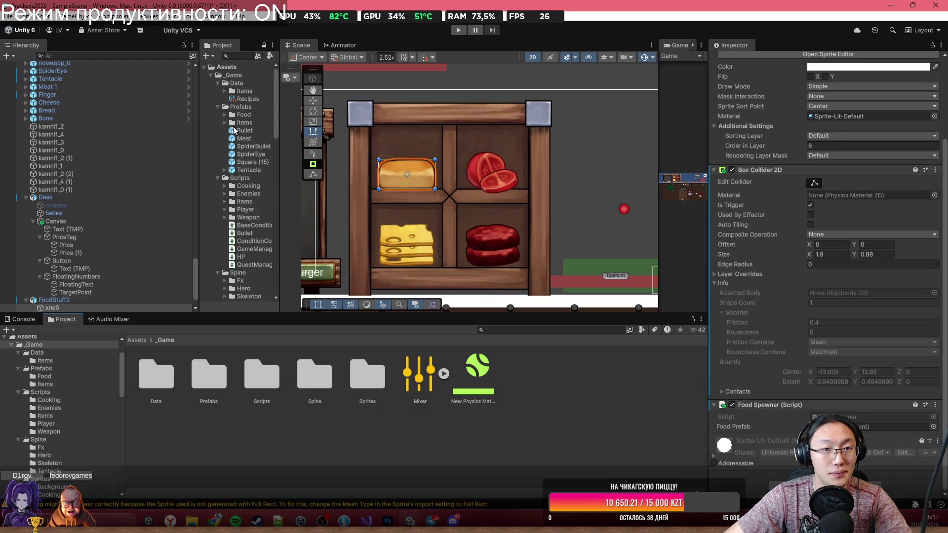
click(225, 115)
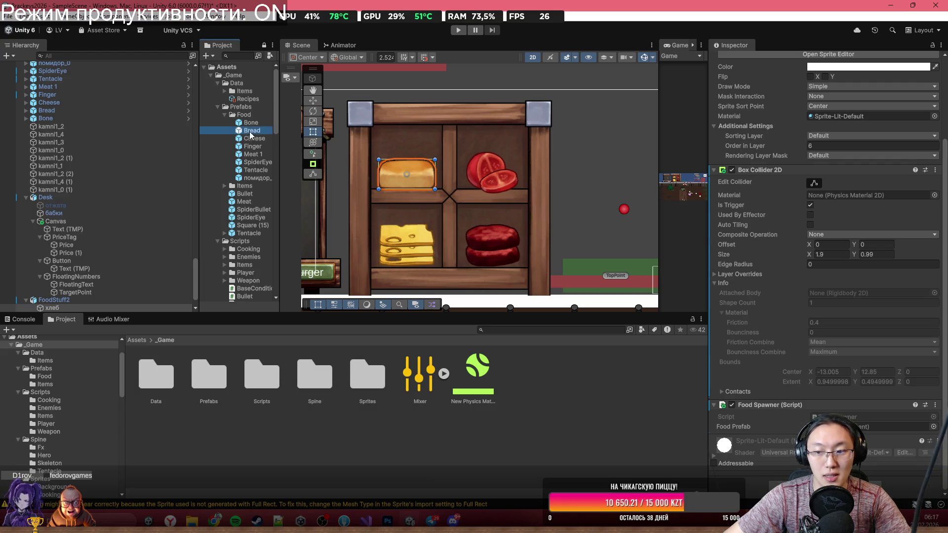
drag(246, 132, 870, 436)
click(476, 165)
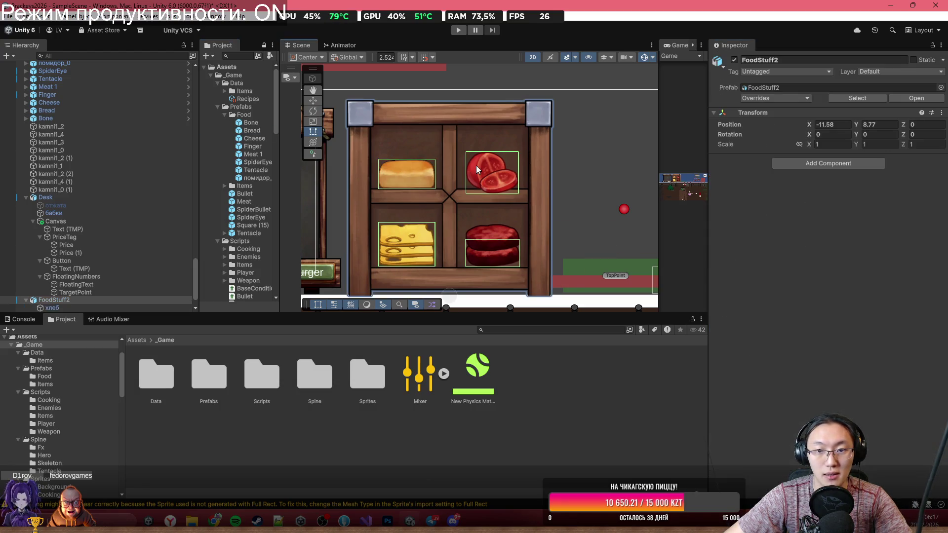
Step: Add a Food Spawner to the tomato and assign the помидор prefab as its food
click(482, 171)
scroll(815, 346, down, 3)
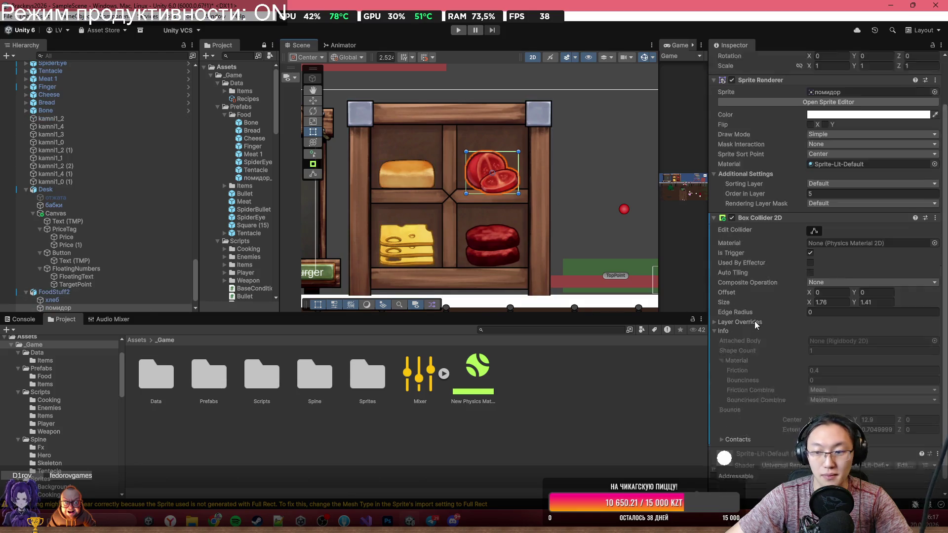
click(824, 478)
click(810, 421)
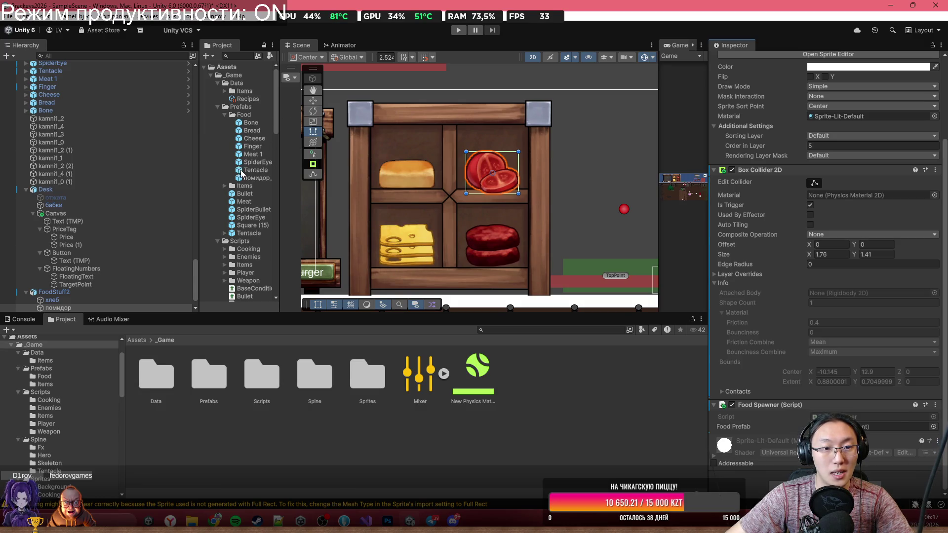
drag(247, 180, 841, 390)
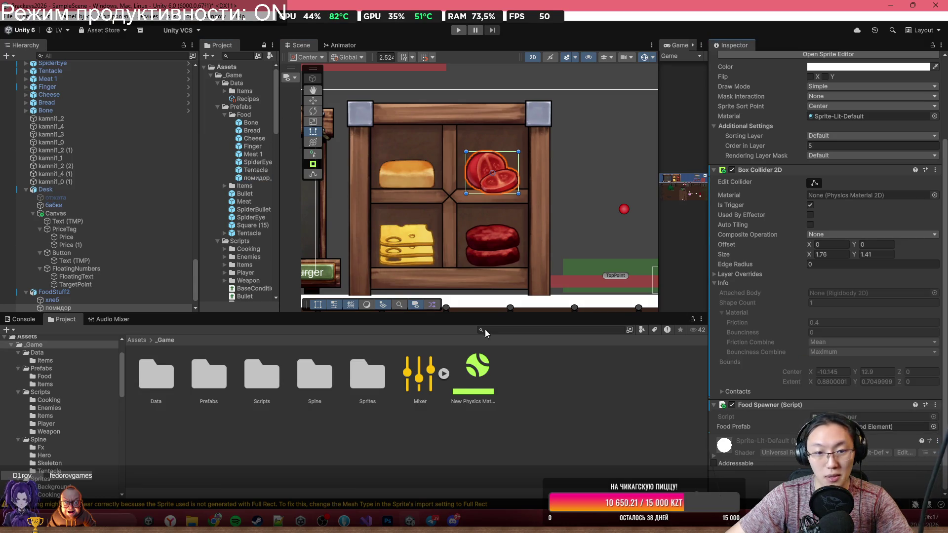
Step: Add a Food Spawner component to the cheese item
scroll(66, 297, down, 2)
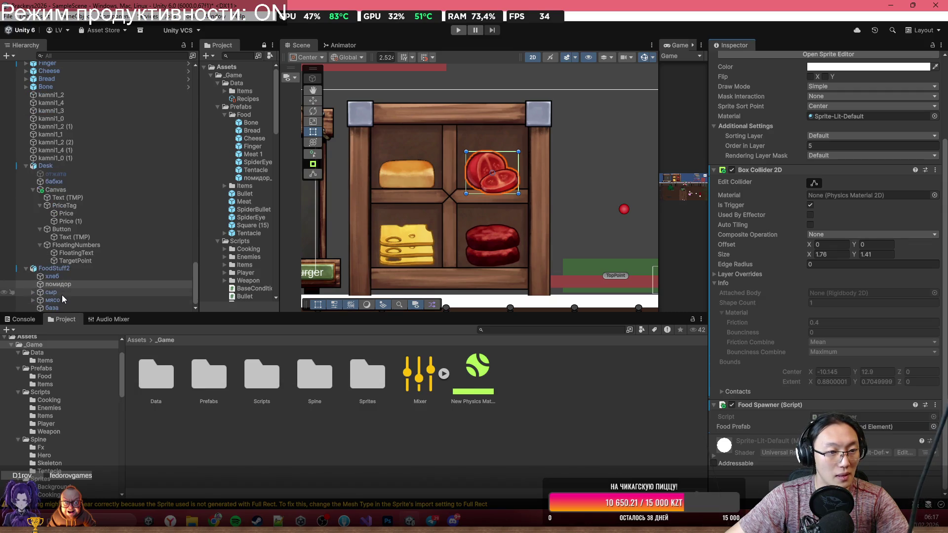
click(54, 292)
click(825, 481)
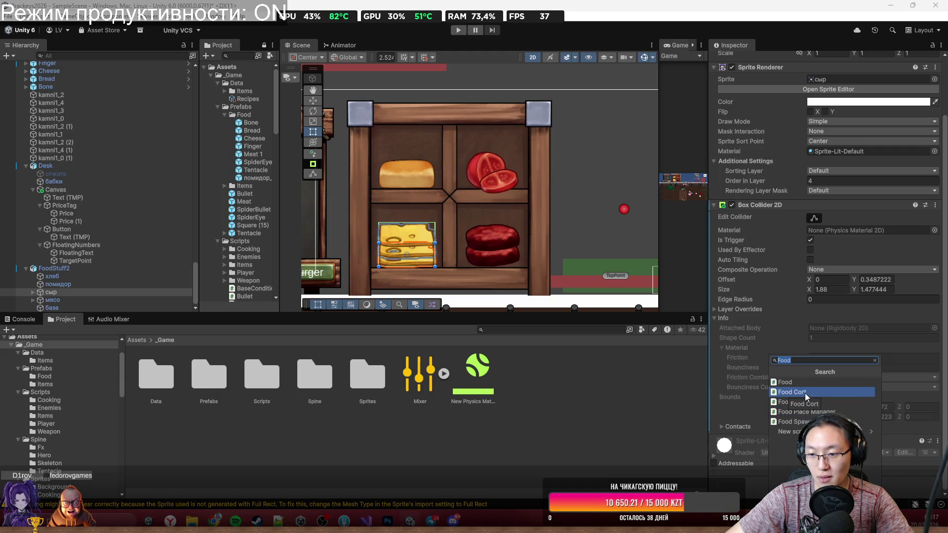
click(793, 422)
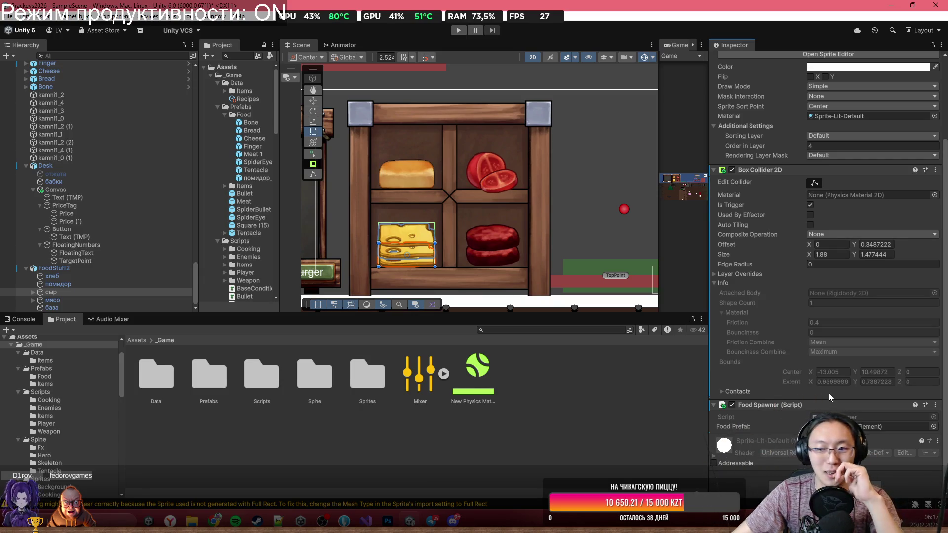
click(53, 300)
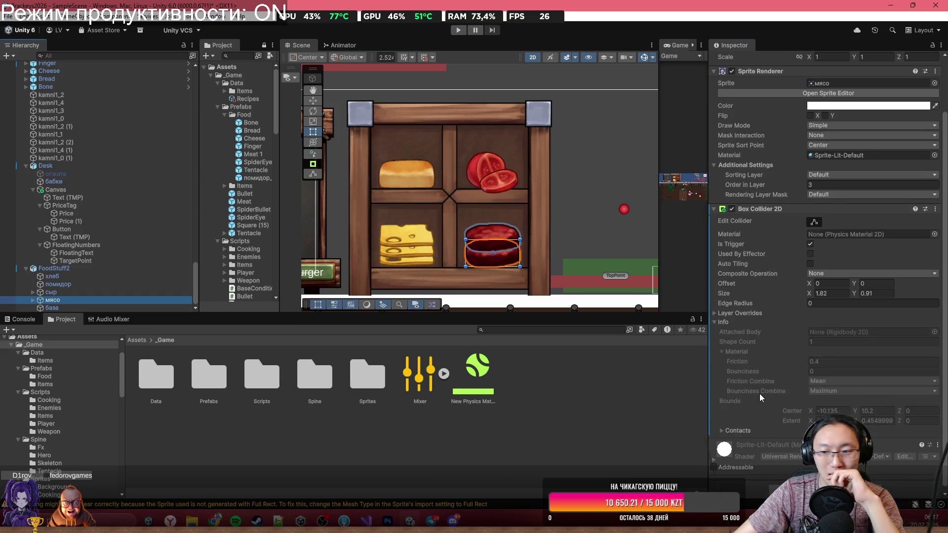
Step: Add a Food Spawner to the meat, check its food prefab picker, then enter Play mode
click(828, 482)
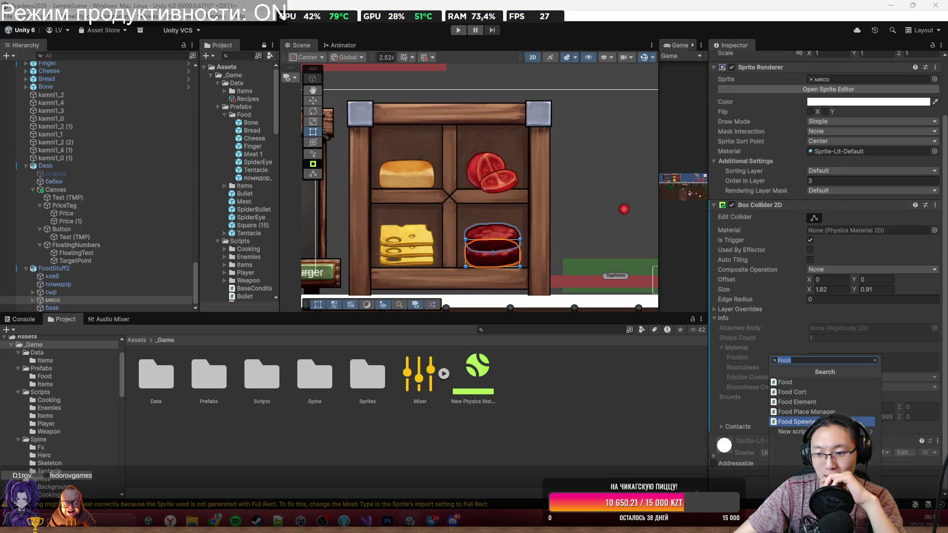
click(795, 427)
scroll(926, 432, down, 2)
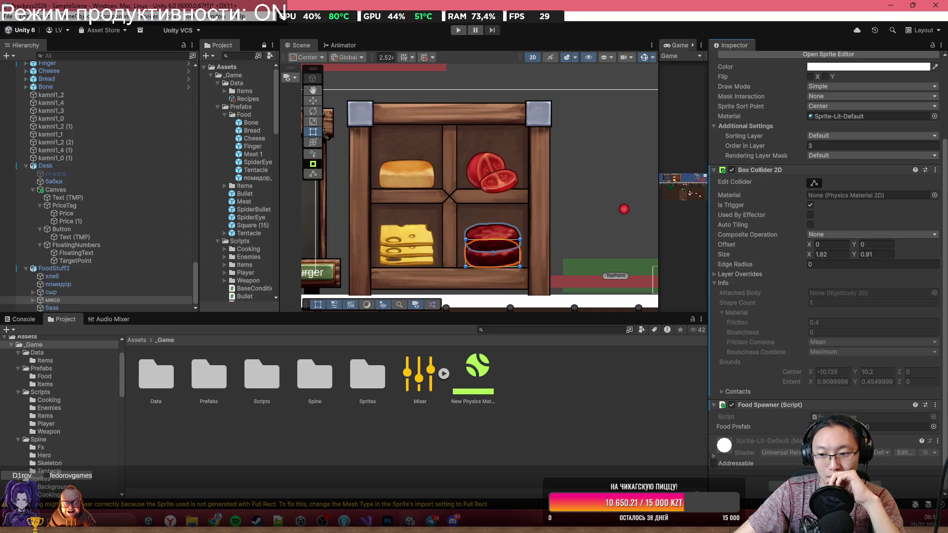
click(934, 427)
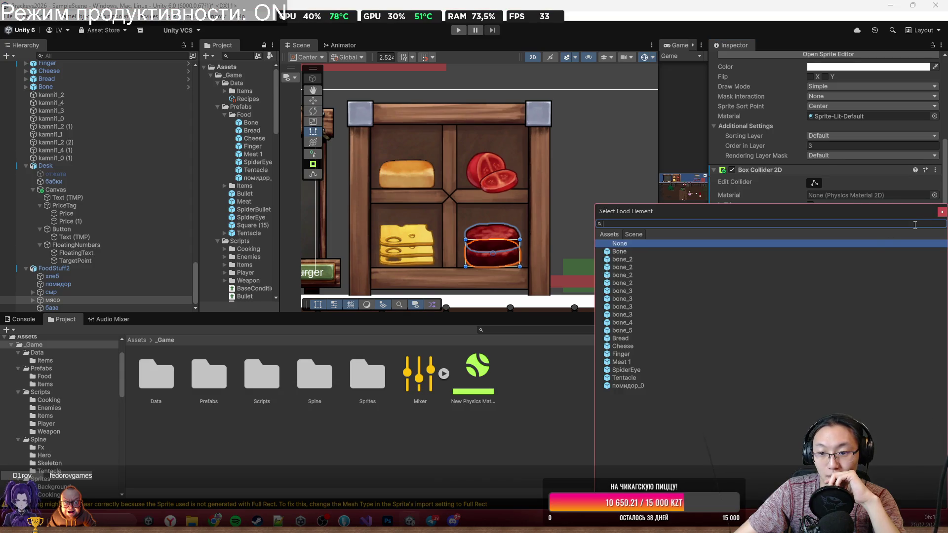
key(Escape)
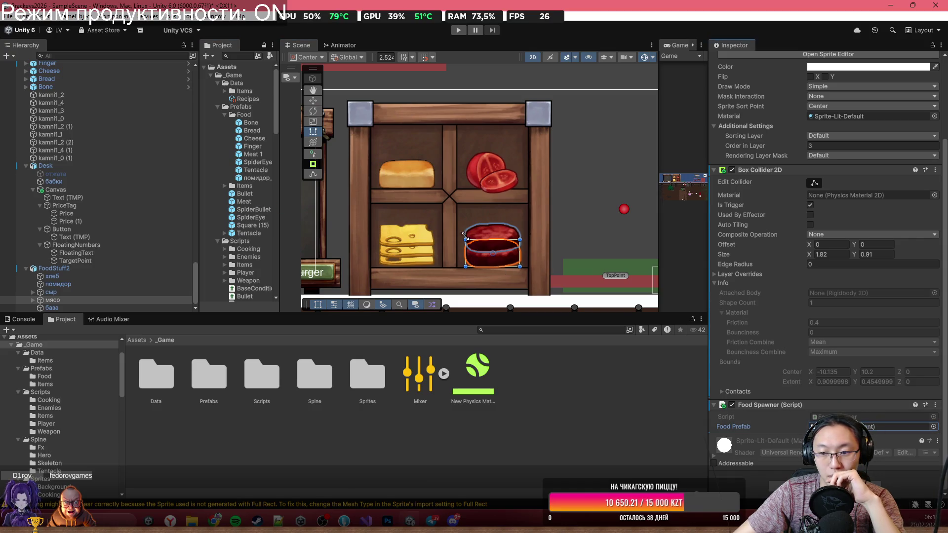
scroll(490, 209, down, 3)
click(458, 30)
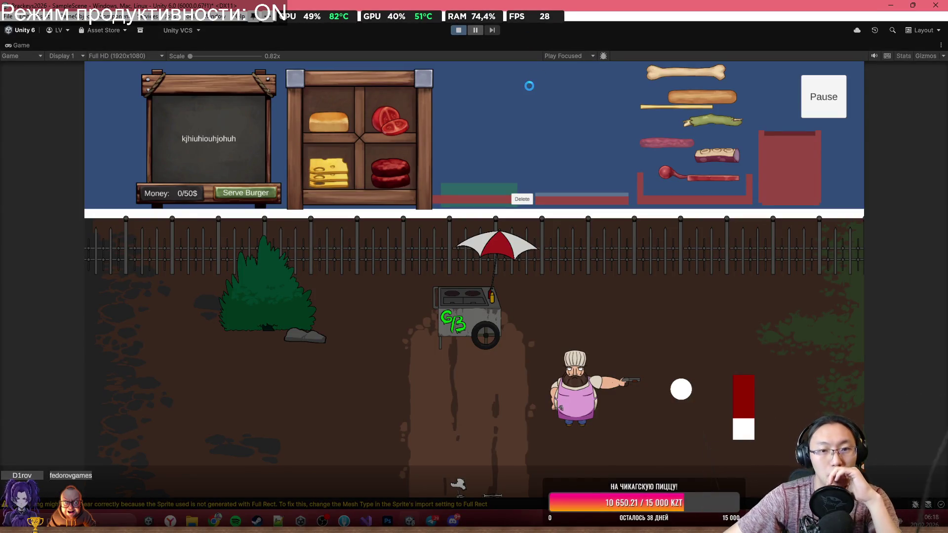
Step: Grab an ingredient in-game, stop playing, restore the editor layout and select the shelf crate
mouse_move(393, 114)
mouse_down()
mouse_move(437, 97)
mouse_move(402, 113)
mouse_move(493, 110)
mouse_move(436, 104)
mouse_up()
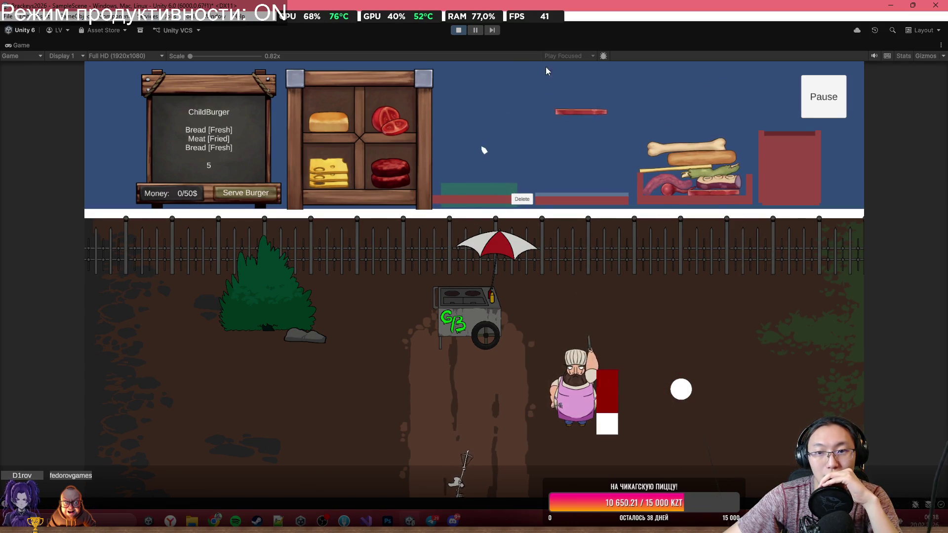
click(459, 29)
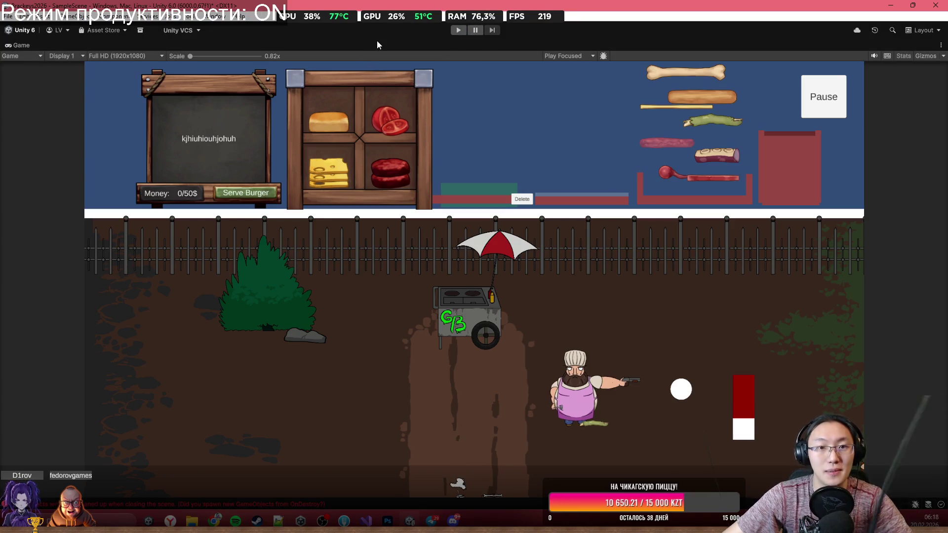
double_click(377, 43)
click(437, 127)
click(436, 128)
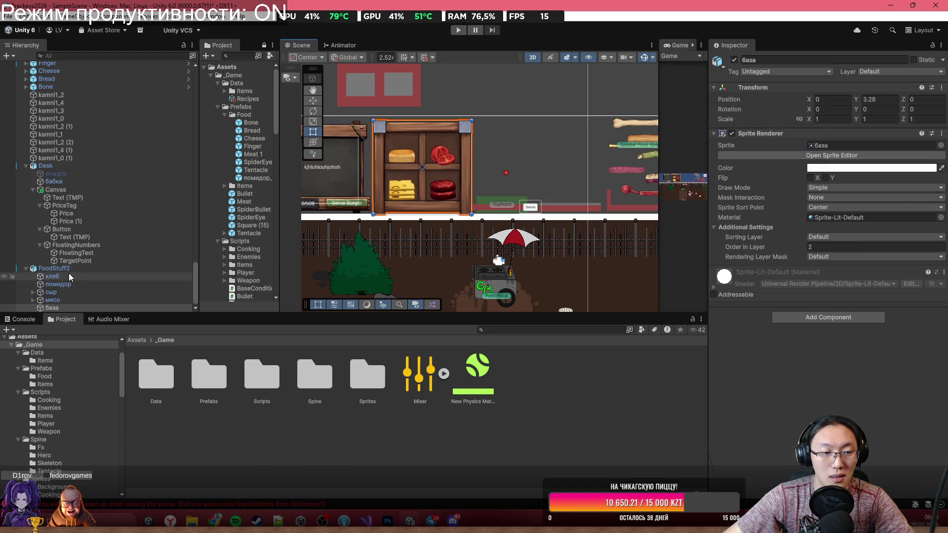
Step: Create a new sorting layer named Back at the top of the list
shift+click(71, 276)
click(788, 327)
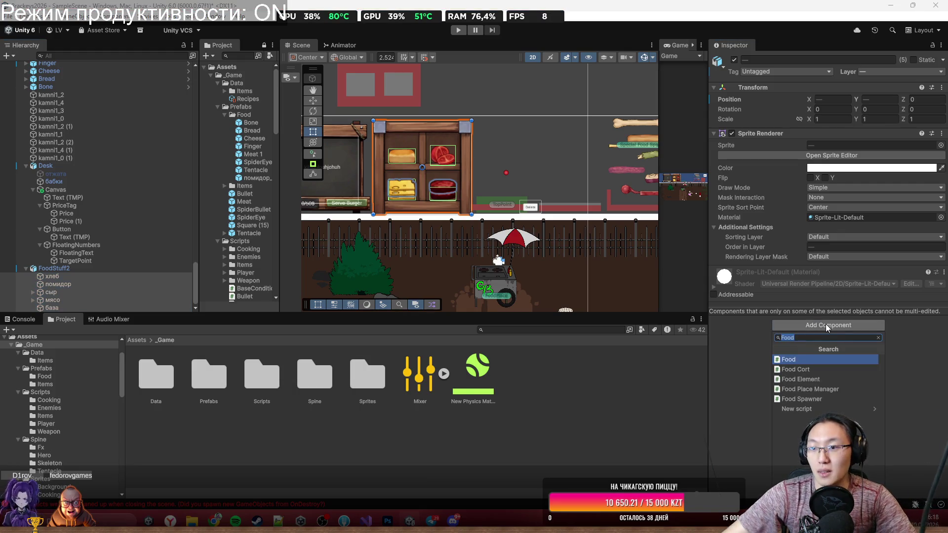
click(820, 237)
click(850, 275)
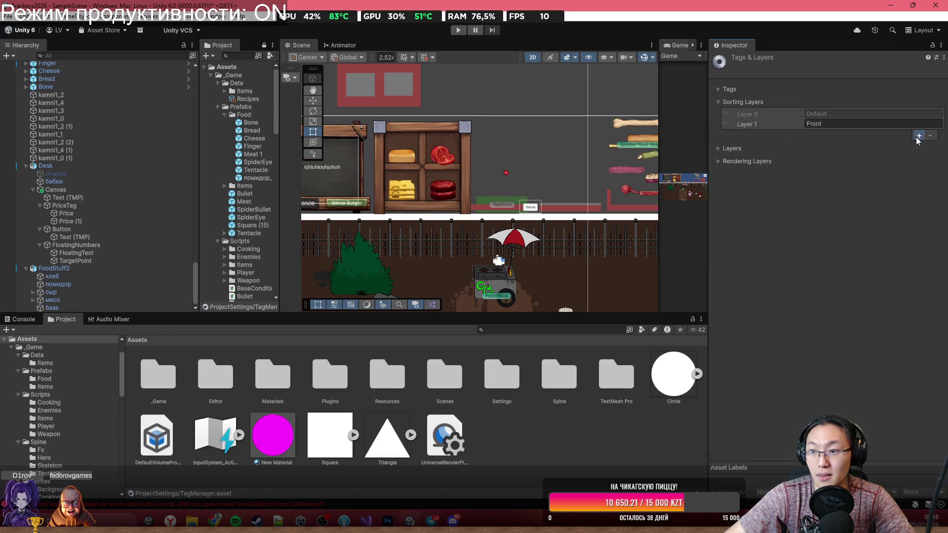
click(919, 136)
drag(736, 134, 821, 123)
click(839, 113)
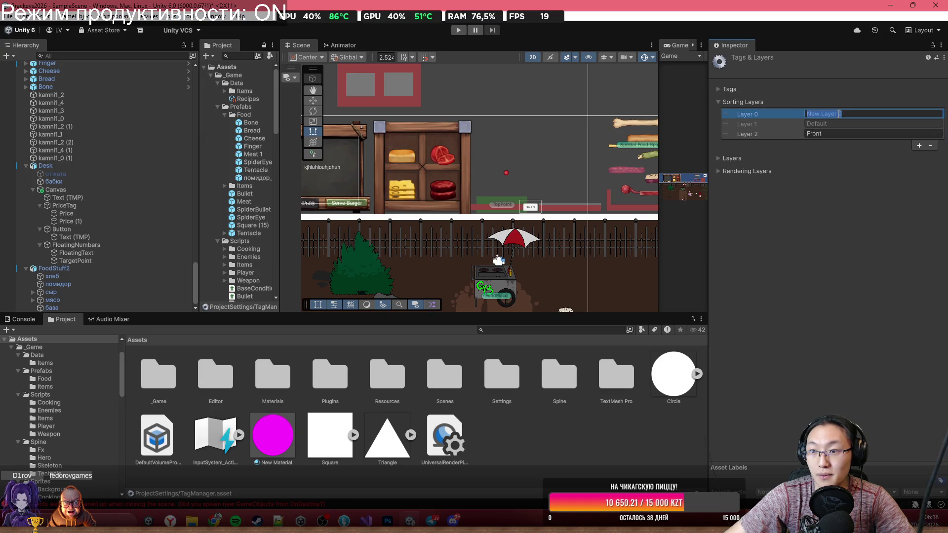
key(Return)
Step: Select the shelf food objects down to база and set their Sorting Layer to Back
click(69, 269)
shift+click(78, 307)
ctrl+click(101, 271)
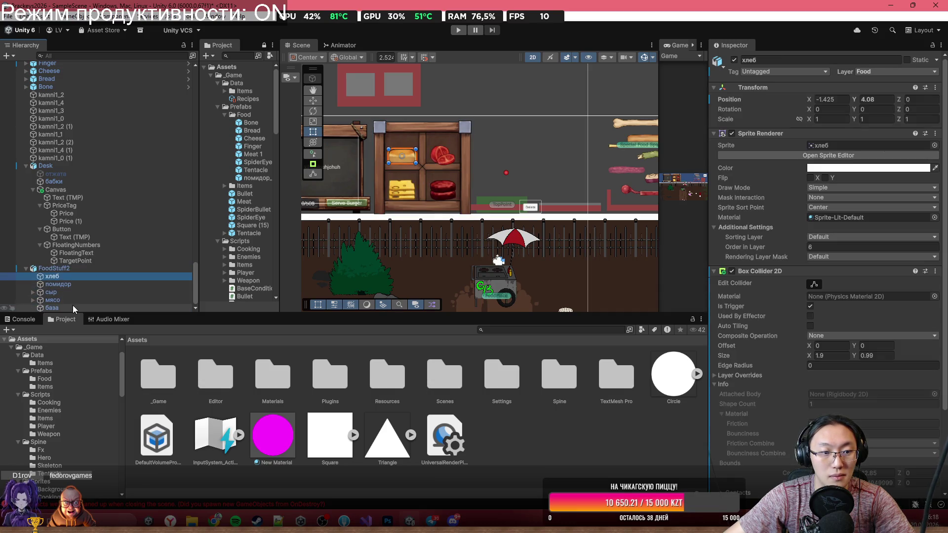
click(33, 300)
ctrl+click(36, 299)
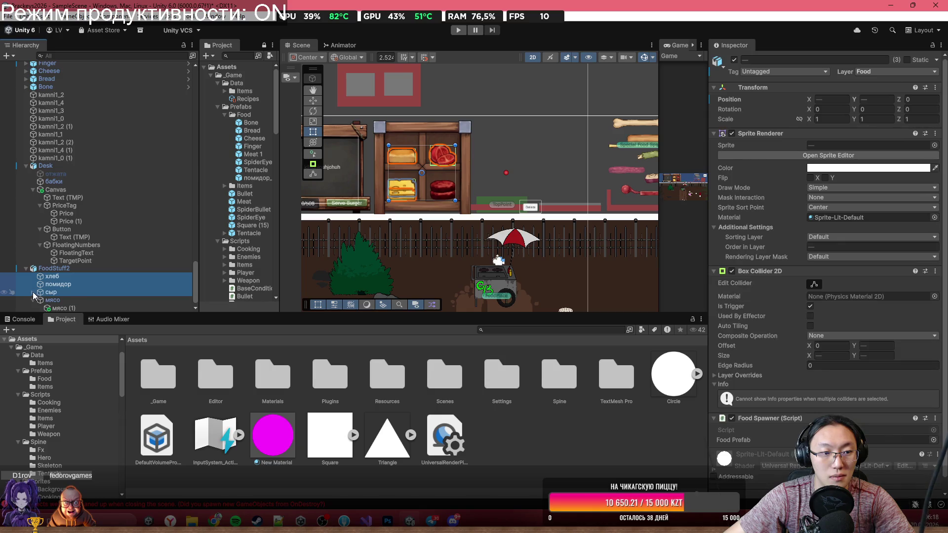
click(33, 292)
shift+click(65, 308)
click(874, 237)
click(857, 258)
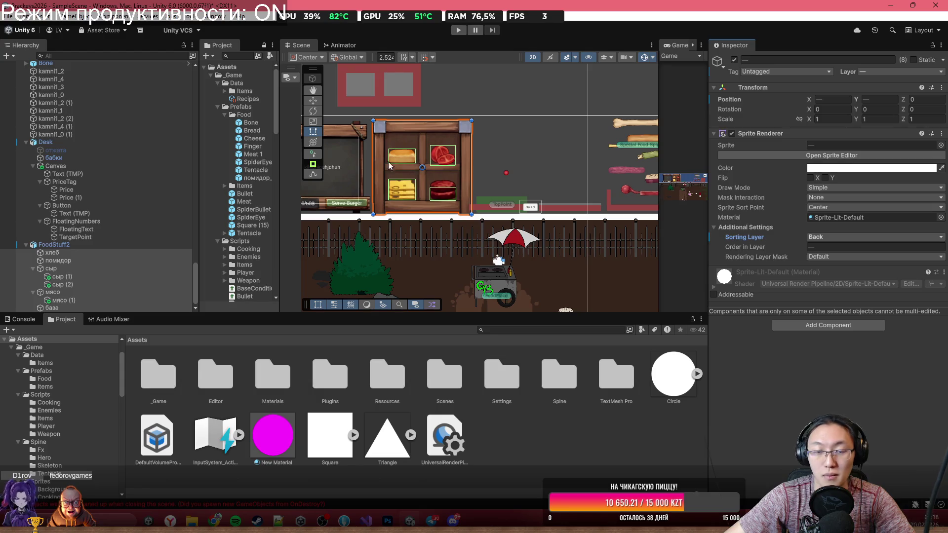
Step: Frame the Desk in the scene view and select the Canvas before switching to Photoshop
drag(385, 166, 506, 172)
click(478, 174)
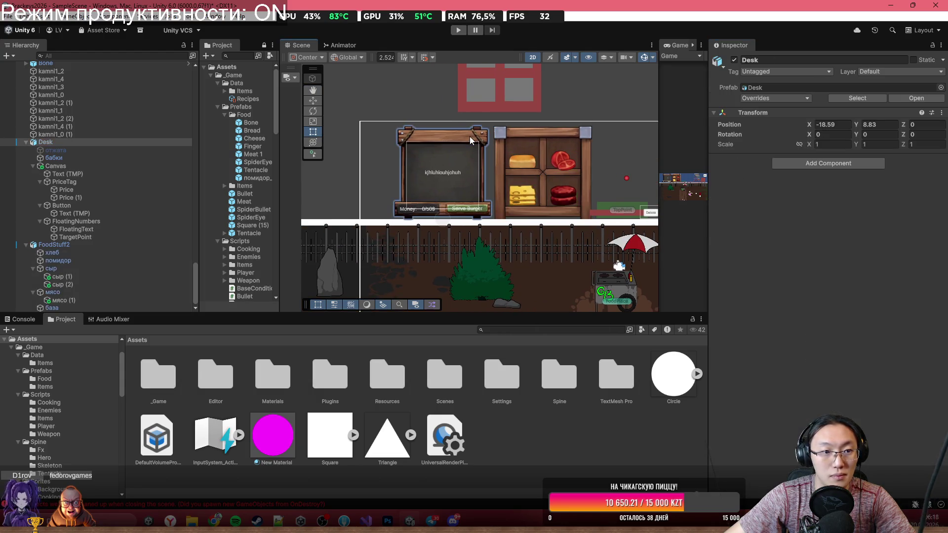
key(f)
click(537, 163)
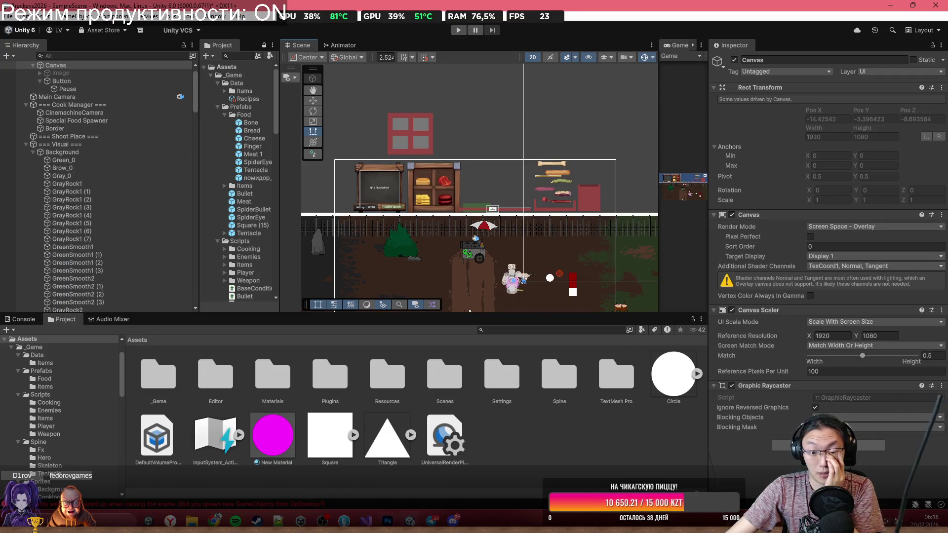
key(alt+Tab)
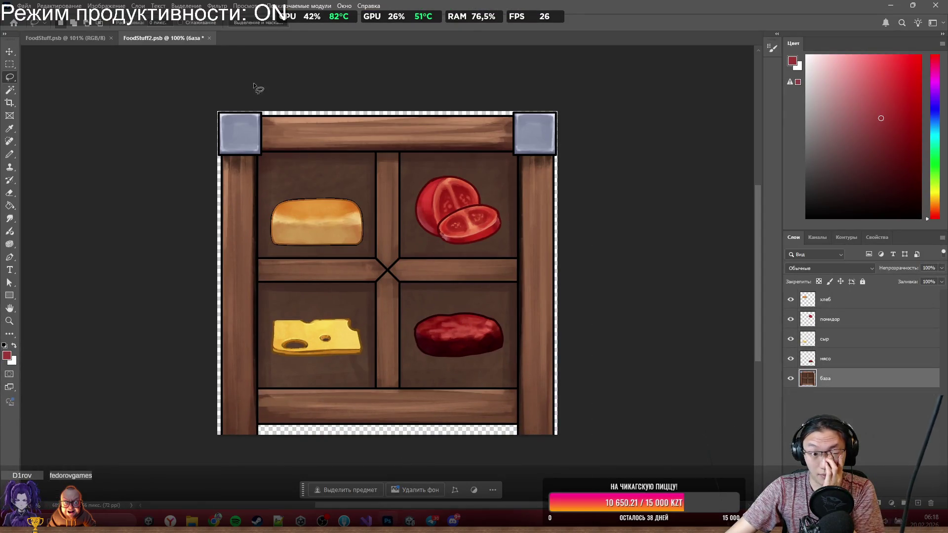
Step: Quick-export FoodStuff.psb's background layer as Back.png into Graveyard Burgers, then minimize Photoshop
click(65, 38)
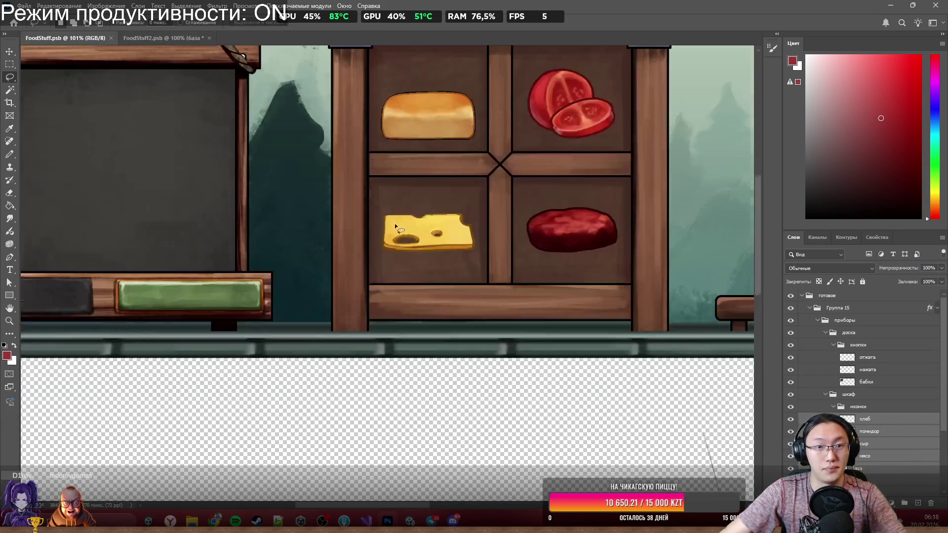
scroll(395, 227, down, 5)
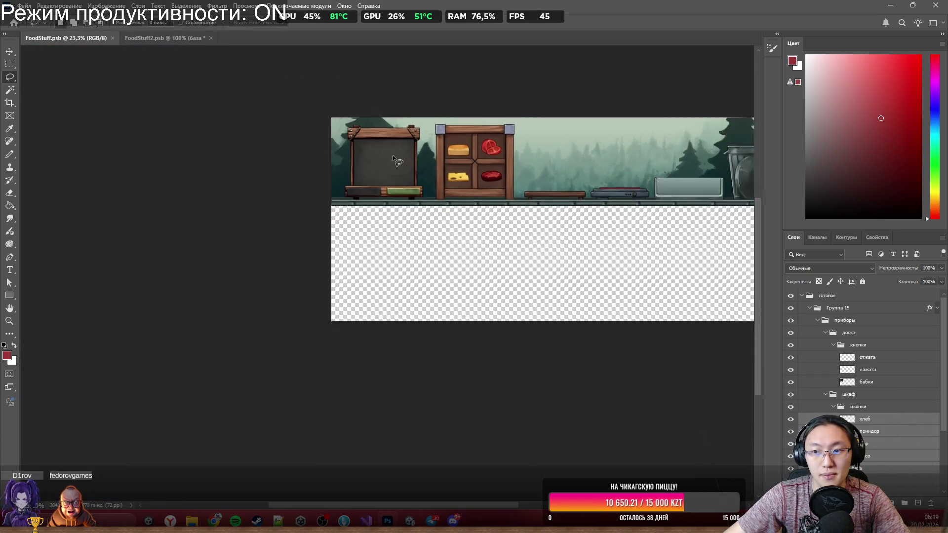
scroll(393, 158, down, 1)
scroll(529, 110, up, 3)
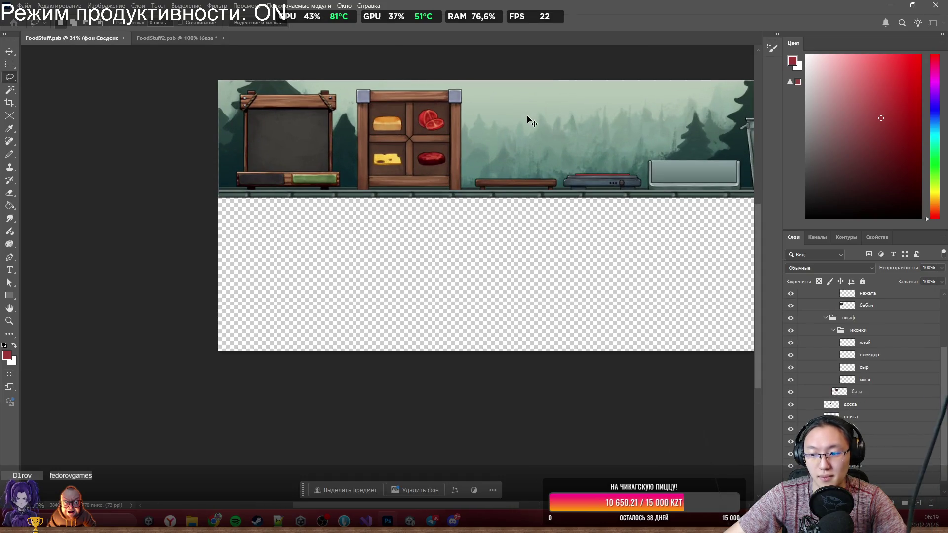
right_click(820, 403)
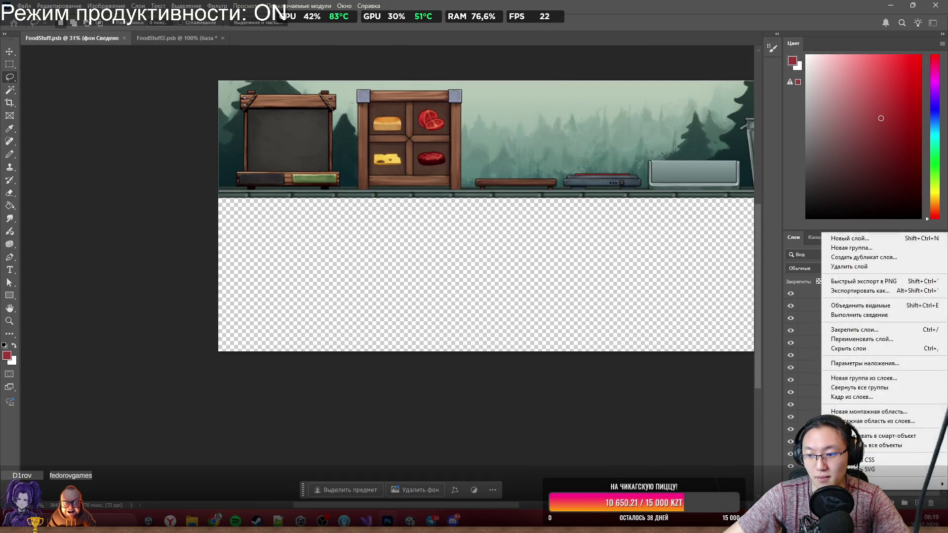
click(865, 283)
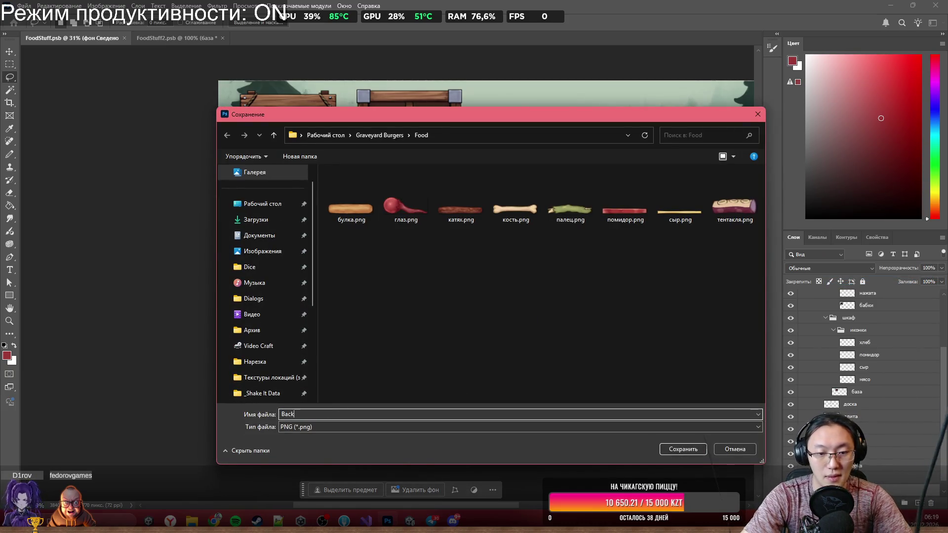
click(364, 137)
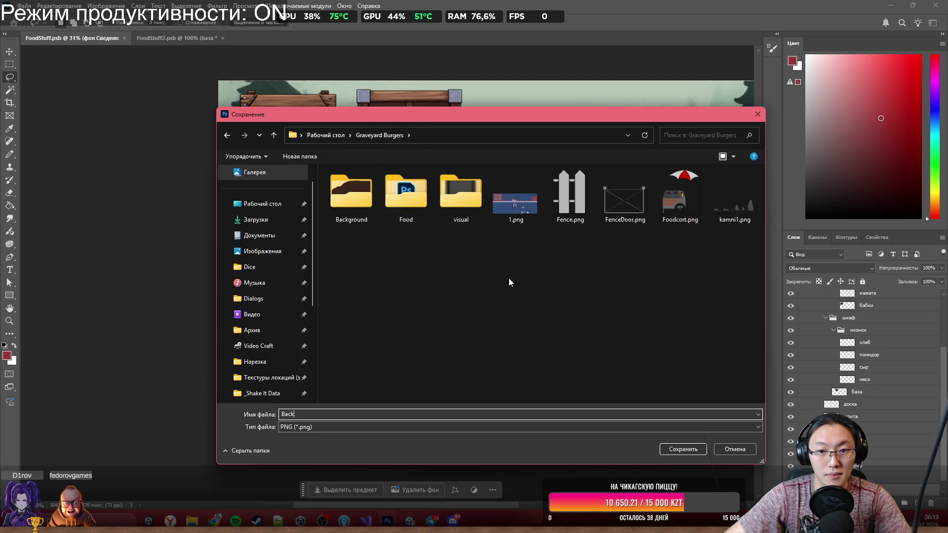
click(698, 451)
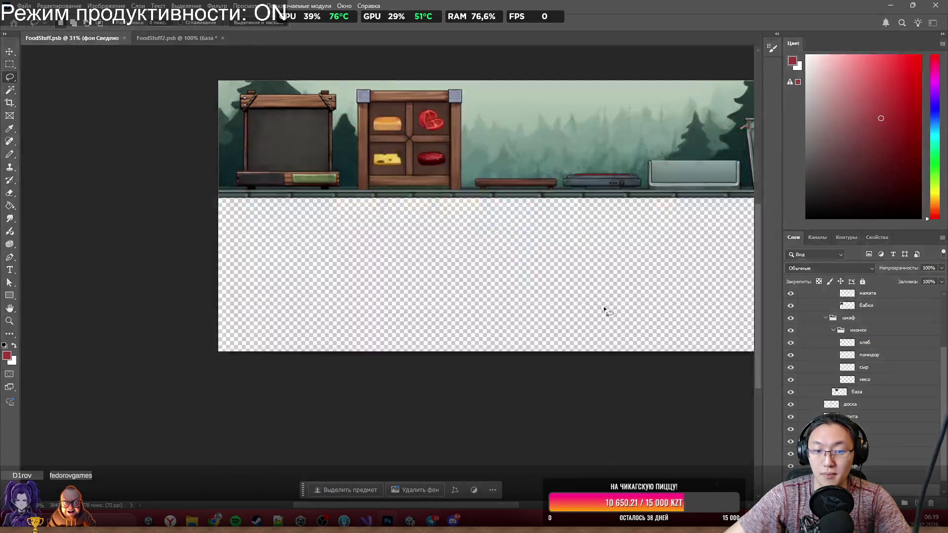
click(891, 7)
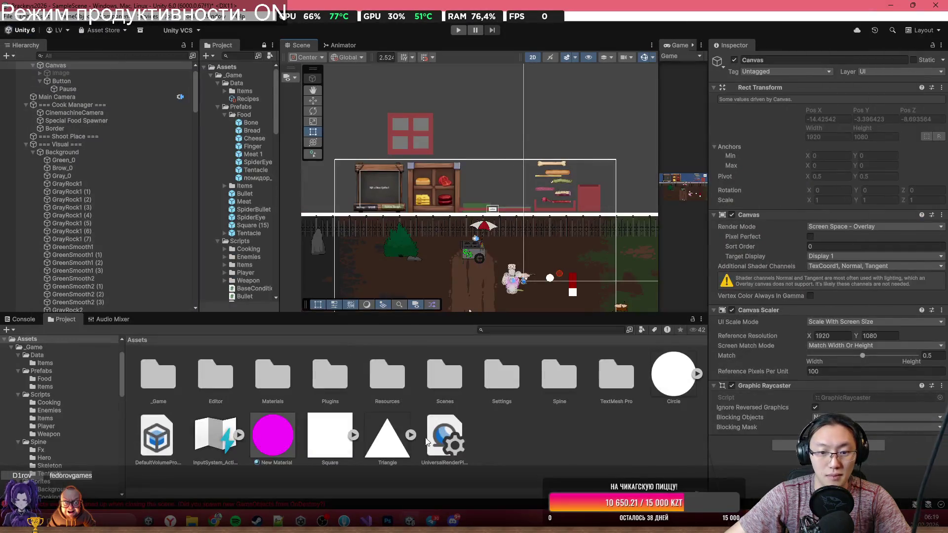
Step: Import Back.png from Graveyard Burgers into _Game/Sprites and place it in the scene
double_click(169, 375)
double_click(370, 391)
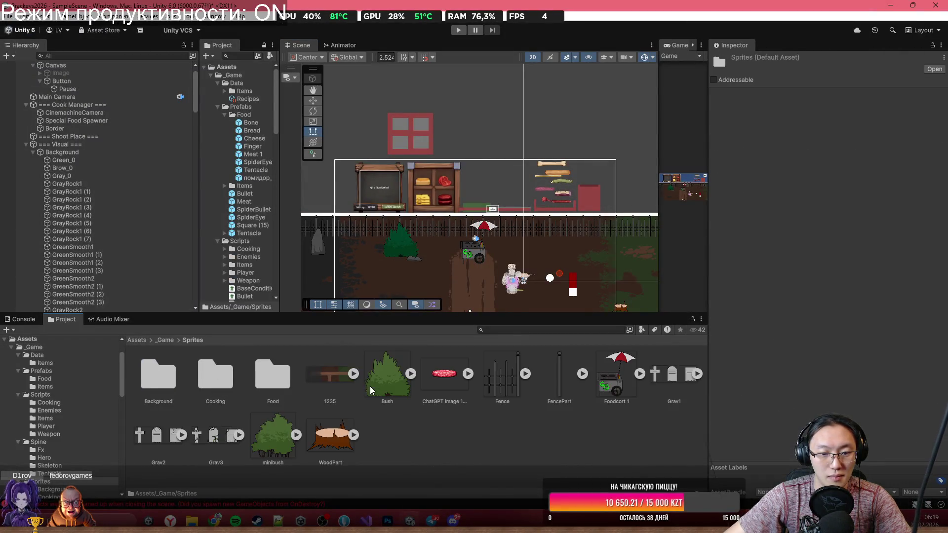
mouse_move(192, 521)
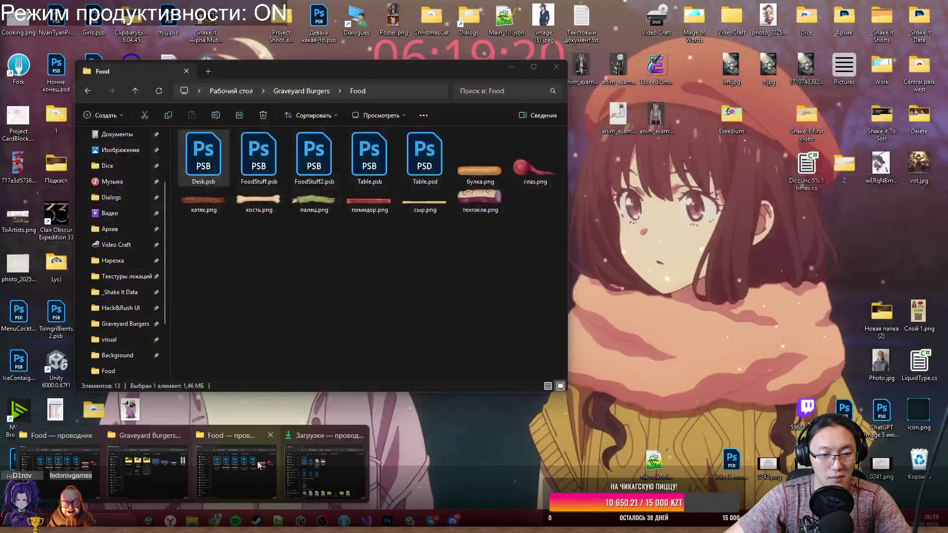
click(259, 465)
click(301, 91)
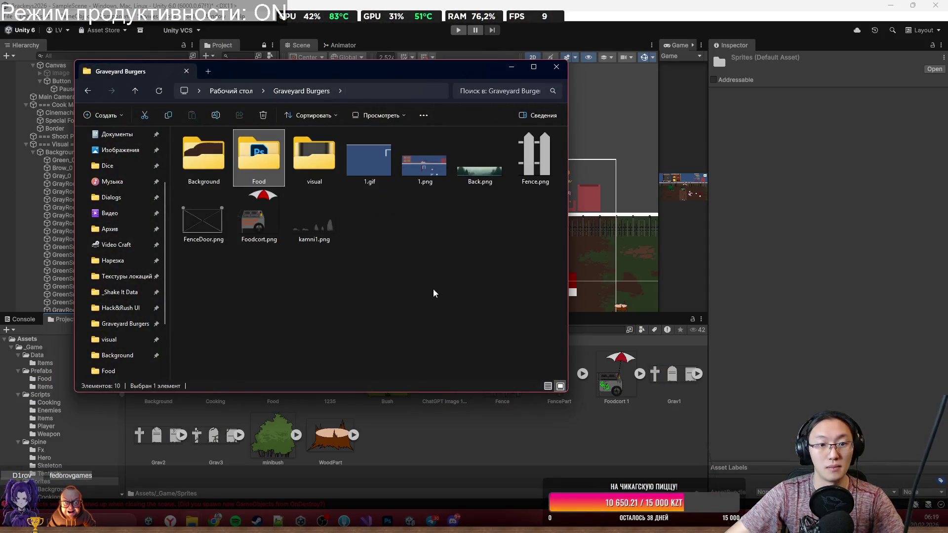
mouse_move(480, 158)
mouse_down()
mouse_move(469, 368)
mouse_move(490, 450)
mouse_up()
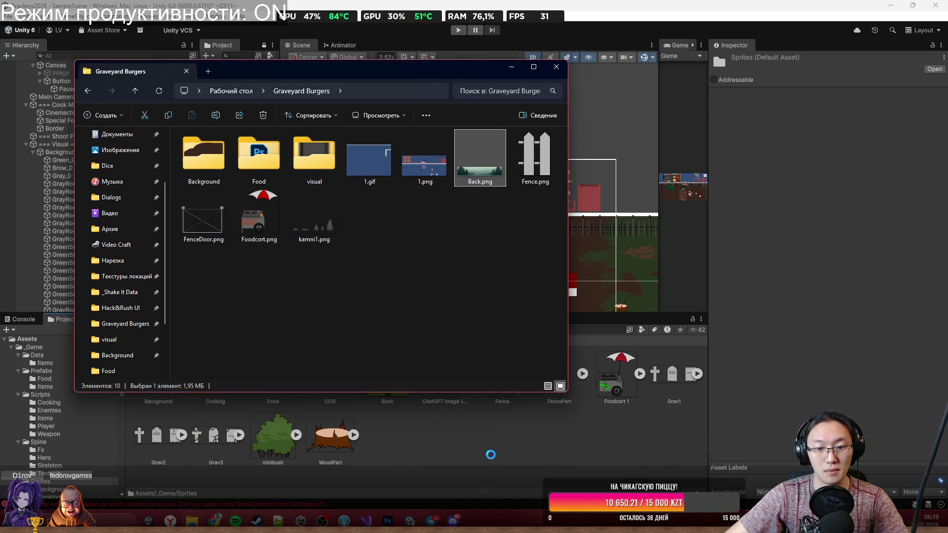
click(597, 265)
mouse_move(377, 383)
mouse_down()
mouse_move(440, 188)
mouse_move(465, 185)
mouse_up()
Step: Put the backdrop on the Back sorting layer at order -88 with Tiled draw mode
click(840, 237)
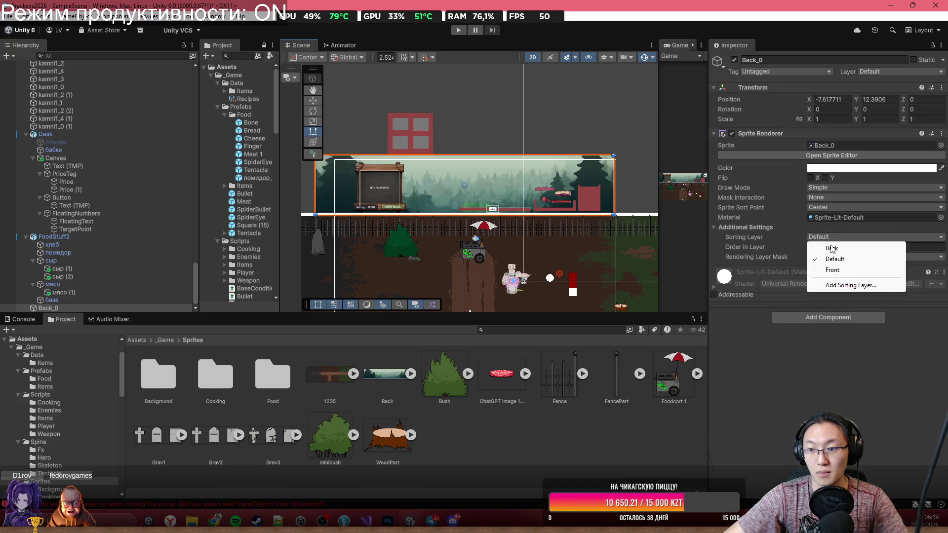
click(840, 257)
drag(796, 250, 746, 250)
drag(505, 194, 521, 188)
scroll(520, 188, down, 3)
click(849, 188)
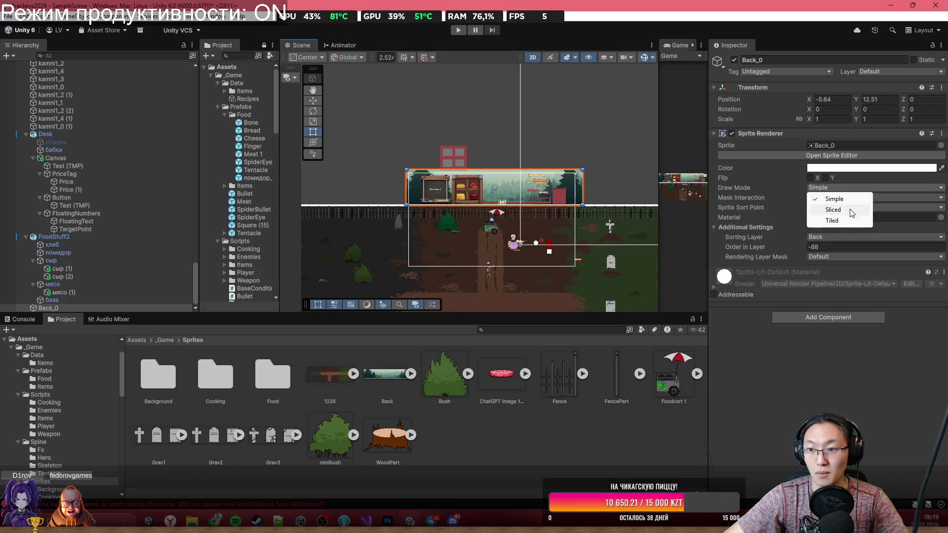
click(852, 221)
Step: Stretch the tiled backdrop across the full scene width and re-centre it
drag(412, 200, 302, 200)
drag(536, 200, 667, 212)
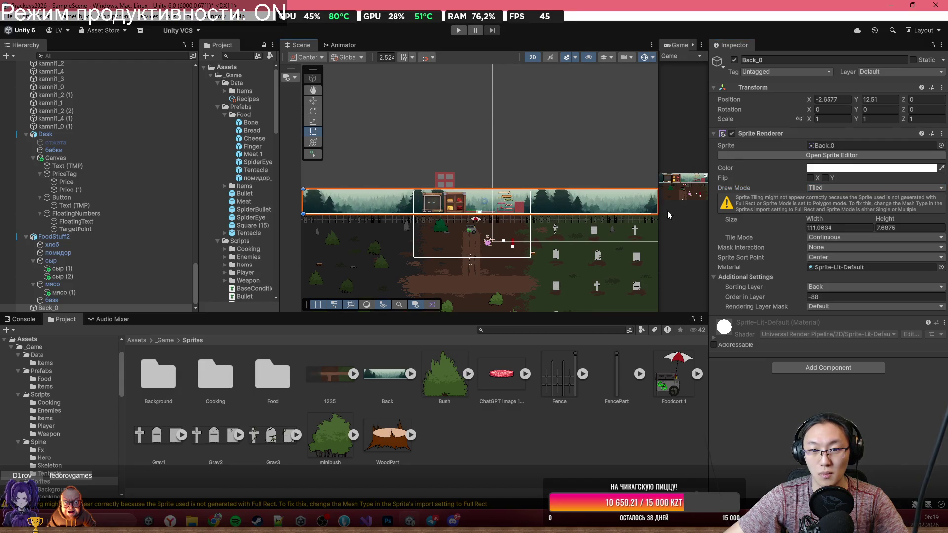
mouse_move(809, 100)
mouse_down()
mouse_move(685, 111)
mouse_move(695, 114)
mouse_up()
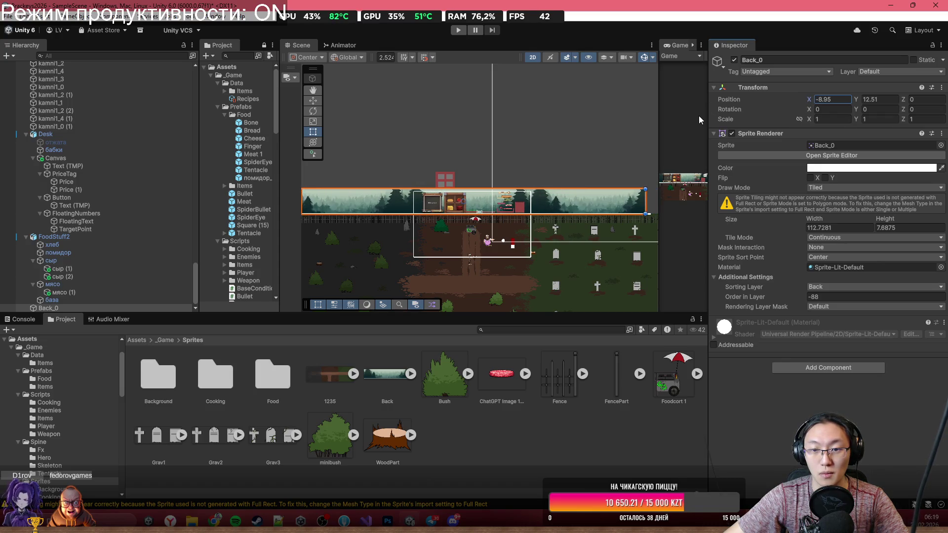
click(522, 196)
scroll(447, 233, up, 5)
double_click(678, 45)
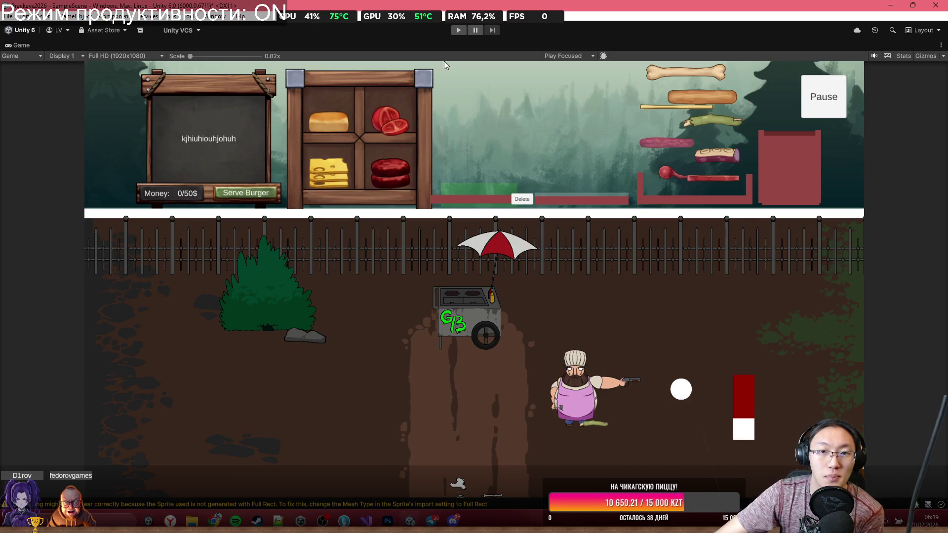
Step: Start the game, put a bread bun on the plate and trash the unwanted sausages
click(458, 31)
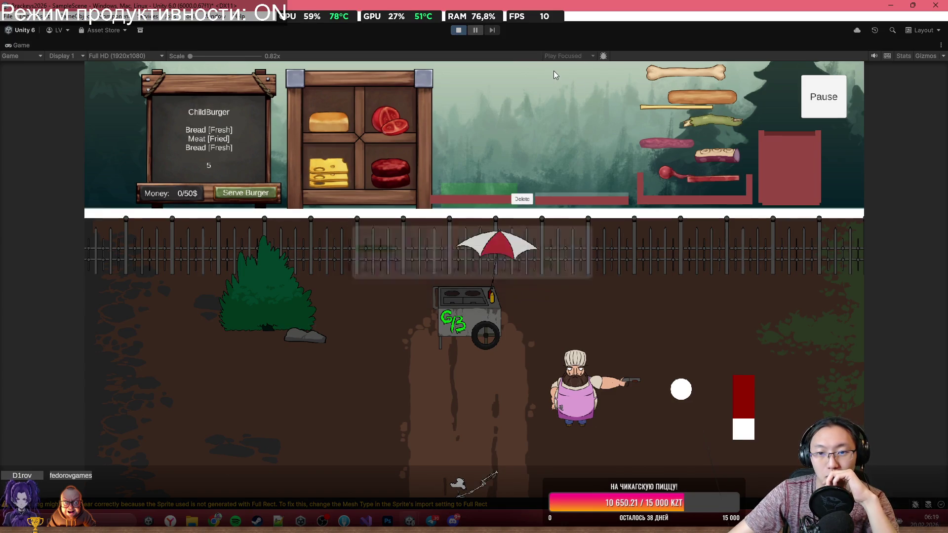
drag(388, 137, 449, 100)
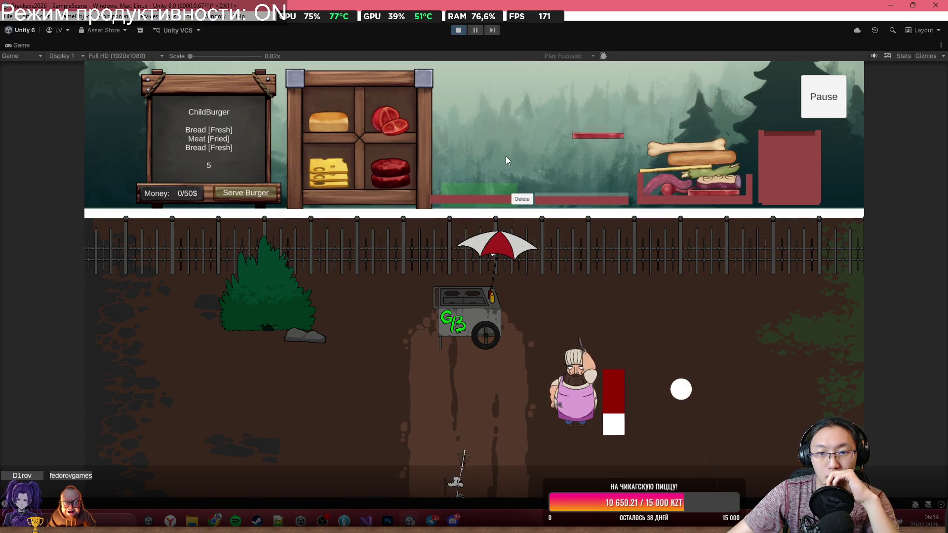
drag(339, 121, 497, 148)
mouse_move(328, 176)
mouse_down()
mouse_move(334, 165)
mouse_move(386, 146)
mouse_move(368, 165)
mouse_move(411, 143)
mouse_move(548, 148)
mouse_move(592, 173)
mouse_move(639, 134)
mouse_move(683, 123)
mouse_move(498, 148)
mouse_up()
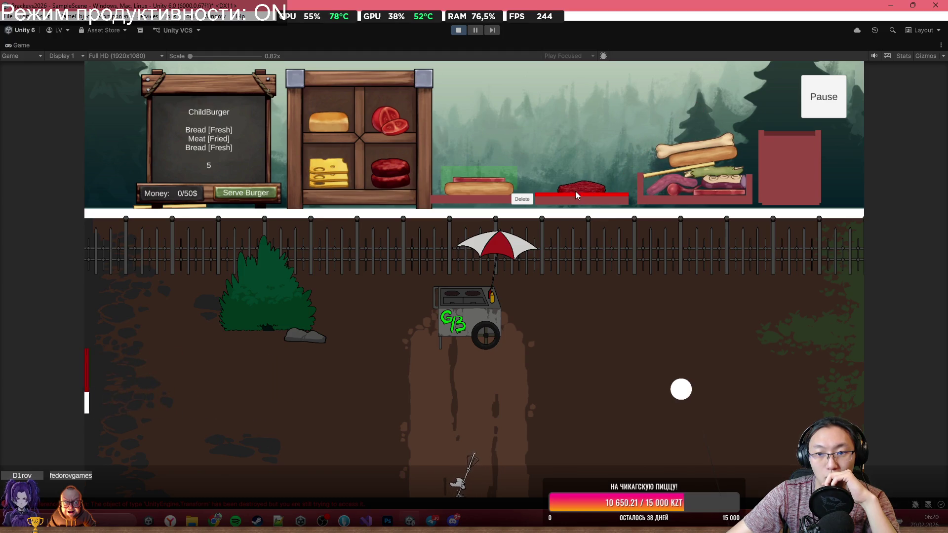
mouse_move(577, 186)
mouse_down()
mouse_move(588, 152)
mouse_move(749, 78)
mouse_move(790, 124)
mouse_up()
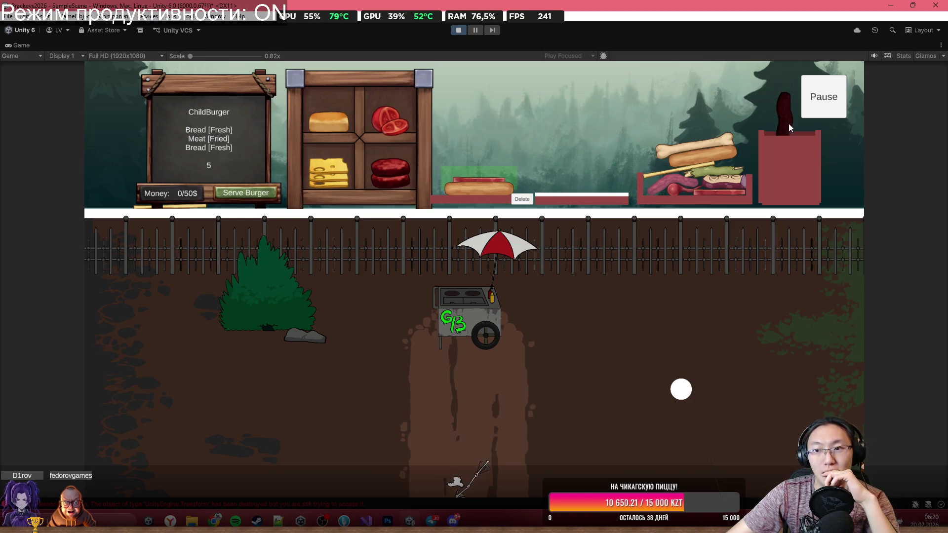
mouse_move(393, 175)
mouse_down()
mouse_move(422, 132)
mouse_move(606, 97)
mouse_move(790, 123)
mouse_up()
mouse_move(662, 189)
mouse_down()
mouse_move(636, 133)
mouse_move(572, 148)
mouse_move(560, 181)
mouse_up()
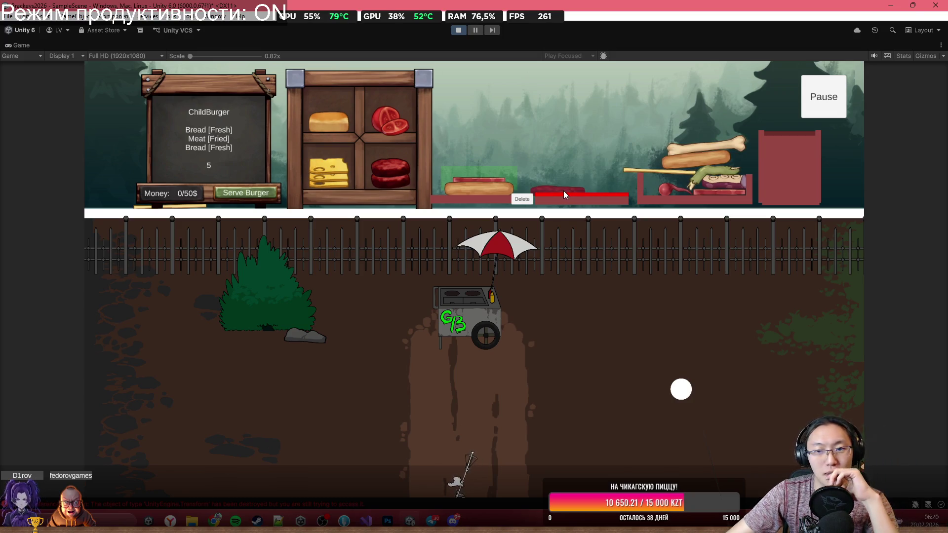
Step: Add the cooked sausage and a top bun, serve the burger, then stop the game
drag(582, 184, 577, 141)
mouse_move(497, 123)
mouse_down()
mouse_move(495, 174)
mouse_move(484, 170)
mouse_up()
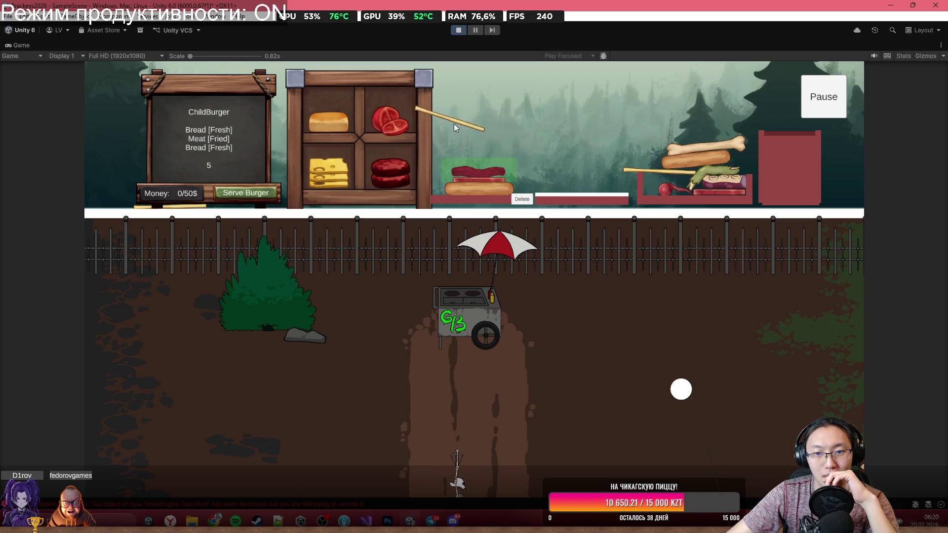
mouse_move(328, 121)
mouse_down()
mouse_move(383, 89)
mouse_move(487, 169)
mouse_up()
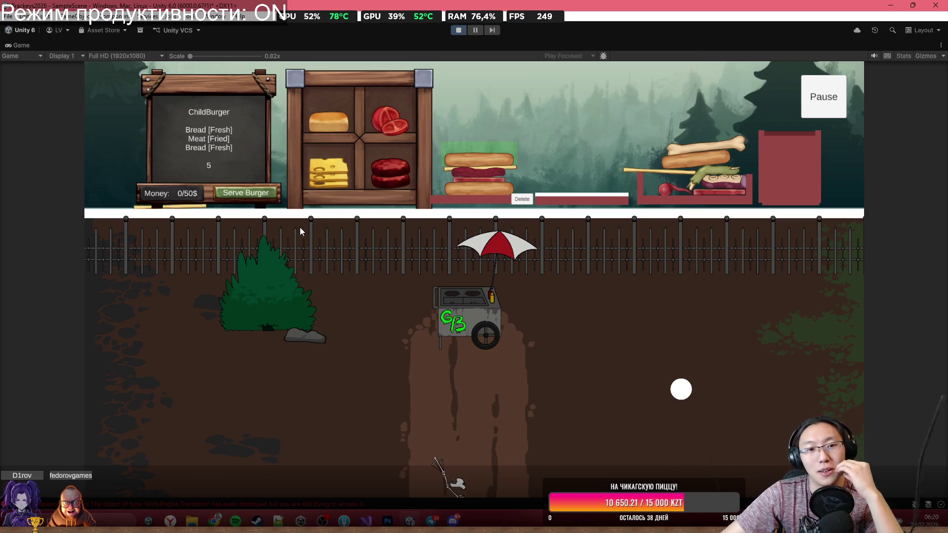
click(263, 194)
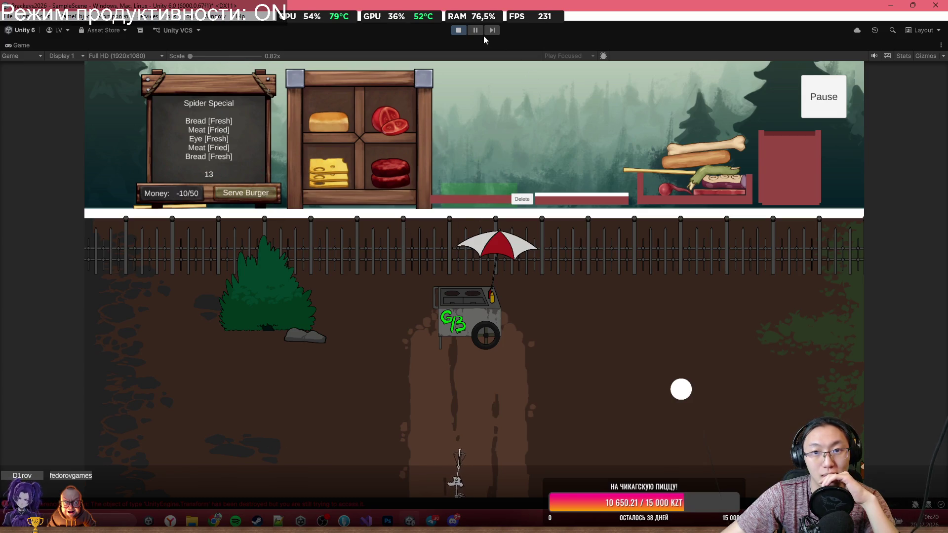
click(459, 31)
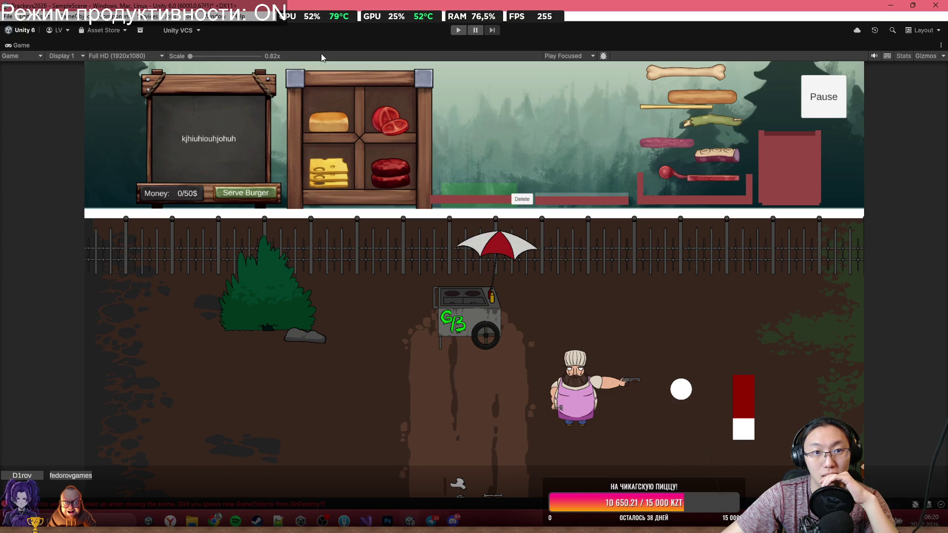
Step: Tint the Green_0 ground sprite's colour to E3E3E3
scroll(455, 155, up, 3)
scroll(473, 111, up, 2)
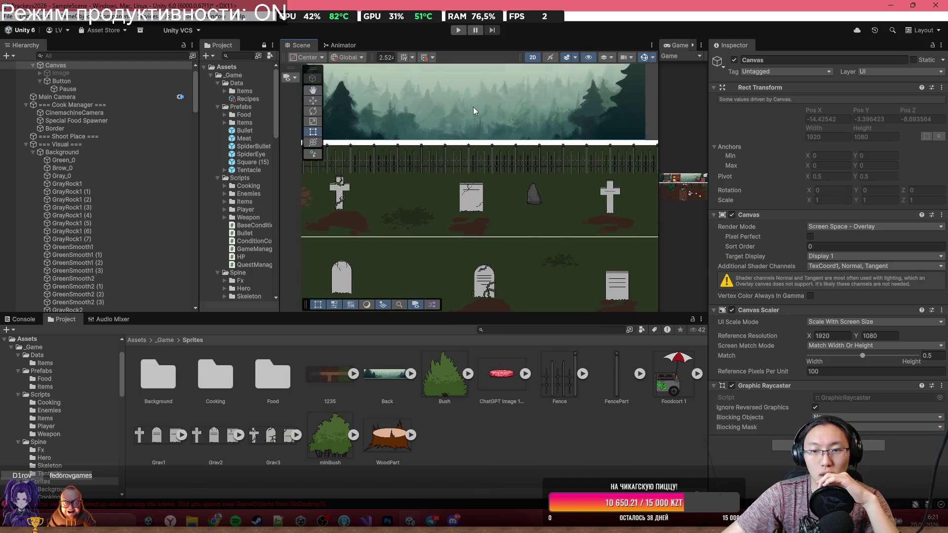
scroll(518, 178, up, 1)
click(519, 215)
drag(518, 215, 592, 222)
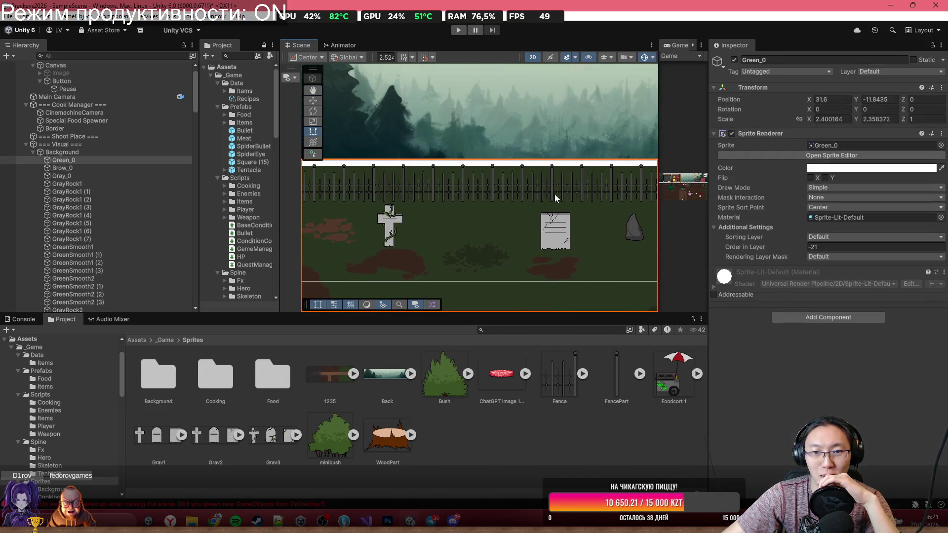
mouse_move(442, 211)
mouse_down()
mouse_move(471, 217)
mouse_move(590, 160)
mouse_up()
scroll(567, 207, down, 2)
drag(567, 206, 575, 157)
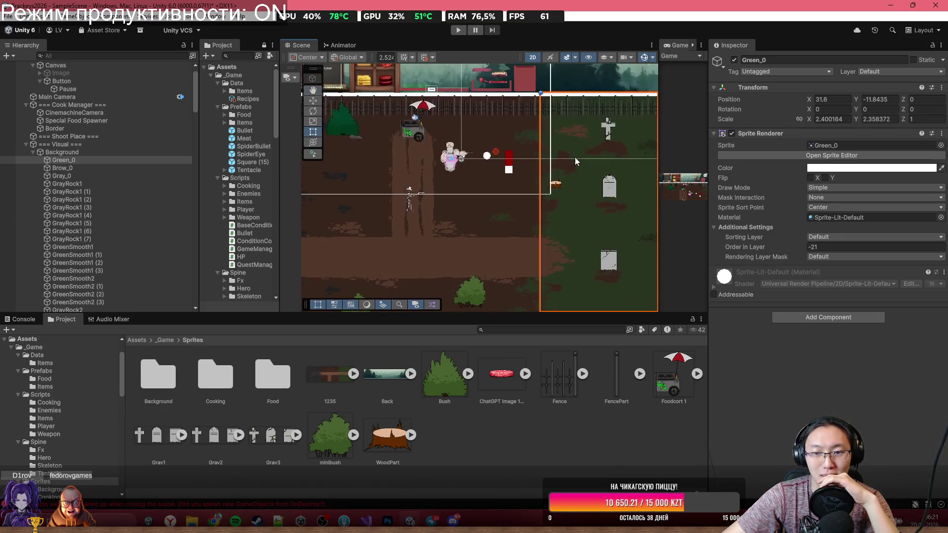
scroll(553, 197, down, 2)
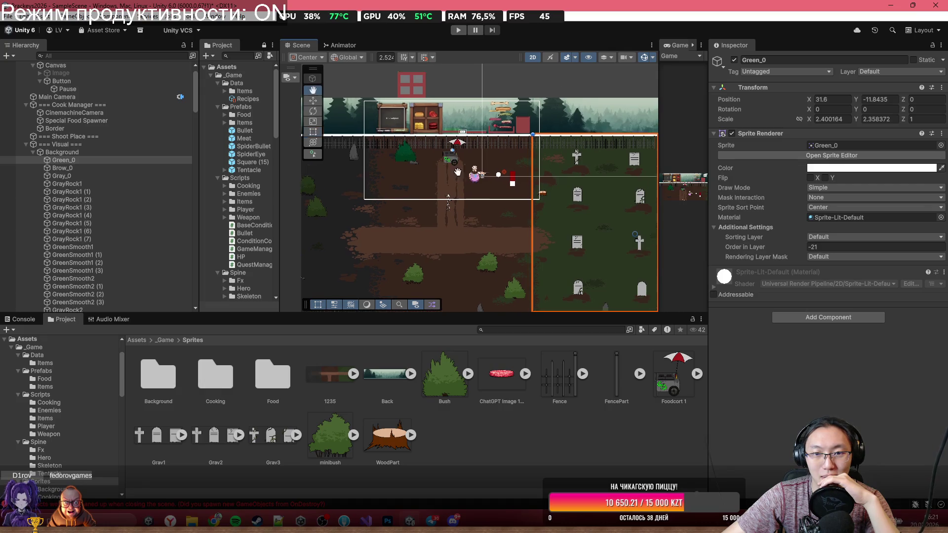
scroll(468, 197, up, 4)
drag(532, 230, 415, 187)
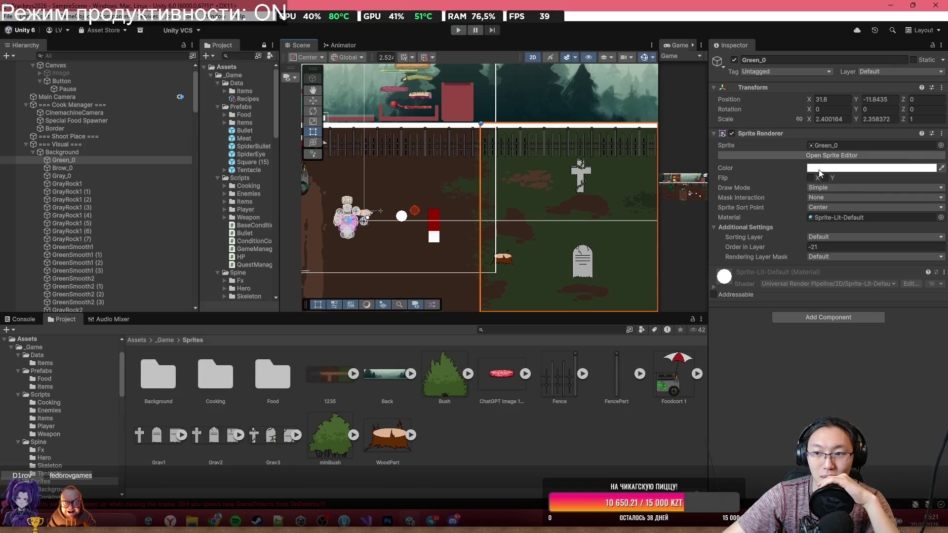
click(819, 168)
click(850, 227)
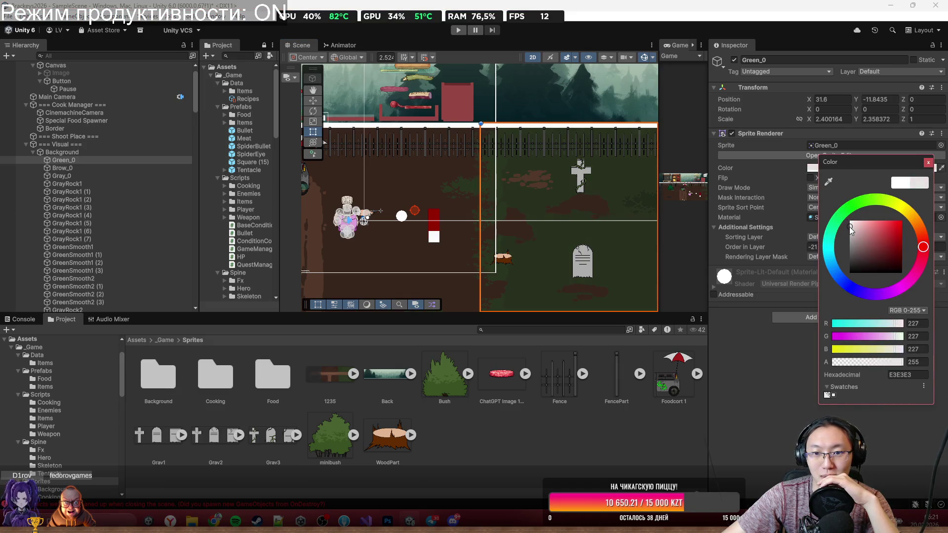
Step: Zoom in on the fence and grave to check the ground's new tint, then reselect it
mouse_move(509, 174)
mouse_down()
mouse_move(411, 152)
mouse_move(424, 106)
mouse_move(474, 247)
mouse_up()
scroll(494, 208, up, 2)
scroll(502, 203, up, 1)
drag(503, 203, 514, 182)
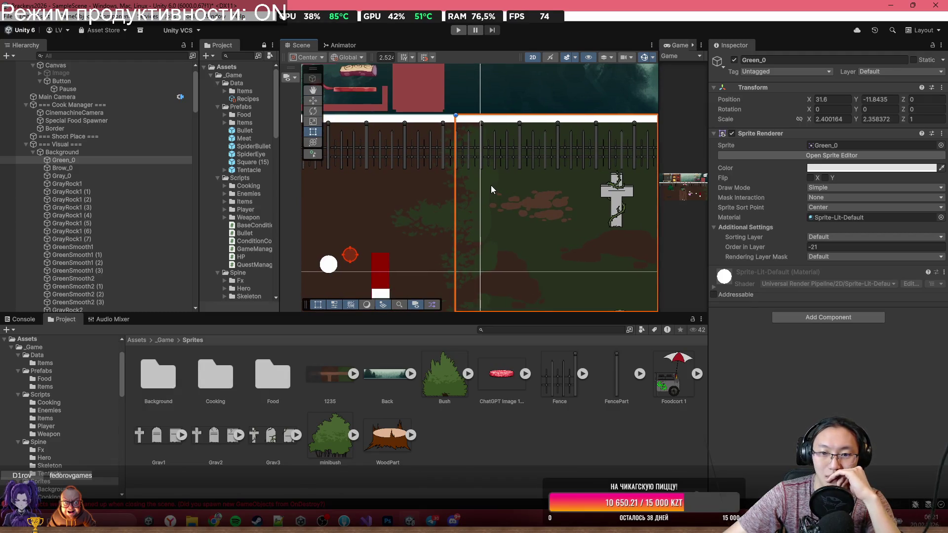
click(490, 185)
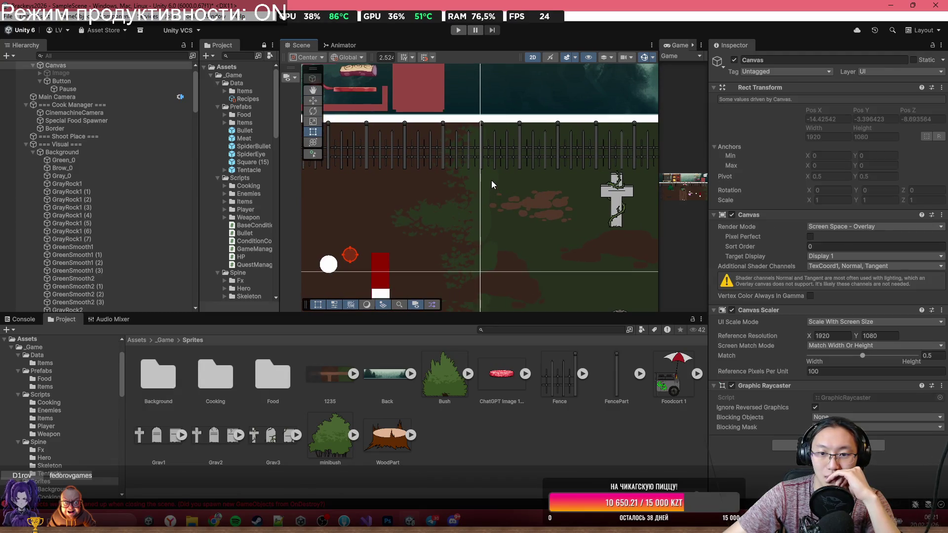
click(550, 185)
click(849, 170)
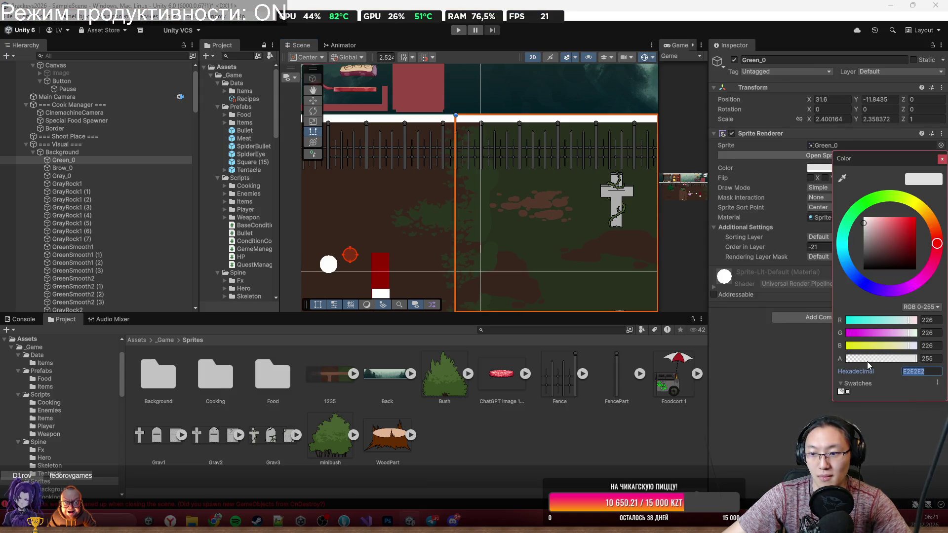
Step: Tint all GreenSmooth1 and GreenSmooth2 patches with hex colour E2E2E2
click(434, 206)
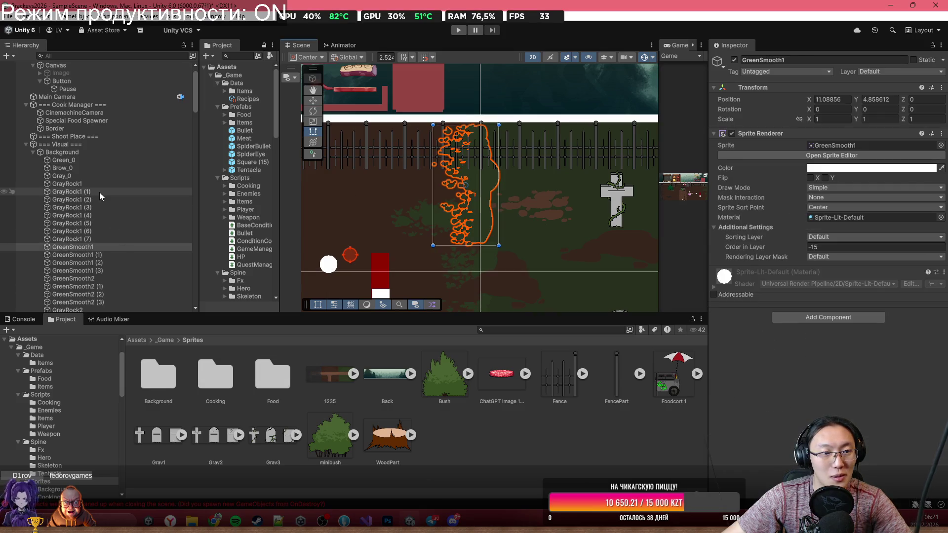
scroll(88, 265, down, 3)
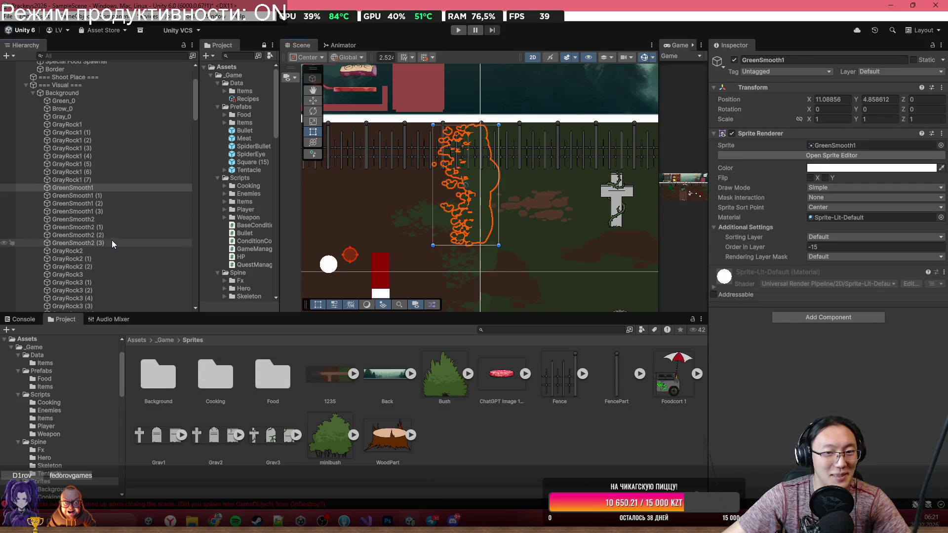
shift+click(111, 242)
scroll(111, 242, down, 4)
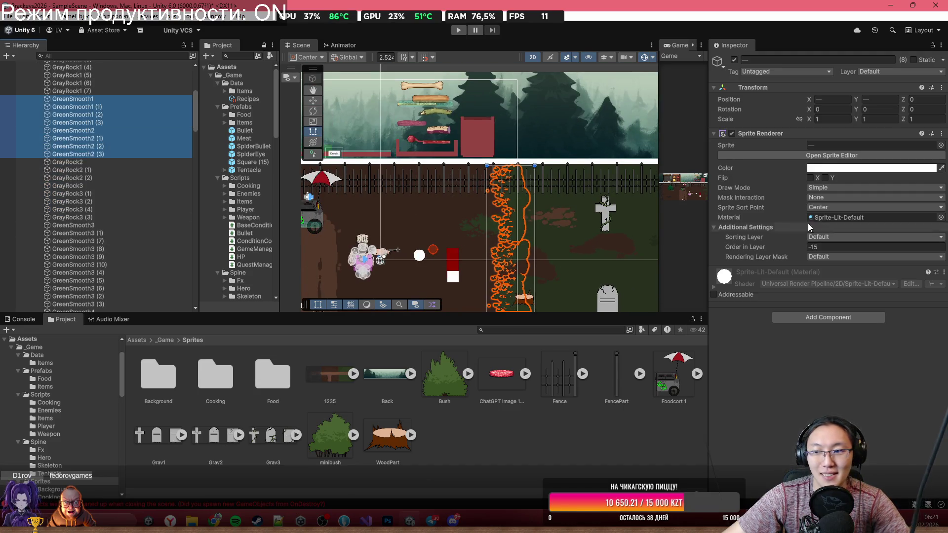
click(845, 168)
click(924, 375)
text(E2E2E2)
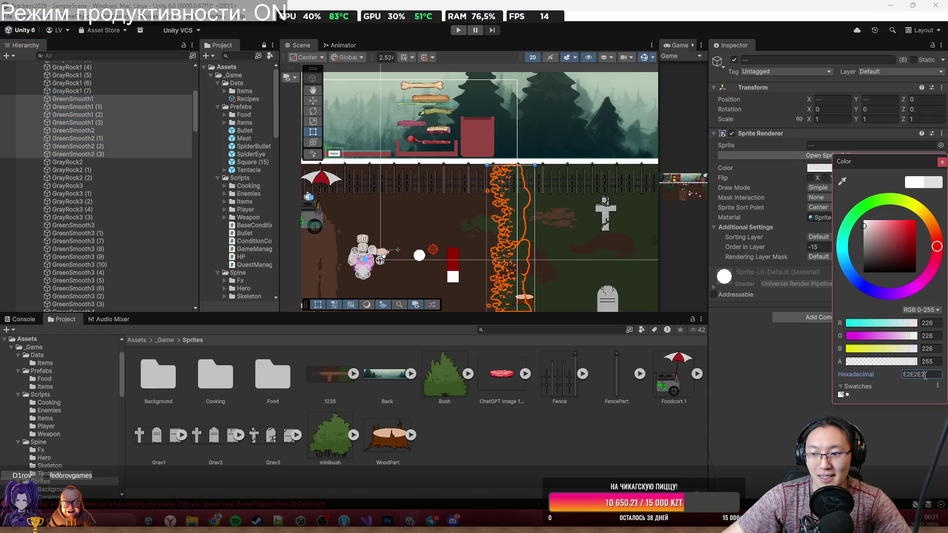
Step: Tint all GreenSmooth3 and GreenSmooth4 patches with hex colour E2E2E2 as well
click(97, 225)
scroll(99, 237, down, 5)
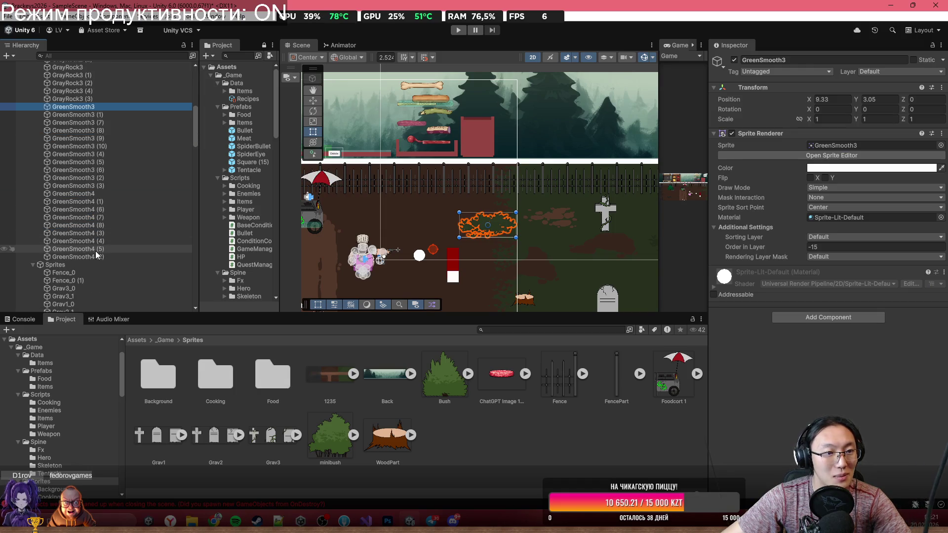
shift+click(100, 257)
click(826, 167)
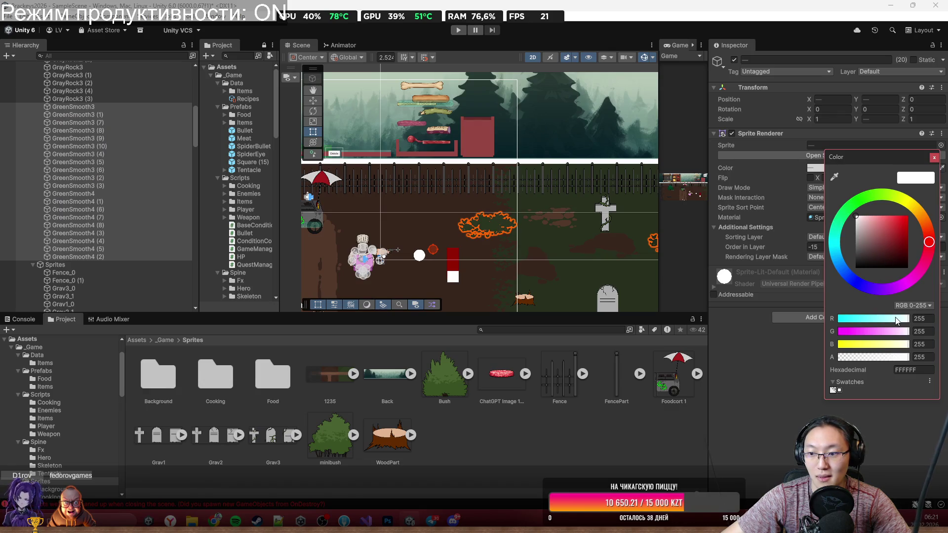
click(913, 370)
text(E2E2E2)
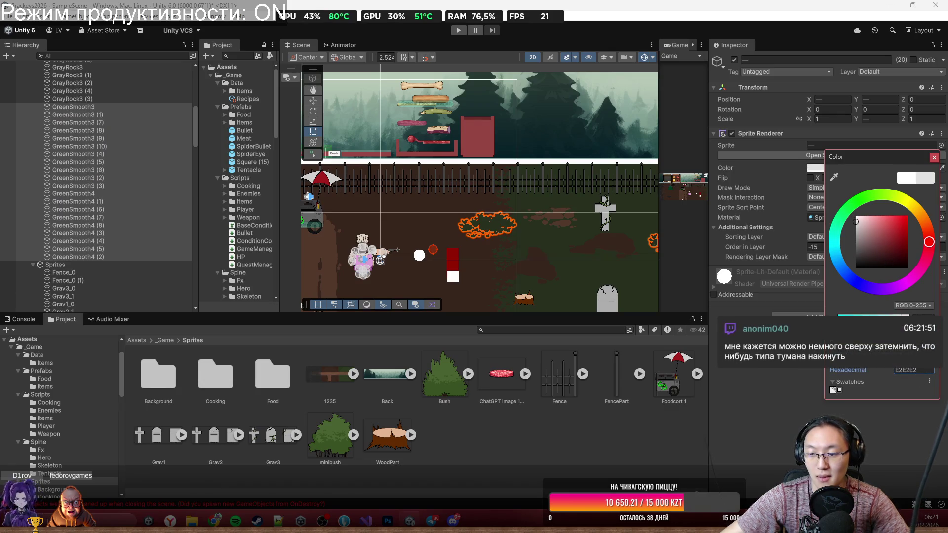
click(935, 157)
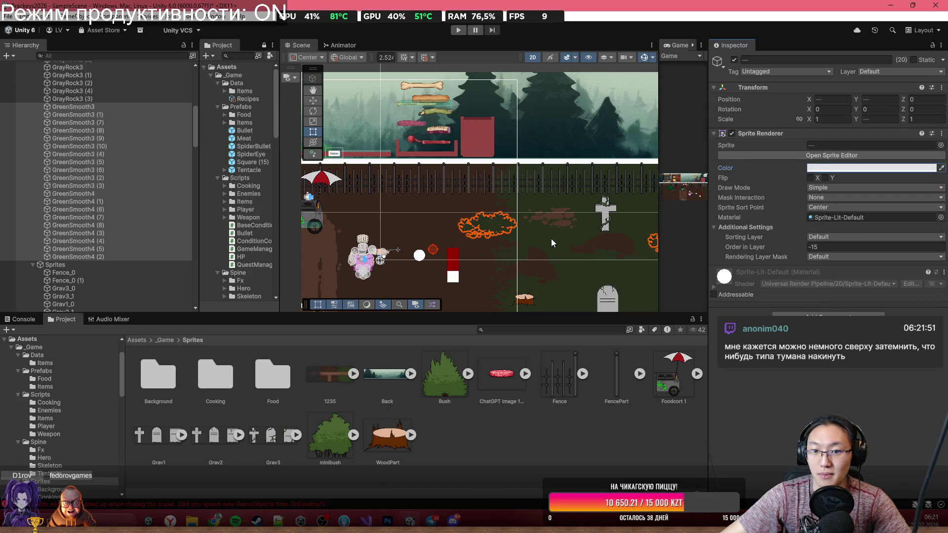
click(551, 239)
scroll(561, 189, up, 2)
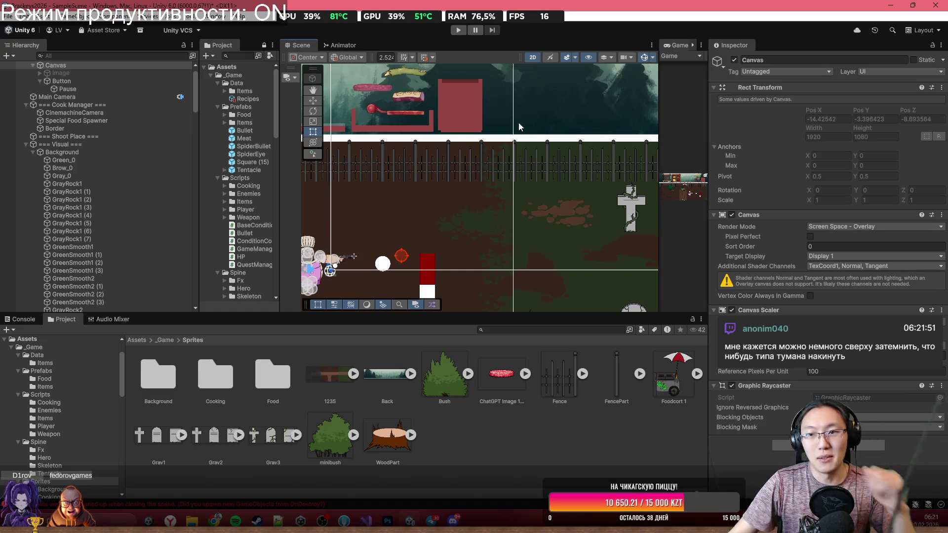
scroll(504, 183, down, 1)
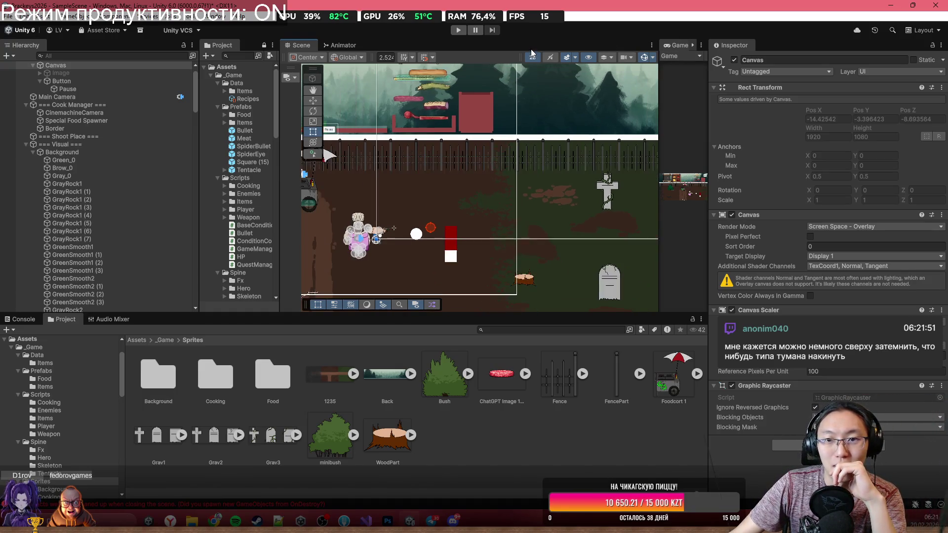
double_click(536, 43)
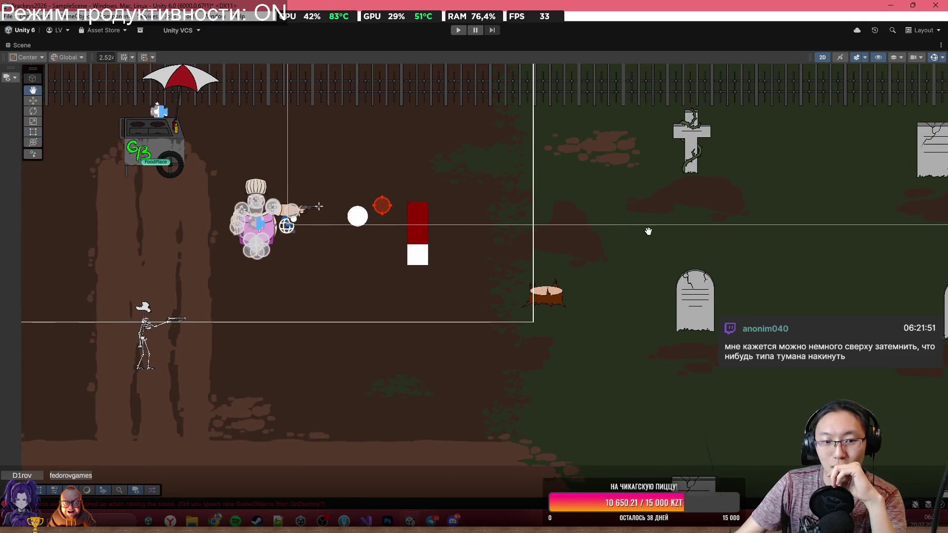
scroll(660, 313, down, 3)
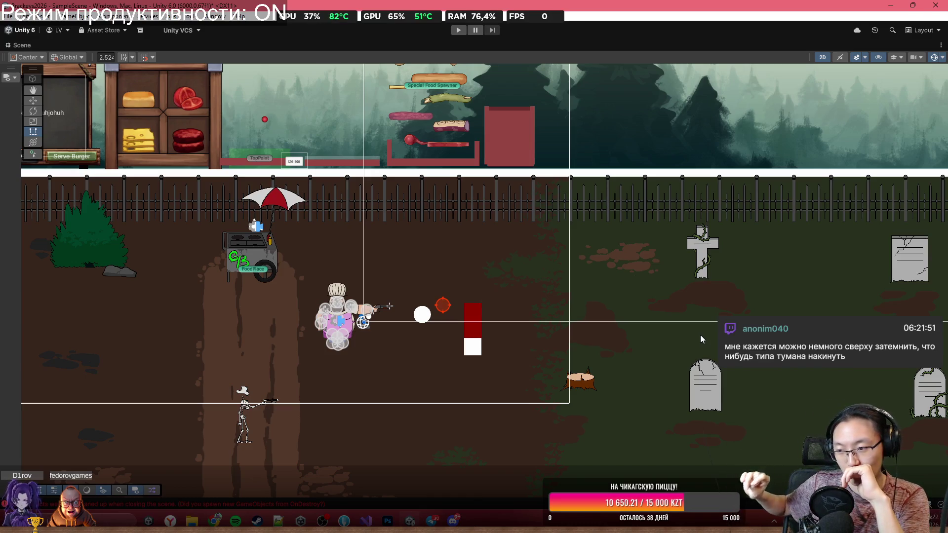
scroll(645, 265, down, 3)
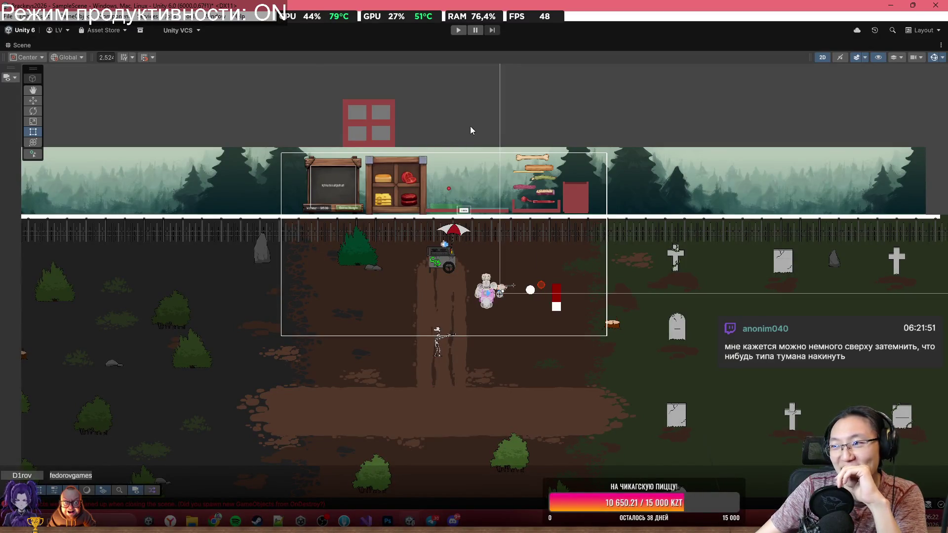
scroll(464, 207, up, 3)
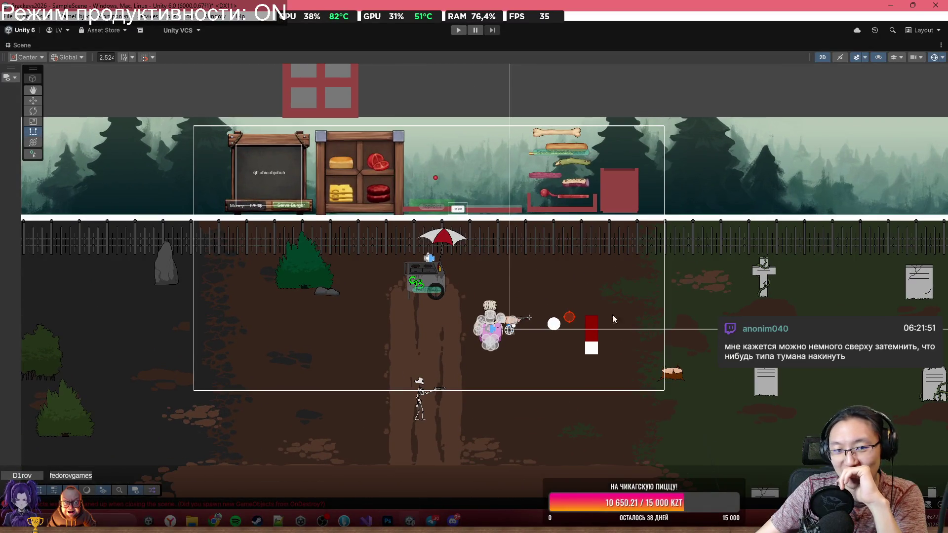
scroll(335, 288, up, 1)
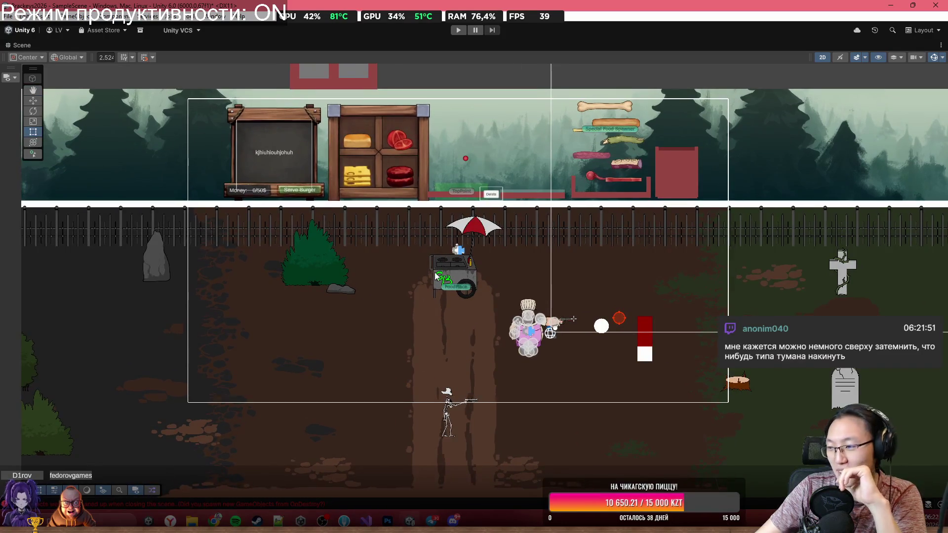
scroll(568, 309, up, 1)
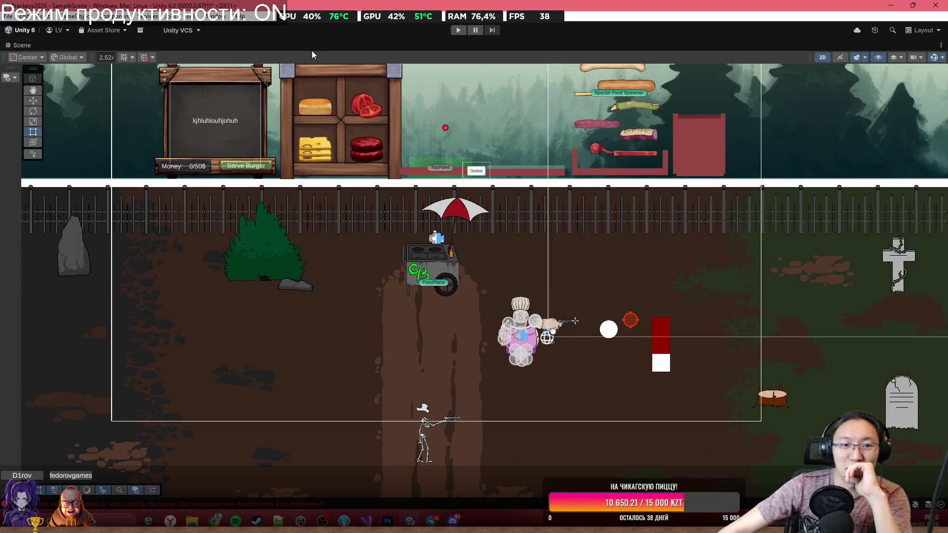
drag(392, 163, 408, 190)
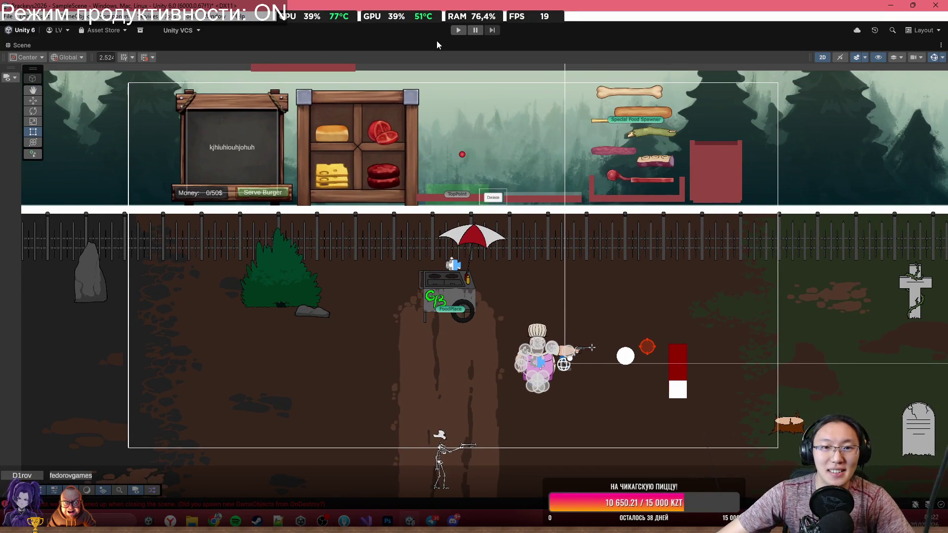
key(shift+space)
scroll(562, 256, up, 1)
Step: Delete the red window placeholder above the kitchen
drag(430, 97, 430, 181)
click(432, 156)
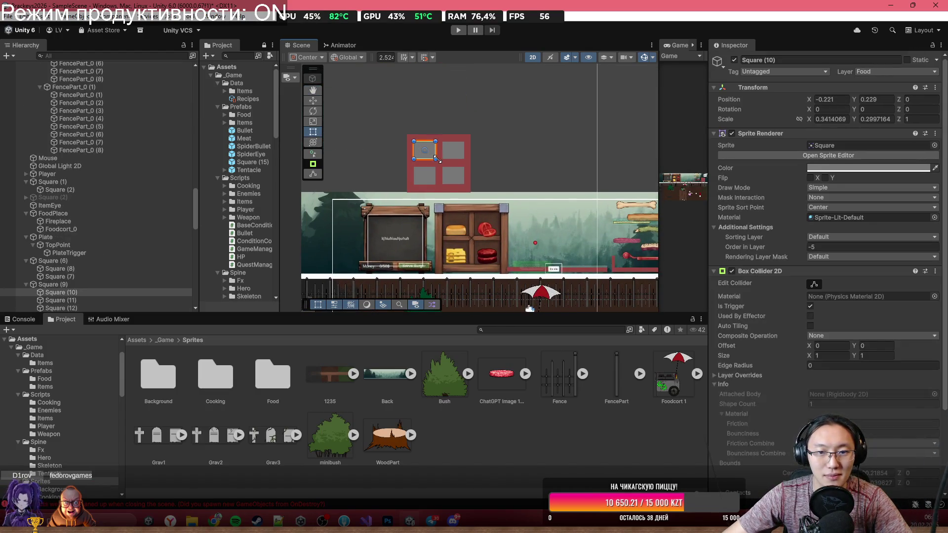
click(441, 168)
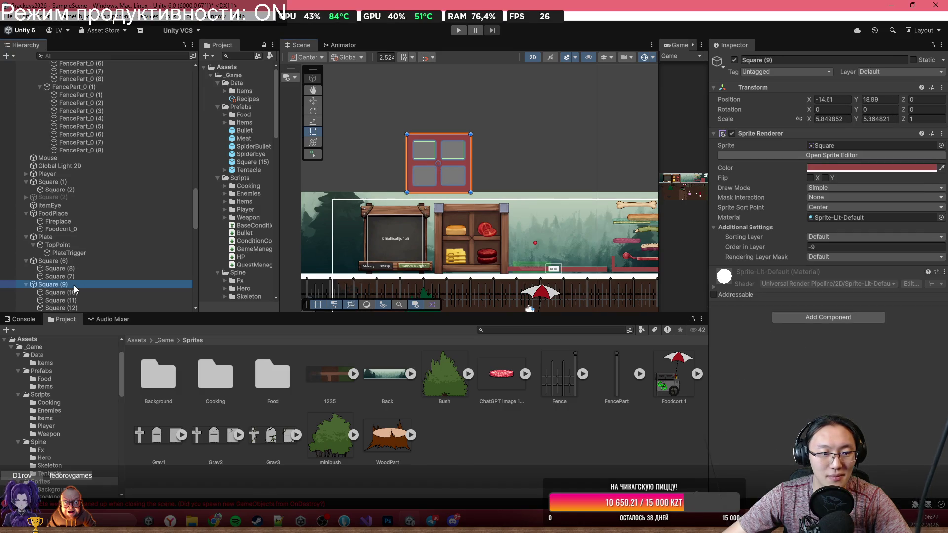
key(Delete)
Step: Move the Desk board slightly left along X with the move tool
drag(491, 194, 491, 119)
scroll(505, 182, up, 2)
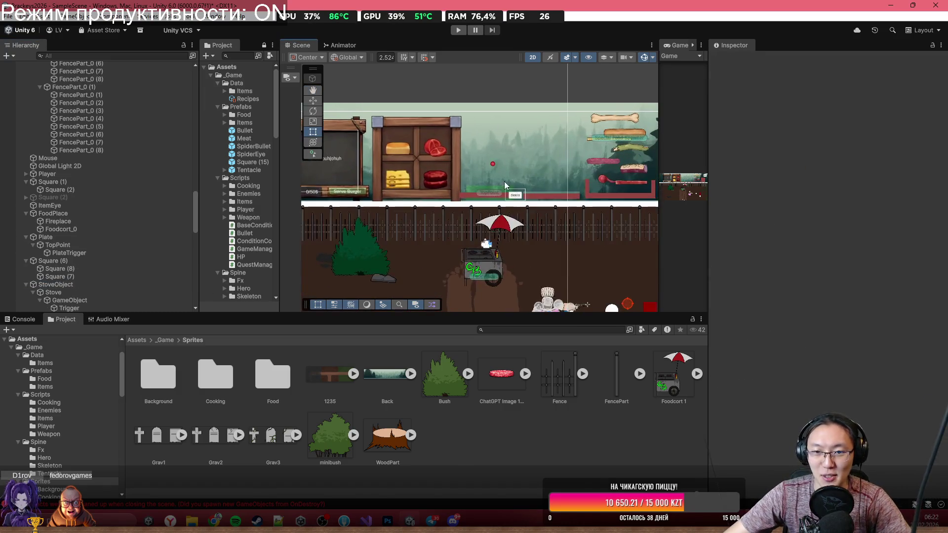
click(463, 182)
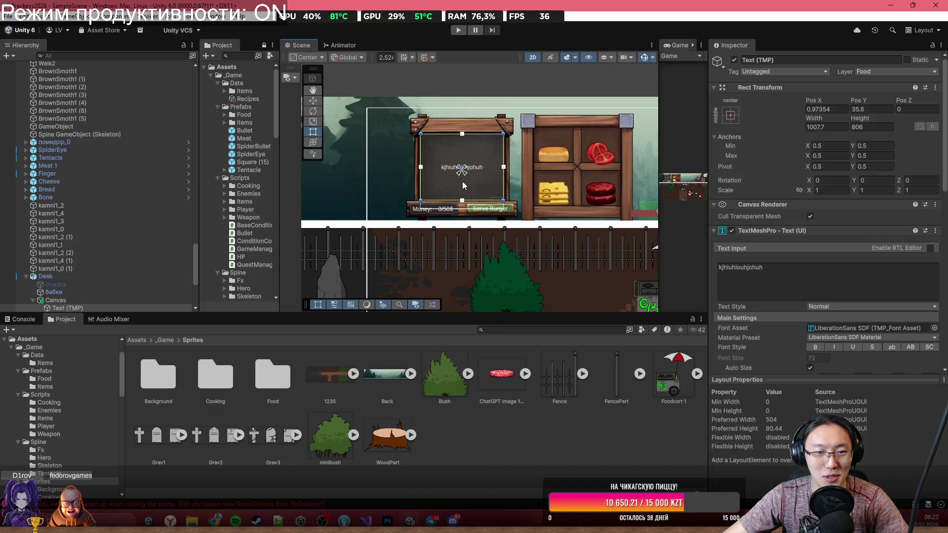
click(98, 277)
key(w)
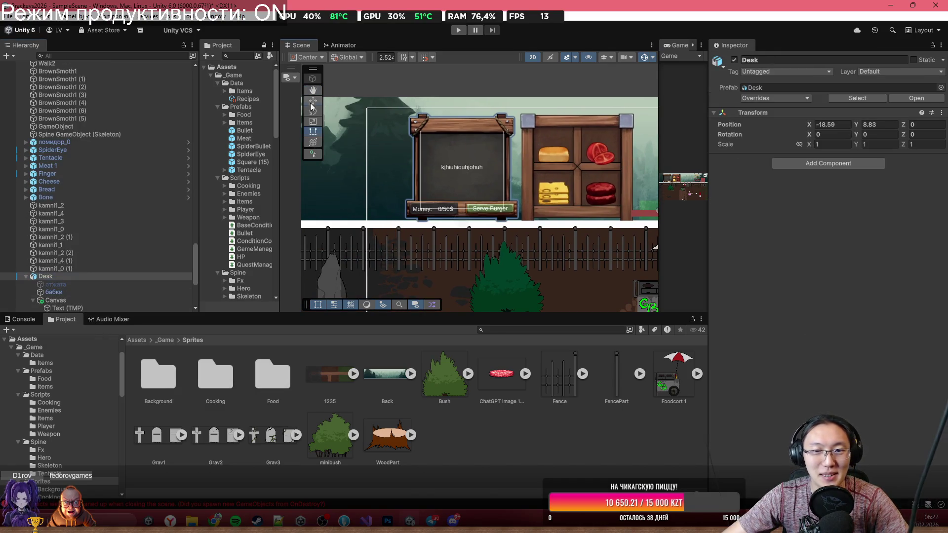
drag(505, 167, 482, 167)
scroll(483, 168, right, 5)
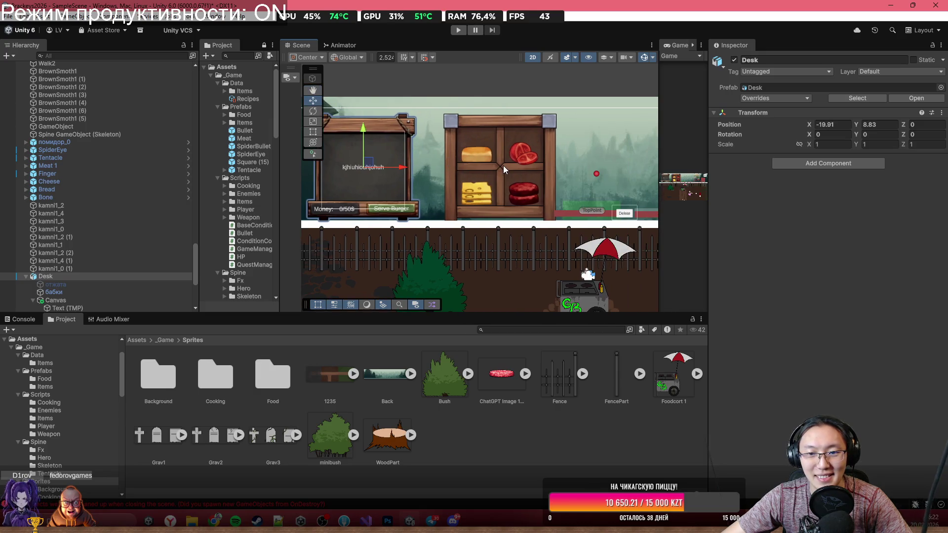
Step: Shift the FoodStuff2 food cabinet slightly left to X -12.6
click(502, 165)
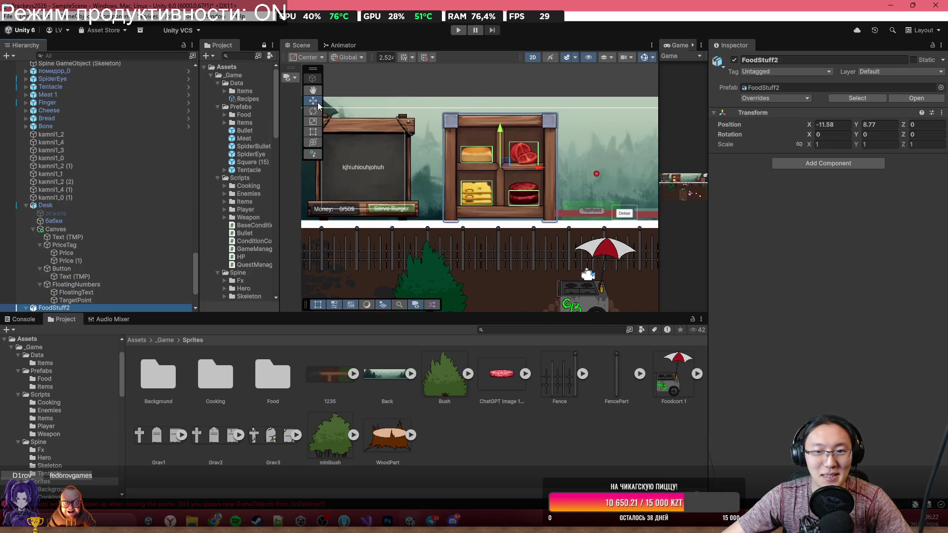
drag(537, 172, 522, 168)
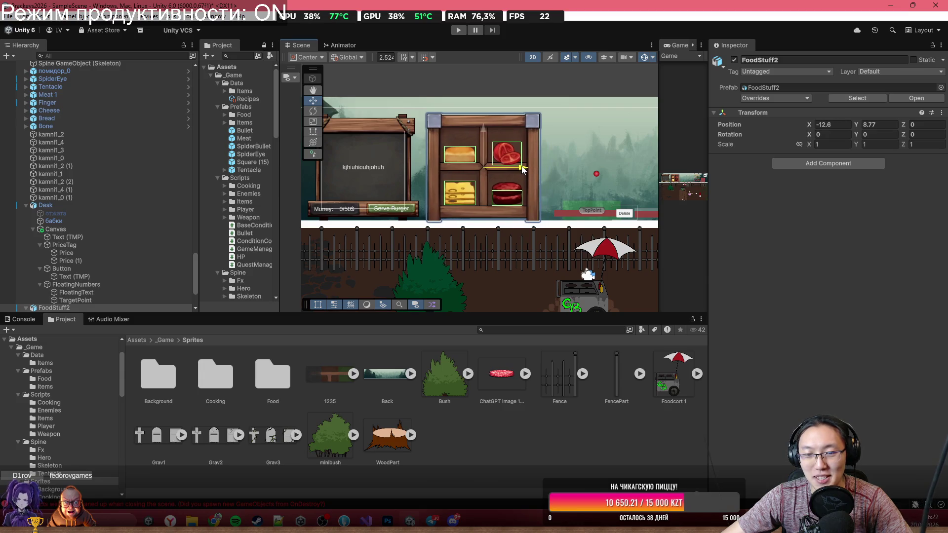
scroll(621, 158, right, 10)
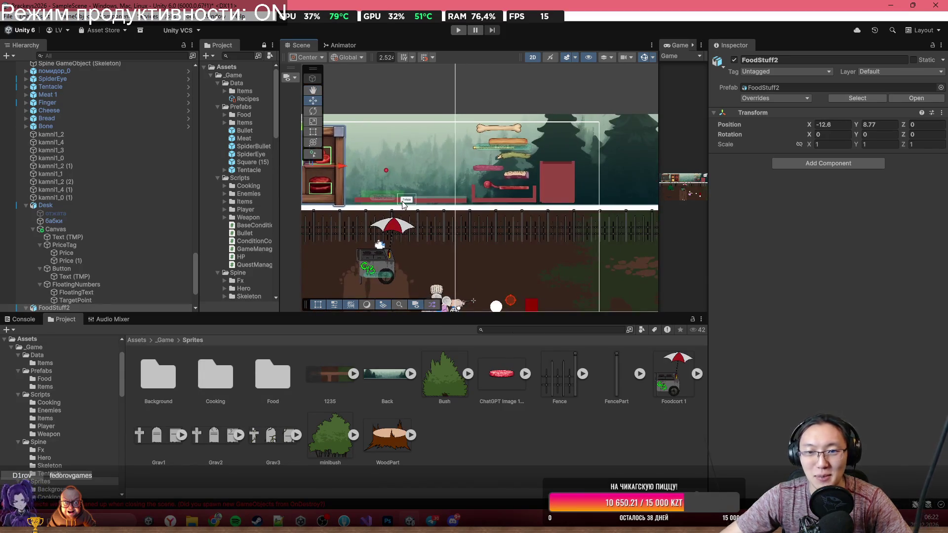
scroll(375, 173, left, 3)
scroll(497, 173, down, 5)
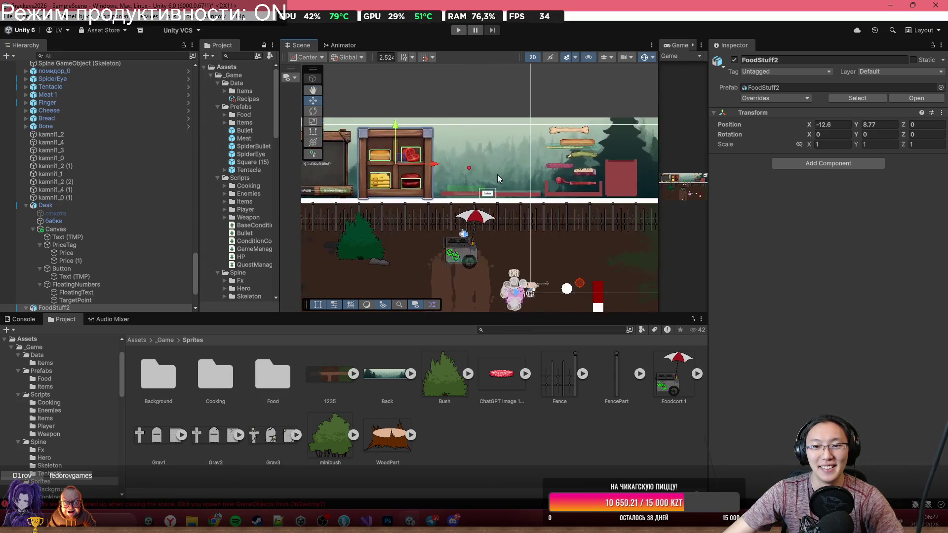
scroll(509, 188, up, 2)
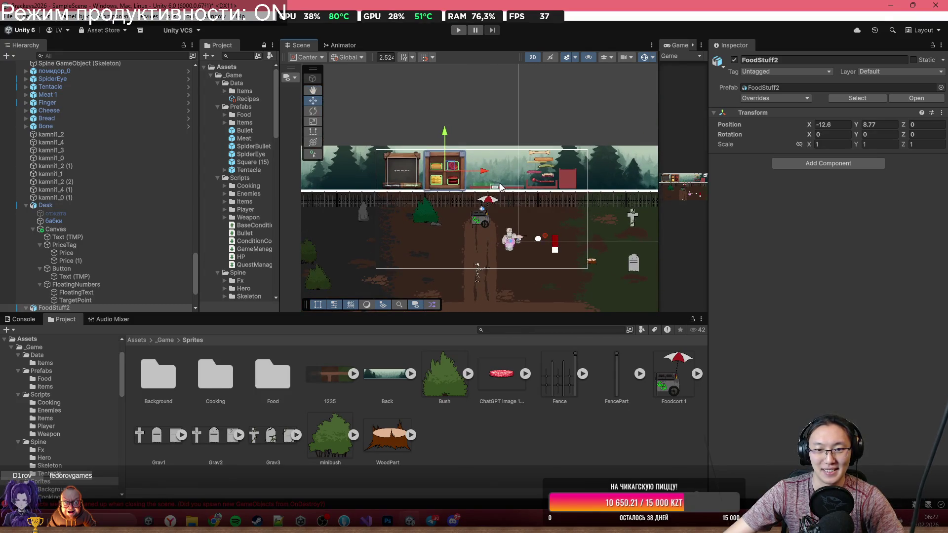
scroll(527, 197, up, 2)
scroll(528, 197, up, 4)
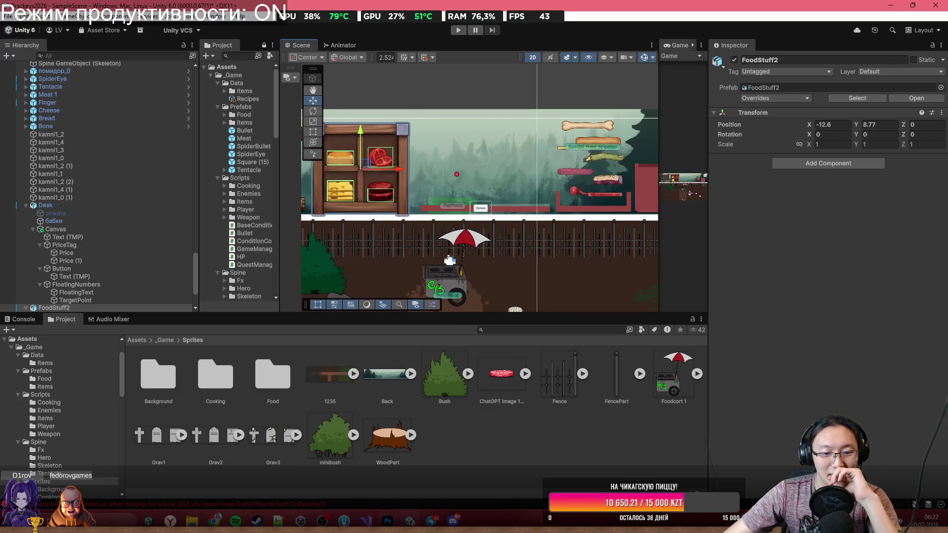
Step: In Photoshop, Quick Export the доска layer as a PNG named Desk, then minimize Photoshop
mouse_move(373, 523)
click(386, 521)
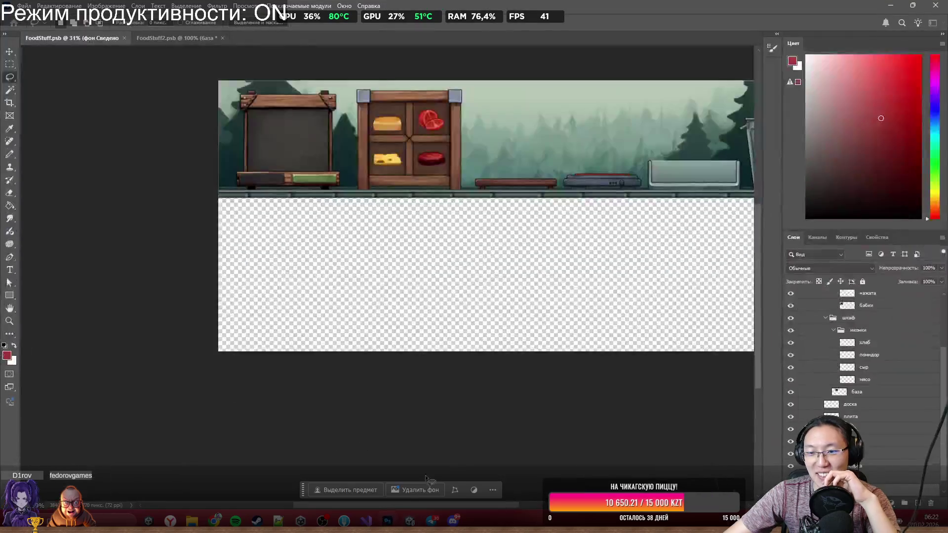
scroll(520, 223, right, 2)
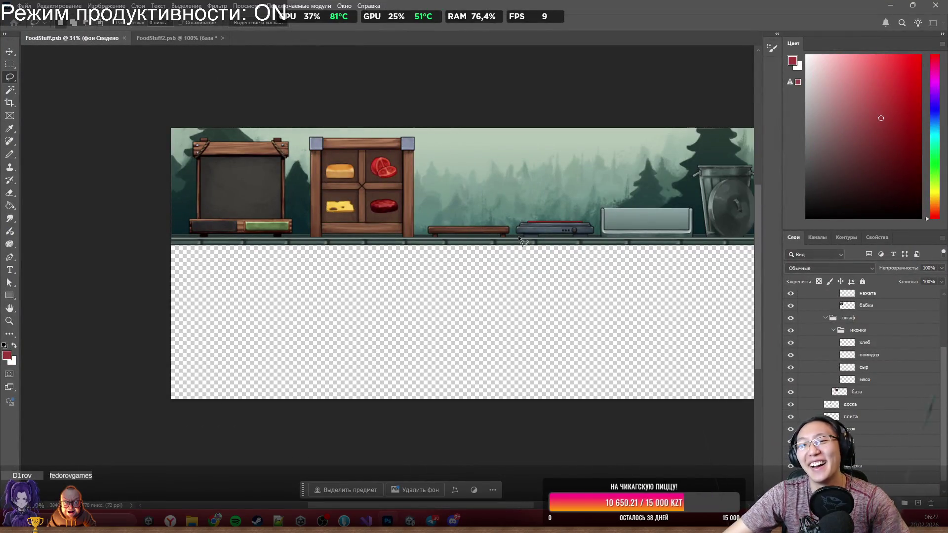
ctrl+click(495, 233)
right_click(818, 403)
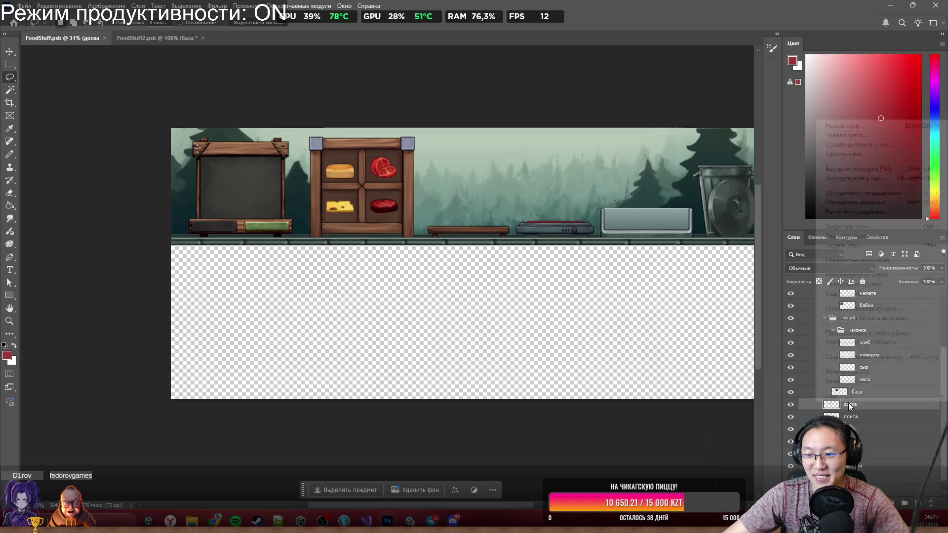
click(862, 169)
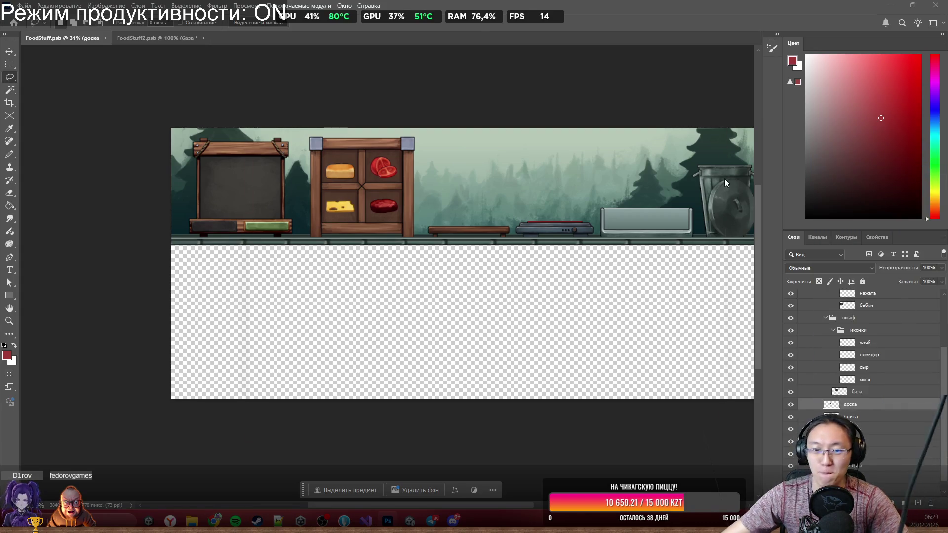
text(Desk)
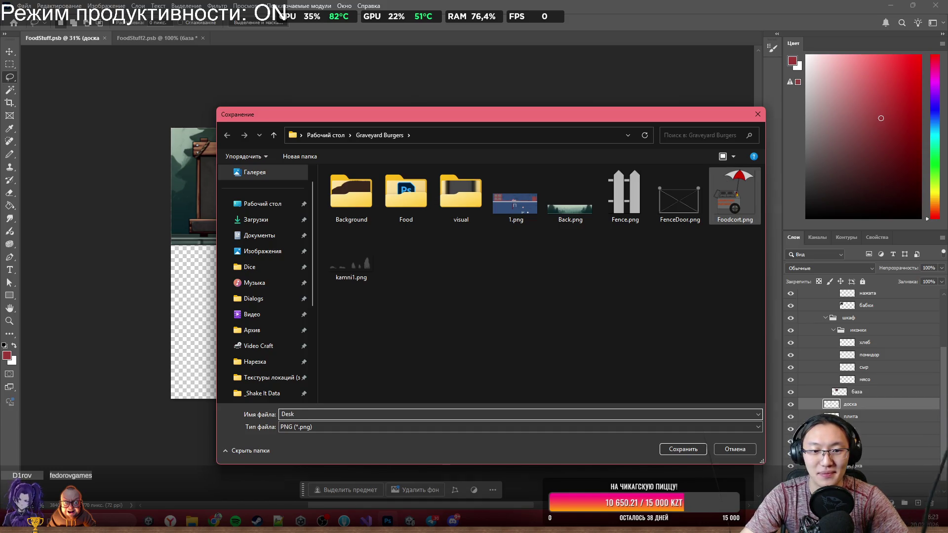
key(Return)
click(891, 6)
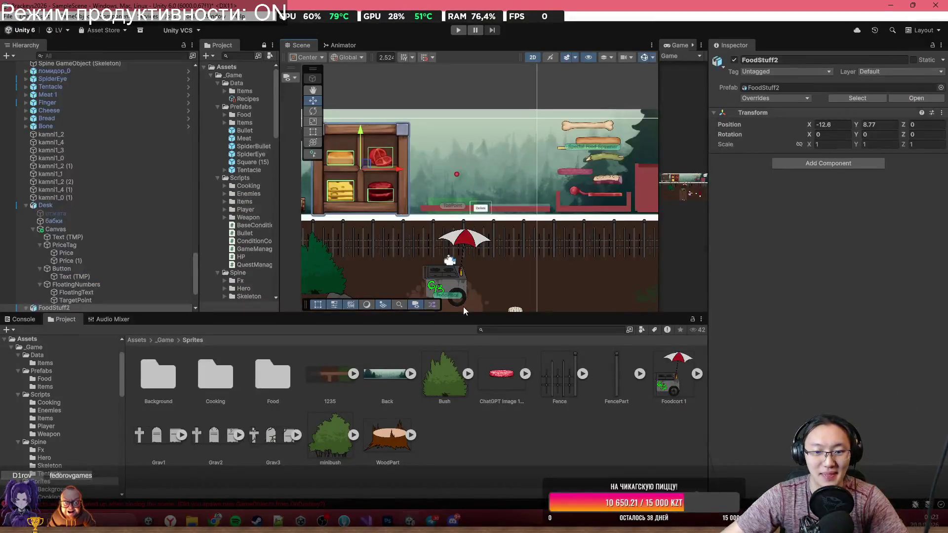
Step: Import Desk.png into the Cooking sprites folder and place it in the kitchen scene
double_click(217, 380)
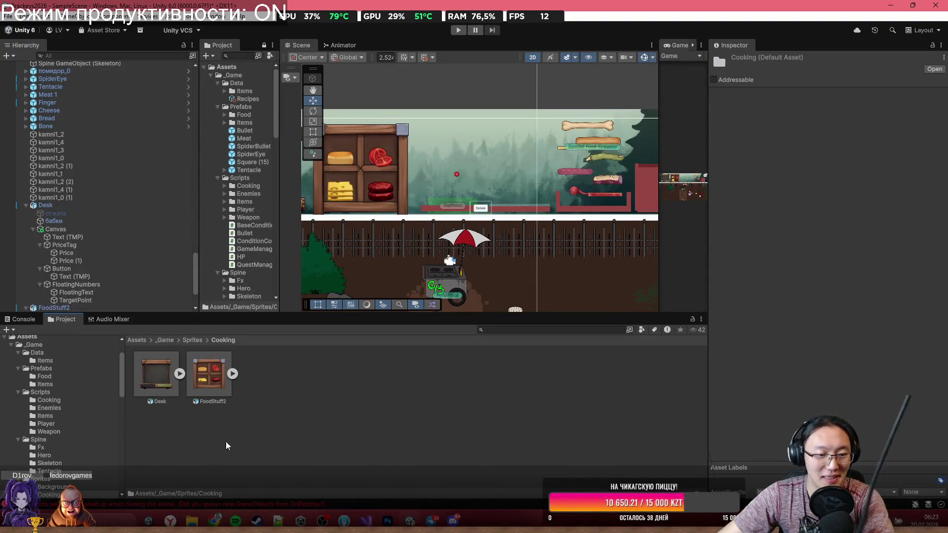
mouse_move(193, 520)
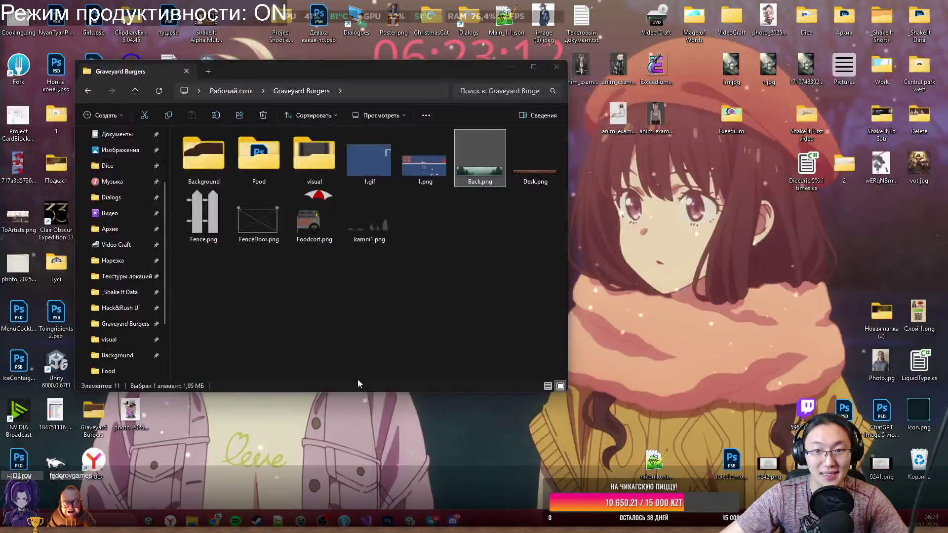
click(236, 462)
mouse_move(531, 180)
mouse_down()
mouse_move(477, 227)
mouse_move(409, 440)
mouse_up()
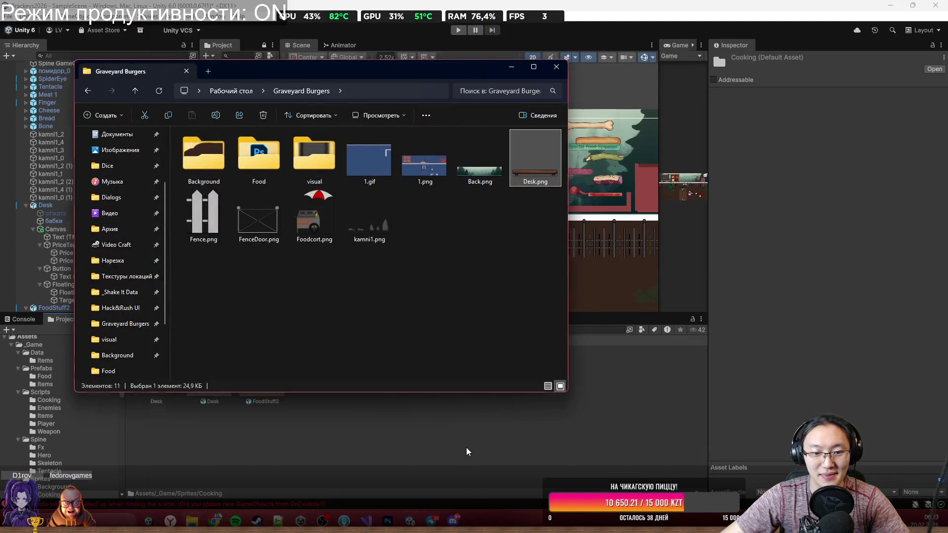
mouse_move(156, 374)
mouse_down()
mouse_move(464, 188)
mouse_move(451, 215)
mouse_up()
scroll(444, 213, up, 6)
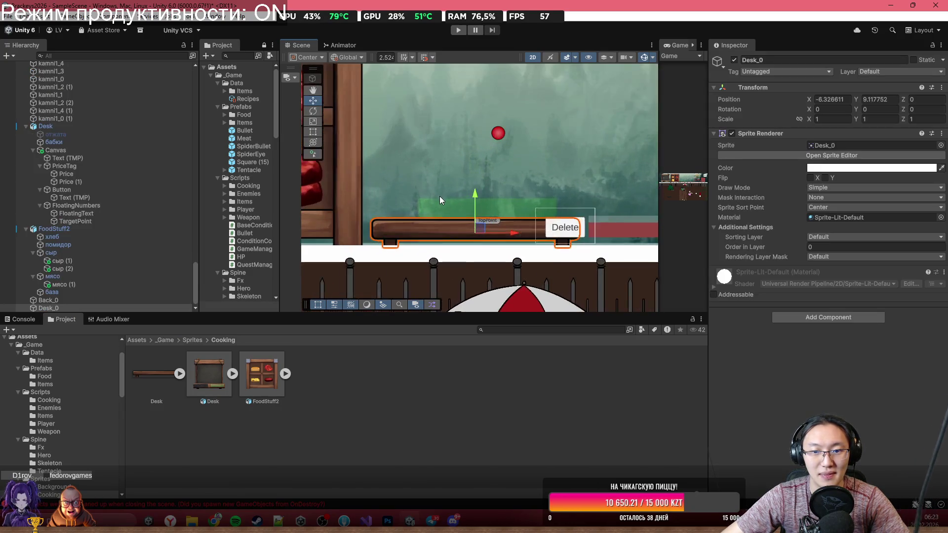
drag(487, 244, 487, 272)
Step: Delete the old red Plate placeholder bar
click(440, 236)
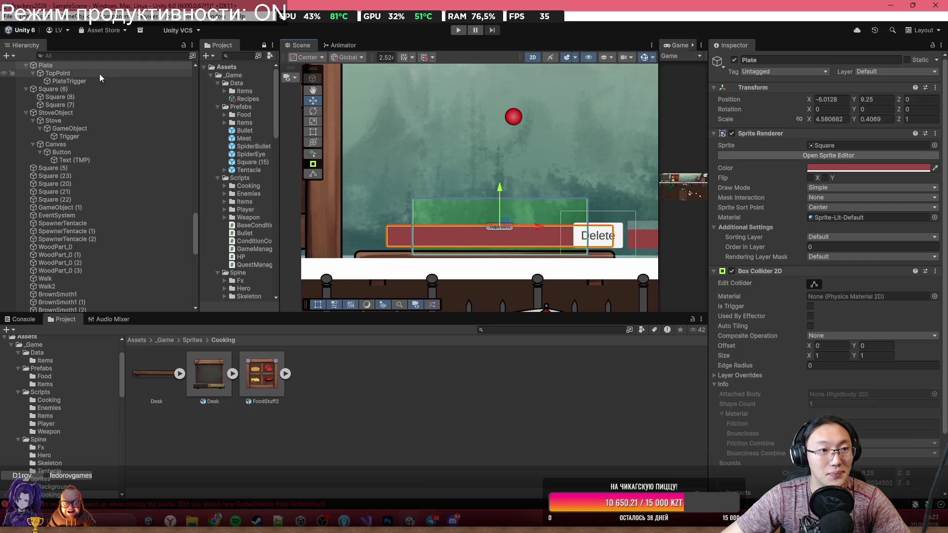
click(76, 74)
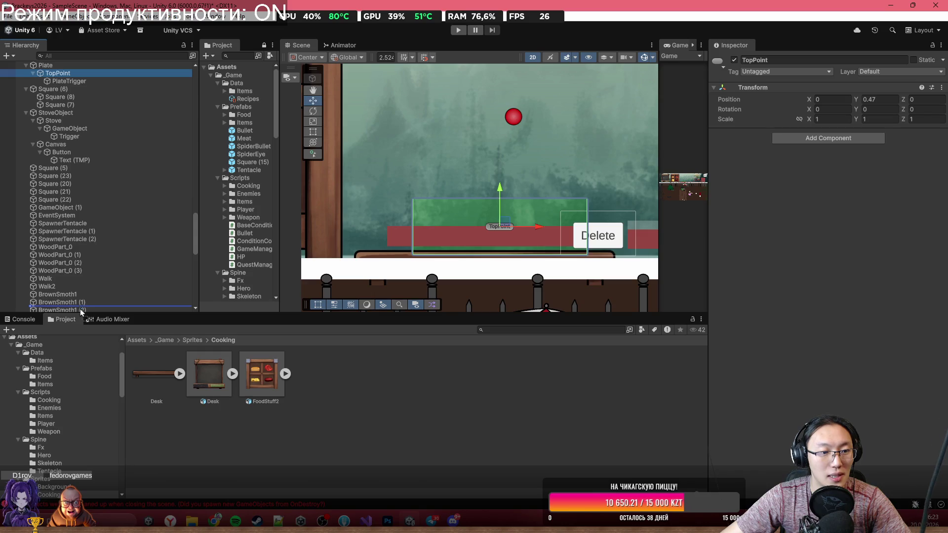
scroll(80, 306, down, 5)
scroll(80, 309, down, 9)
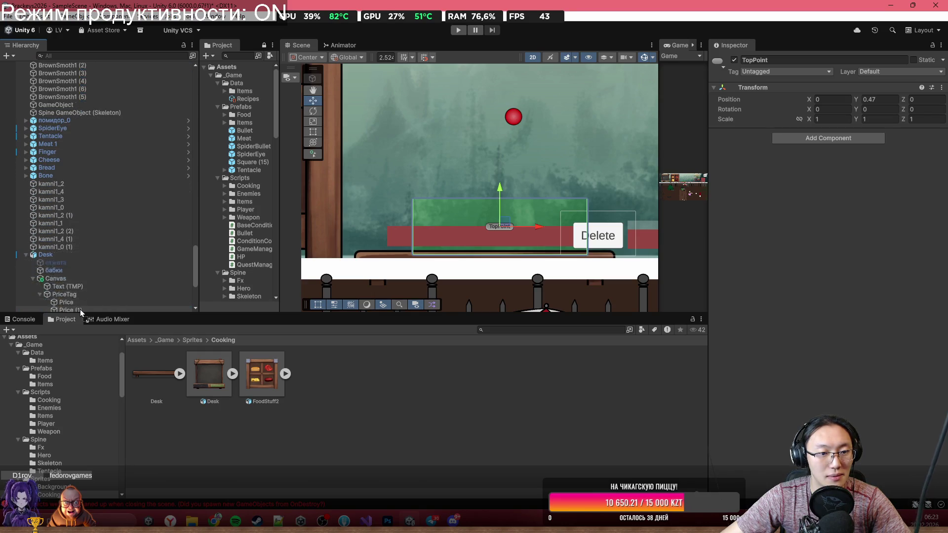
scroll(80, 309, down, 1)
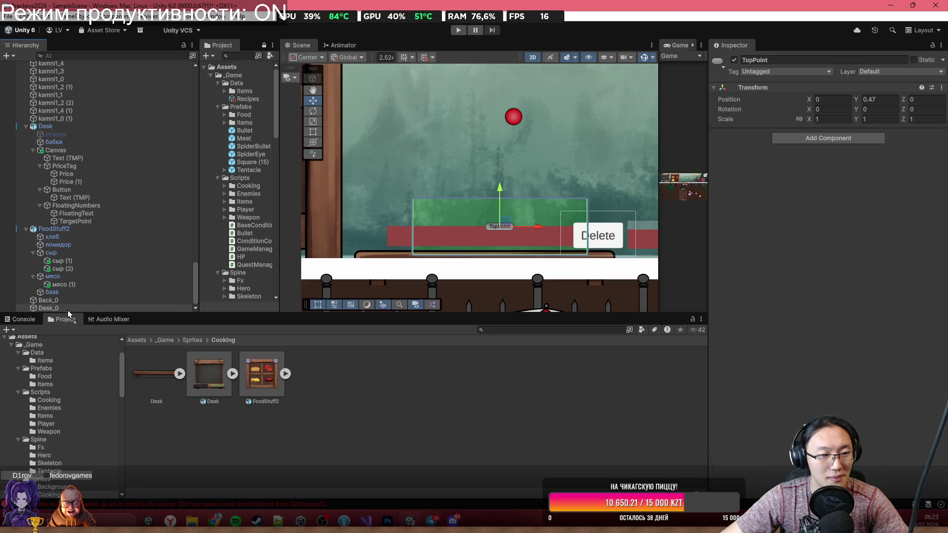
click(75, 298)
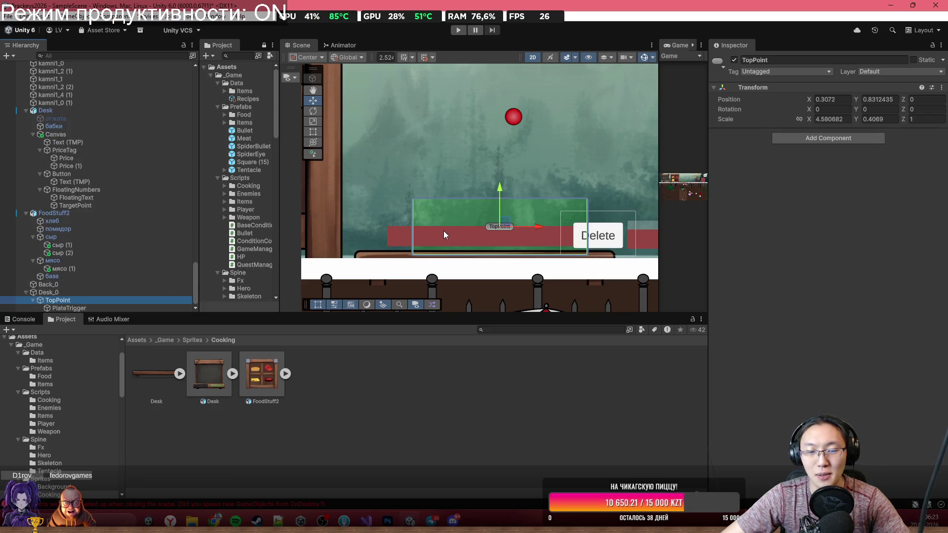
click(391, 237)
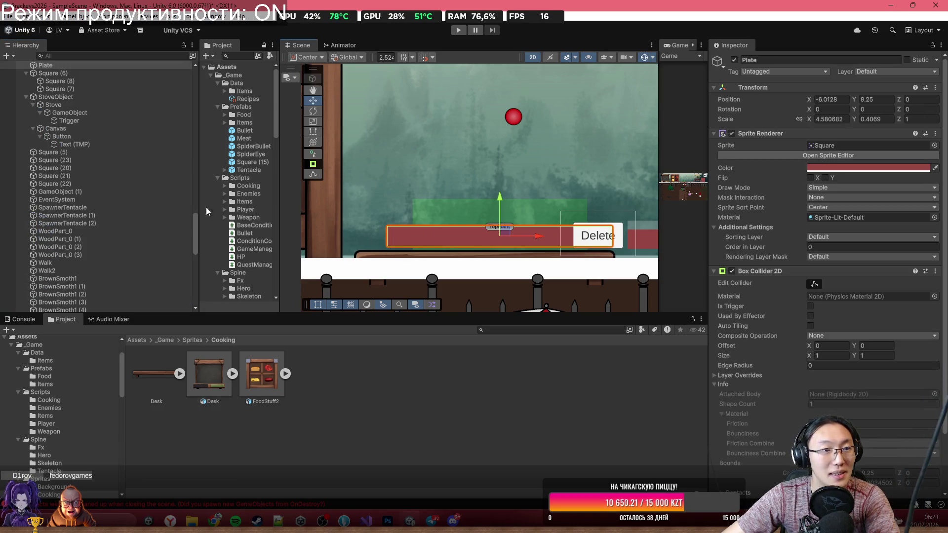
key(Delete)
Step: Raise Desk_0 to Y 9.15 and move its Delete button slightly lower
click(445, 258)
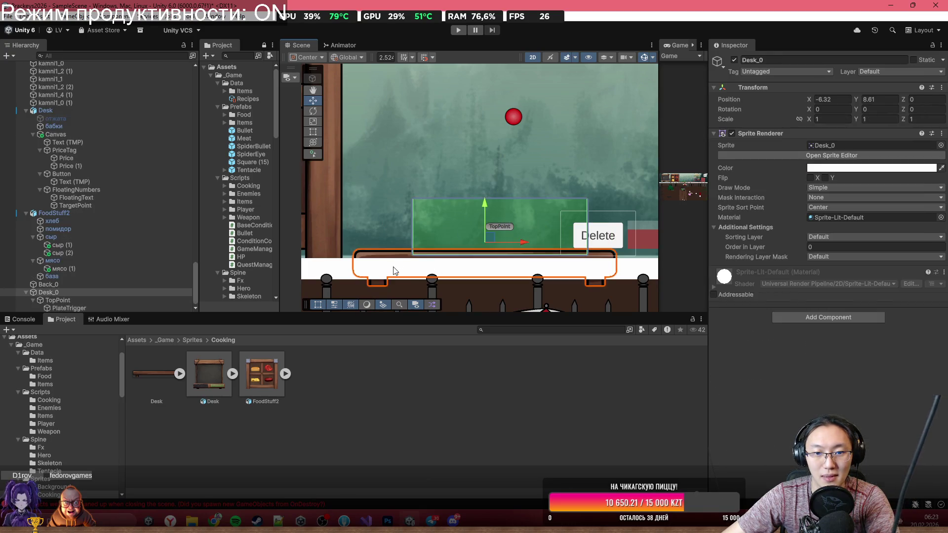
mouse_move(485, 217)
mouse_down()
mouse_move(487, 189)
mouse_move(504, 214)
mouse_up()
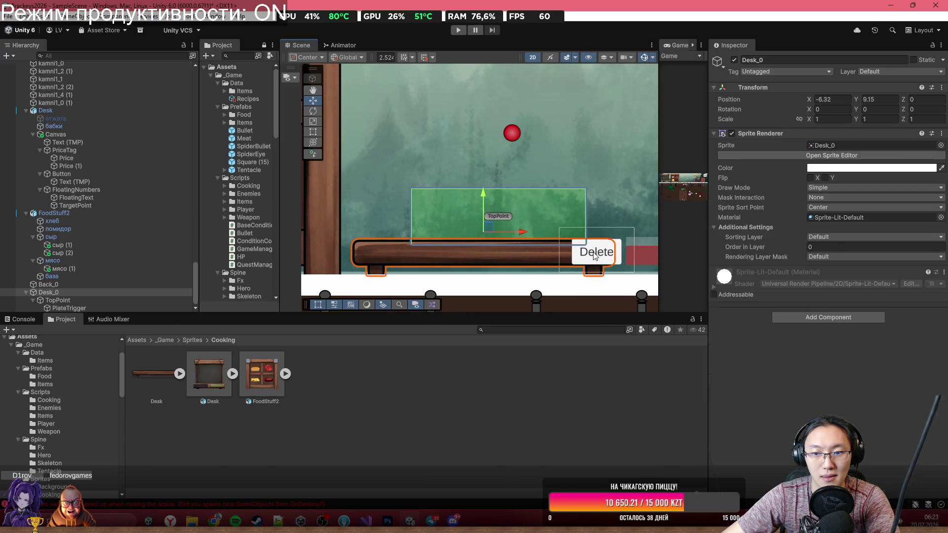
click(595, 256)
drag(596, 252, 596, 260)
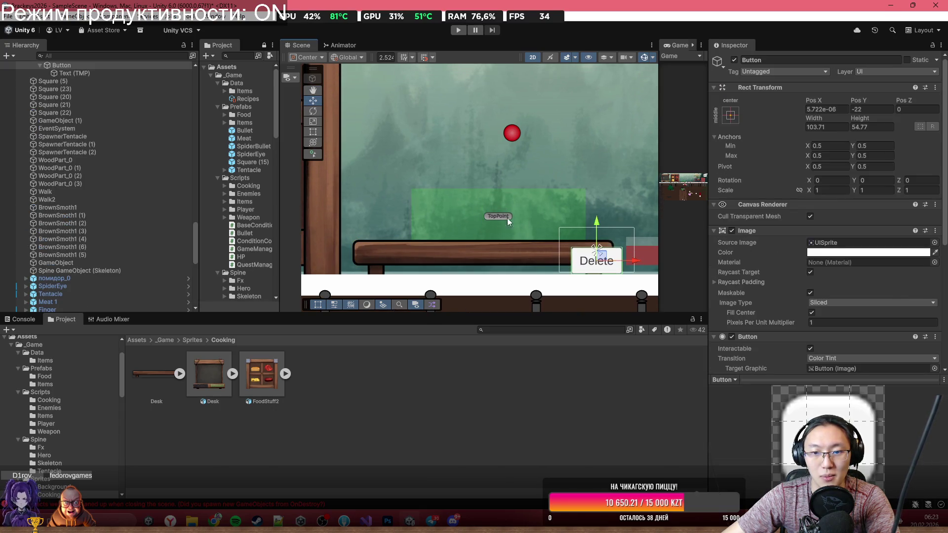
scroll(508, 218, down, 1)
mouse_move(467, 223)
mouse_down()
mouse_move(598, 222)
mouse_move(526, 222)
mouse_move(550, 220)
mouse_up()
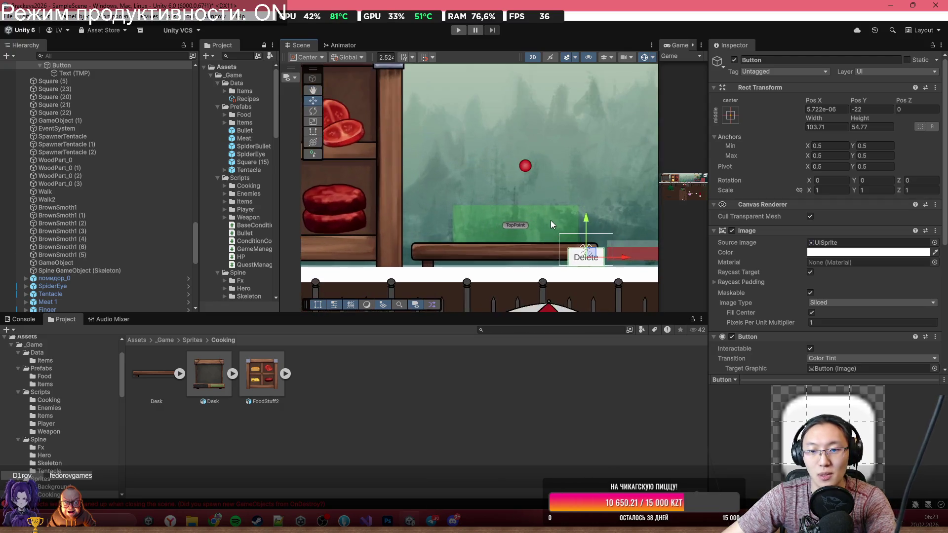
scroll(550, 220, up, 5)
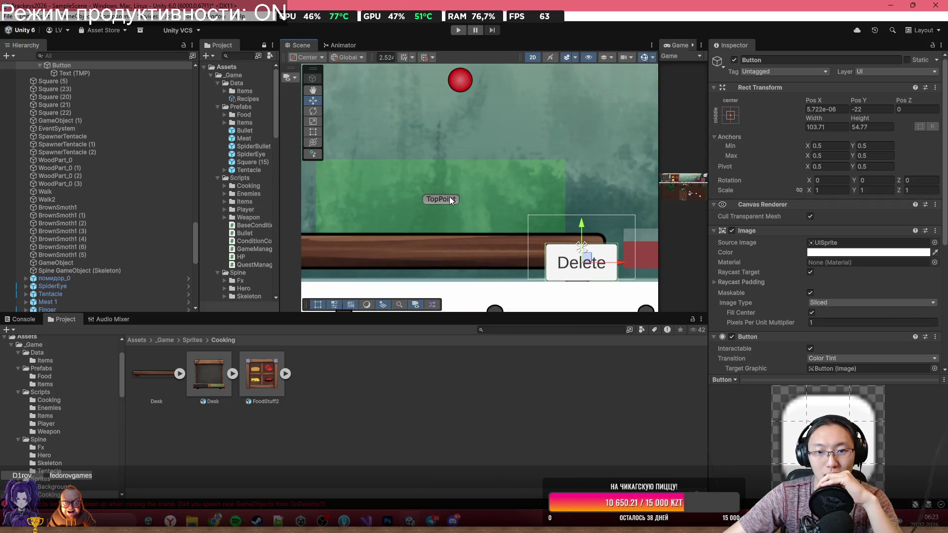
Step: Zero TopPoint's X and Y position, then raise it onto the desk top at Y 0.351
click(450, 199)
drag(449, 207, 525, 211)
click(879, 99)
text(0)
click(832, 99)
text(0)
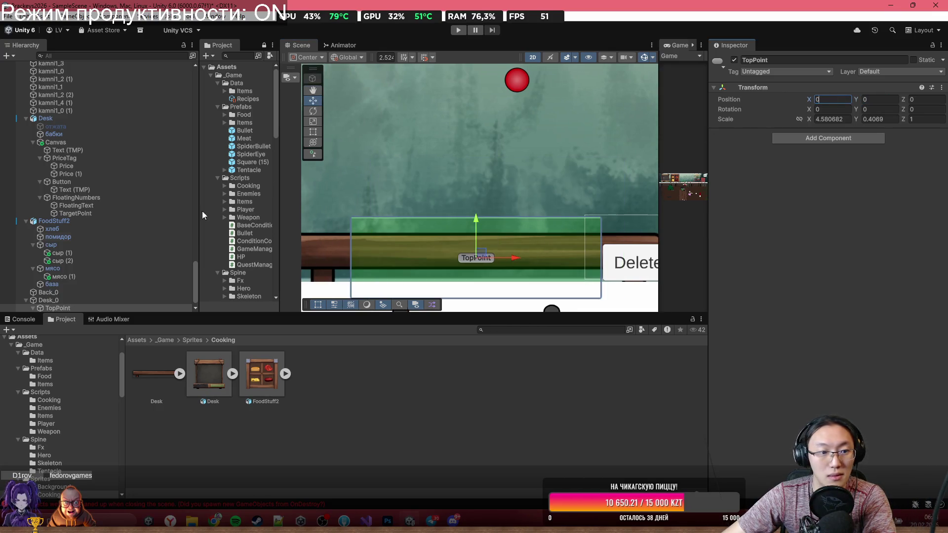
scroll(58, 298, down, 1)
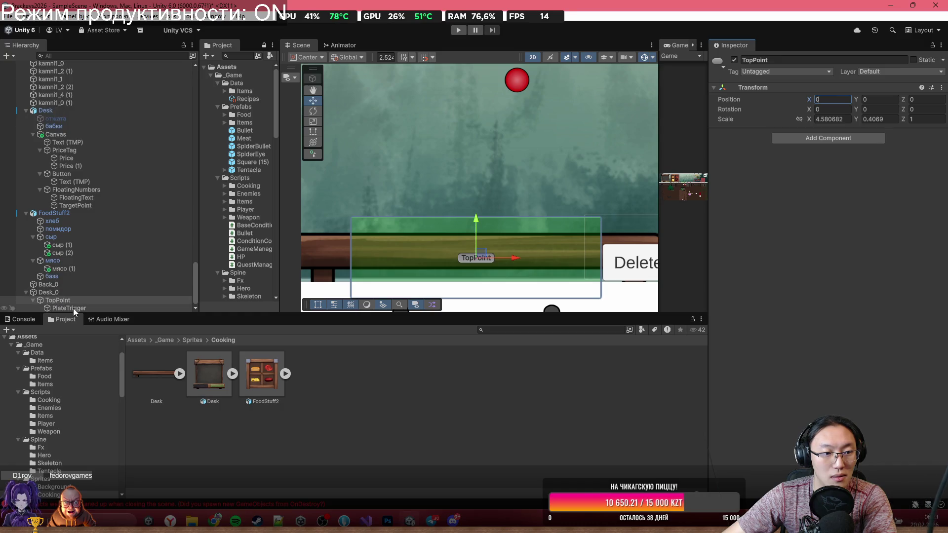
drag(478, 220, 478, 194)
click(99, 309)
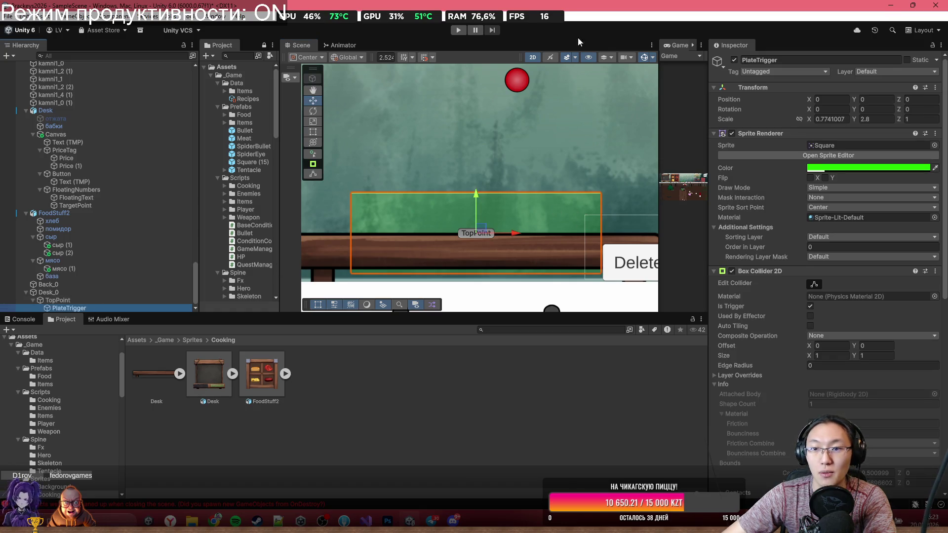
scroll(552, 207, down, 4)
scroll(594, 158, down, 5)
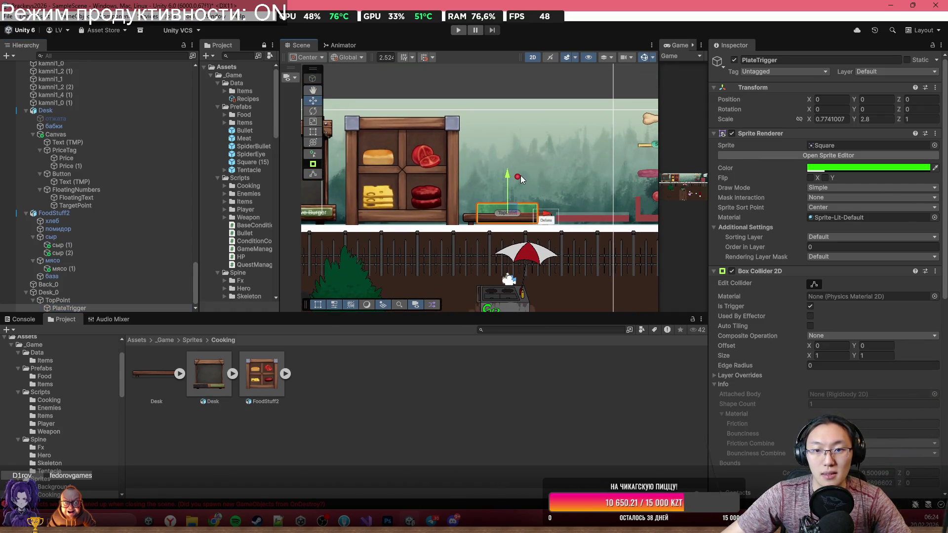
Step: Move the red Stove bar up-left to -1.95, 3.64 and maximize the Game view
click(519, 176)
click(592, 217)
key(f)
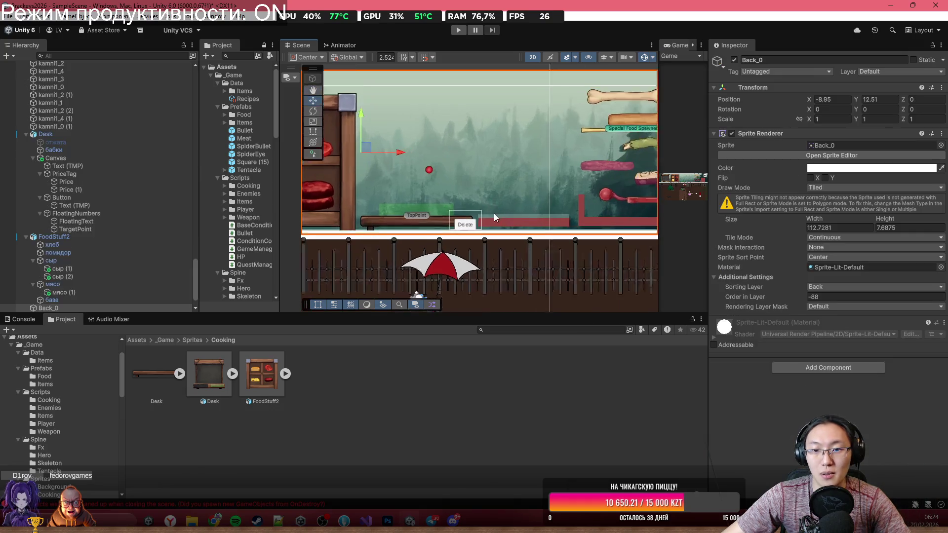
click(506, 222)
scroll(499, 223, up, 1)
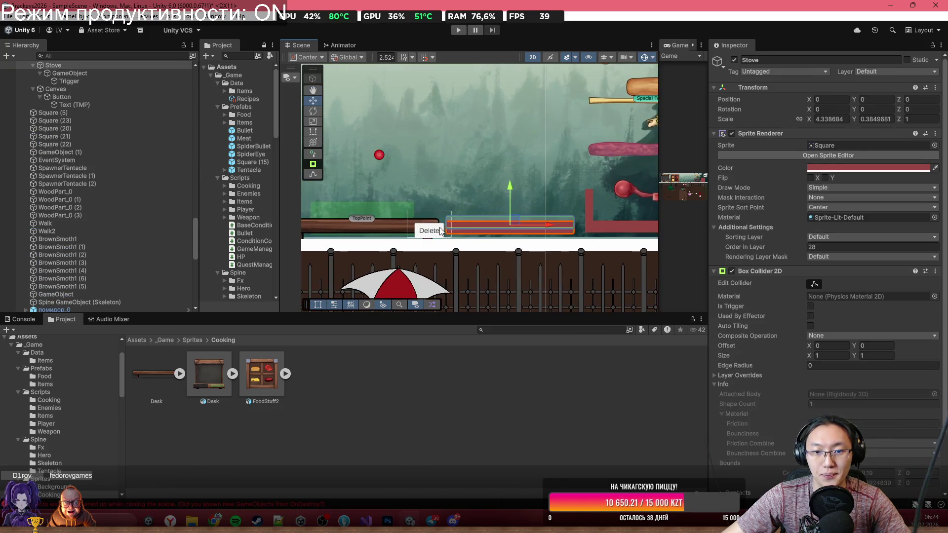
scroll(443, 230, up, 2)
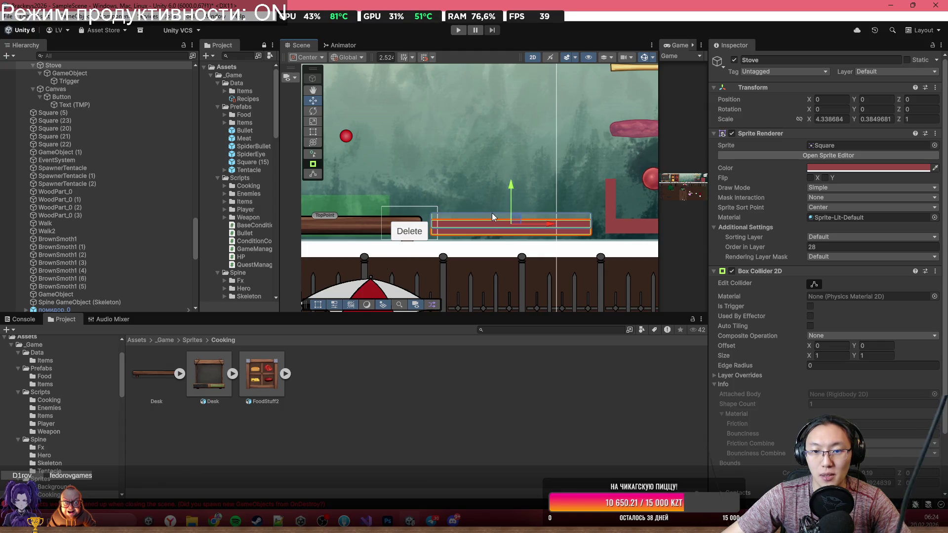
scroll(114, 120, up, 1)
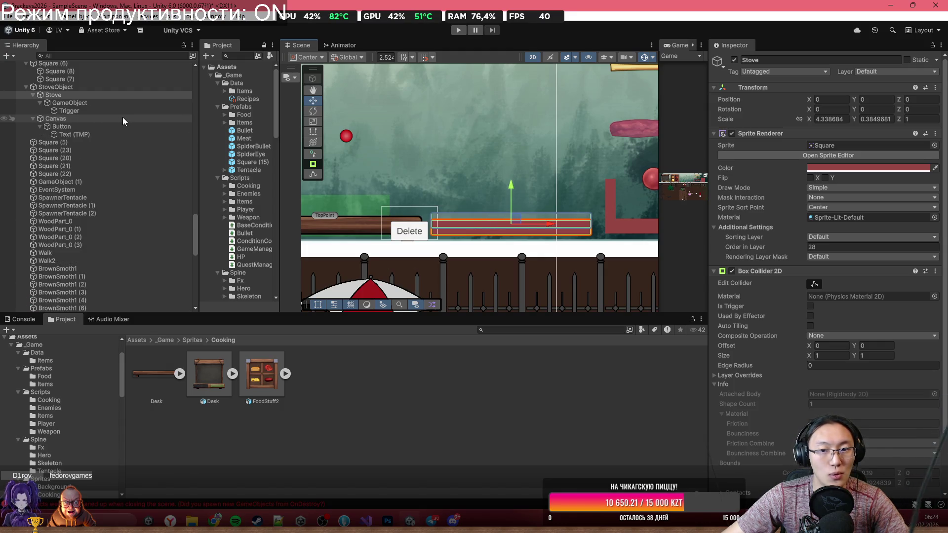
mouse_move(520, 222)
mouse_down()
mouse_move(499, 79)
mouse_move(443, 91)
mouse_up()
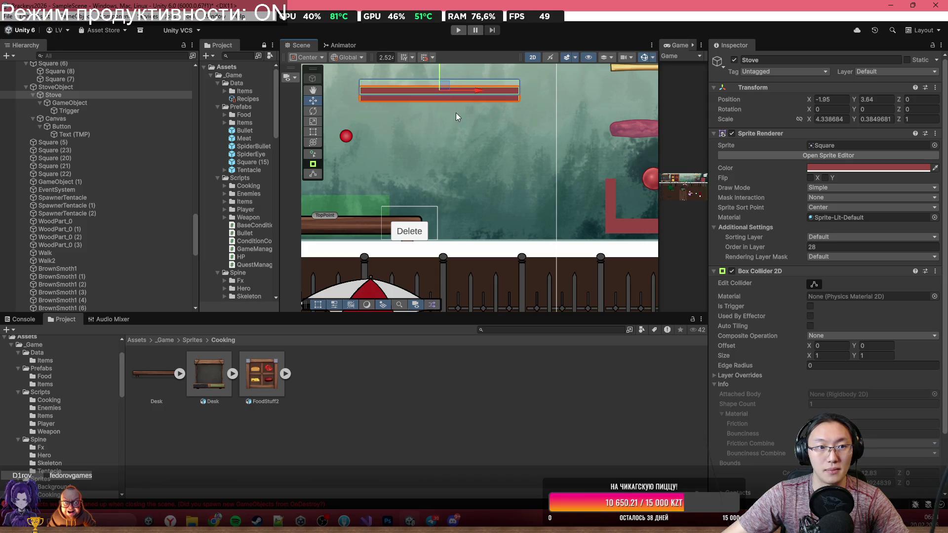
scroll(460, 183, down, 2)
scroll(464, 193, down, 5)
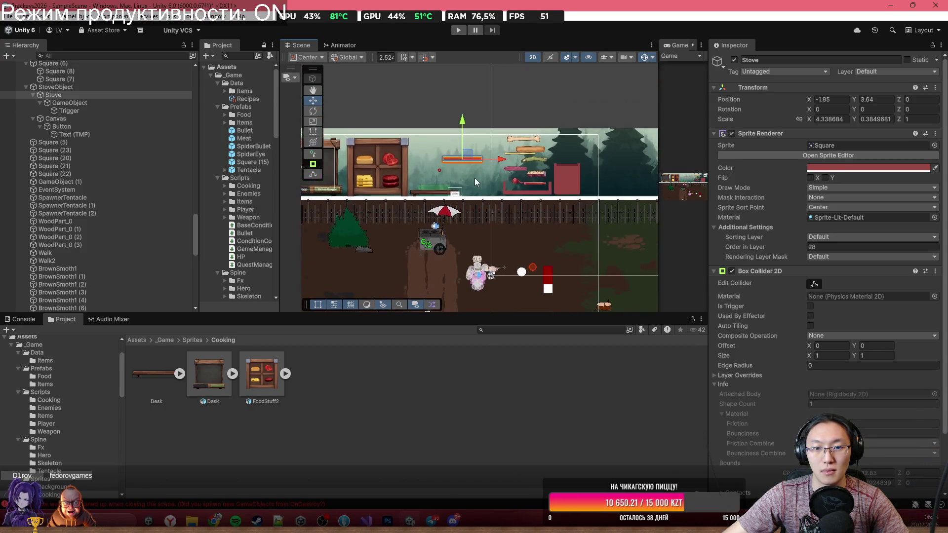
double_click(676, 45)
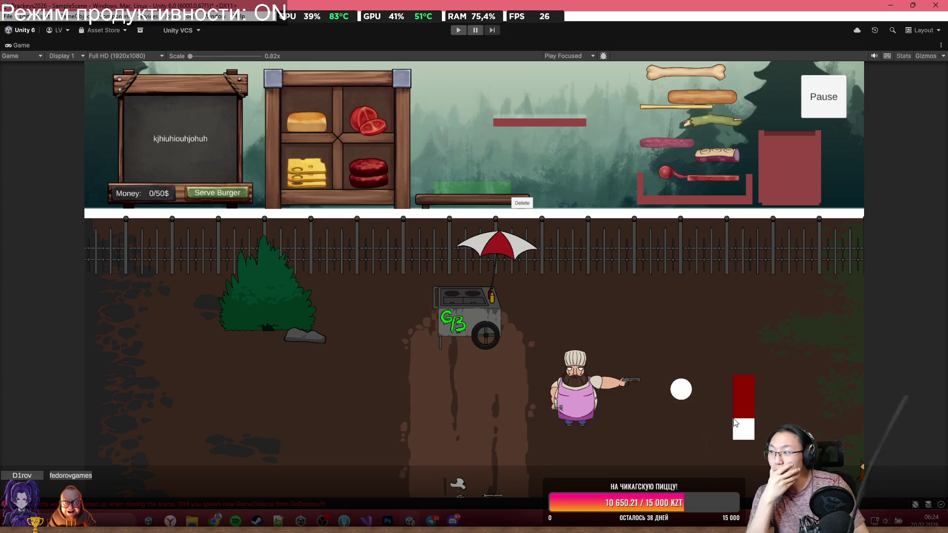
Step: Preview the game at 1x, set the scale back to 0.82x, and restore the editor layout
scroll(559, 200, up, 3)
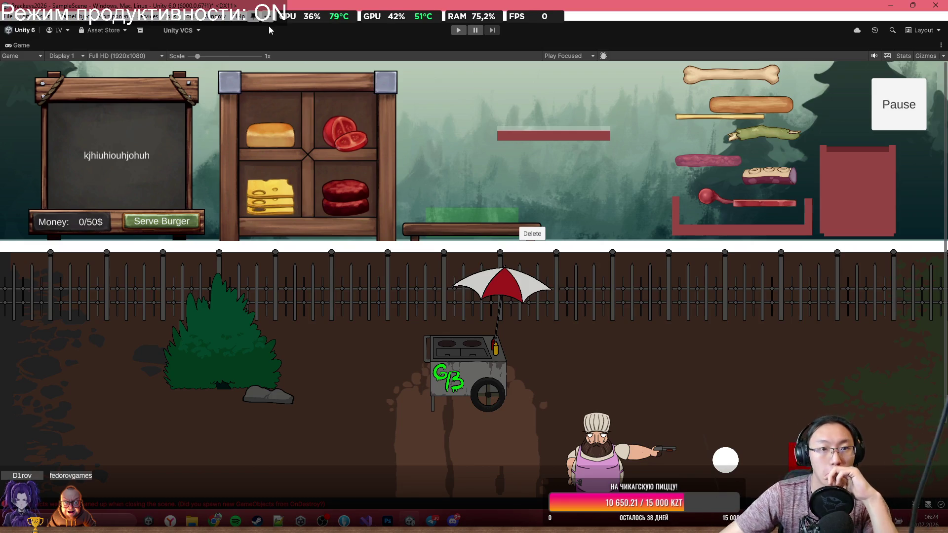
drag(197, 56, 191, 55)
key(shift+space)
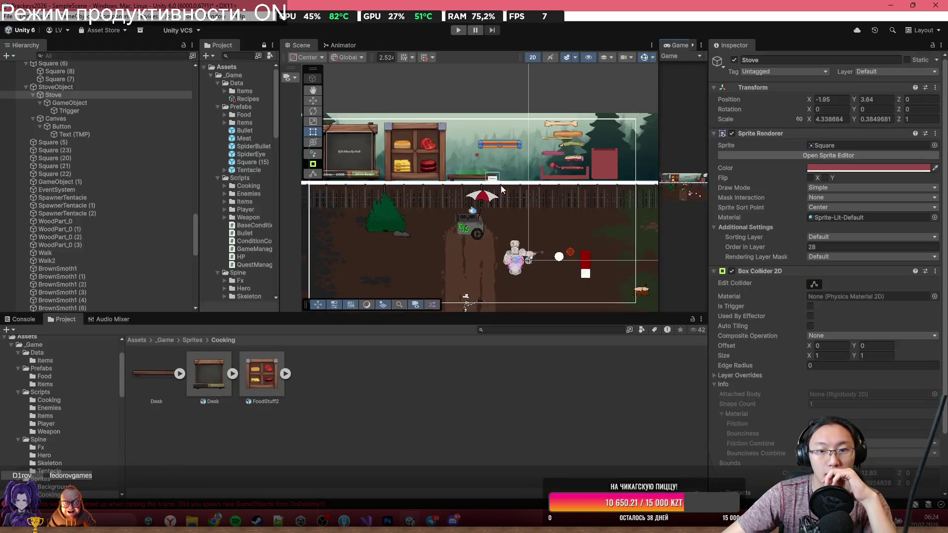
Step: Frame the Stove in the Scene view, then bring up FoodStuff.psb in Photoshop
scroll(551, 211, up, 3)
key(f)
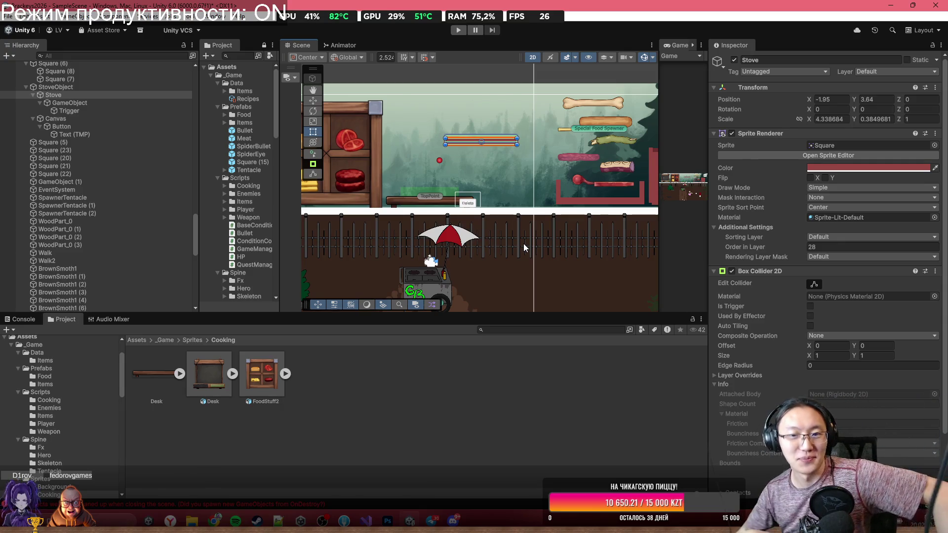
scroll(484, 194, up, 3)
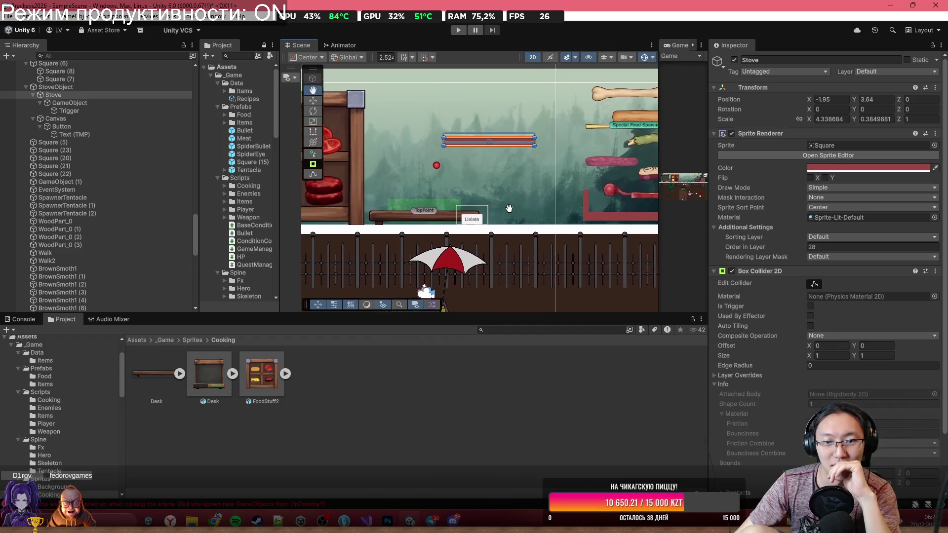
scroll(516, 212, down, 10)
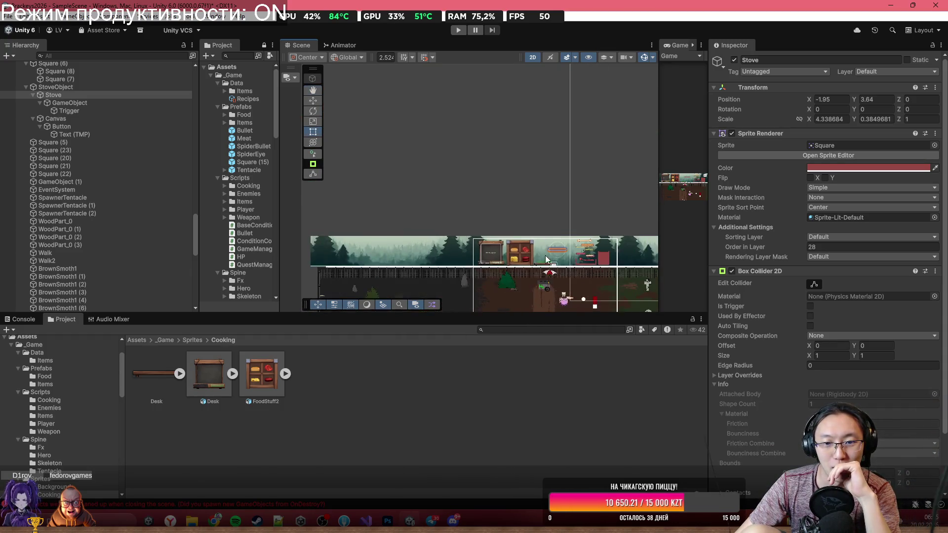
scroll(397, 234, up, 6)
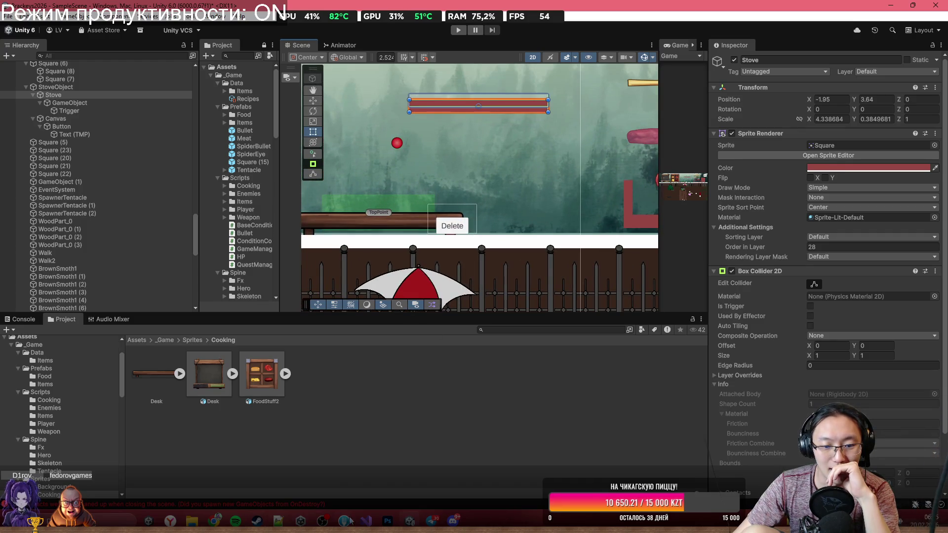
click(388, 520)
scroll(570, 207, up, 3)
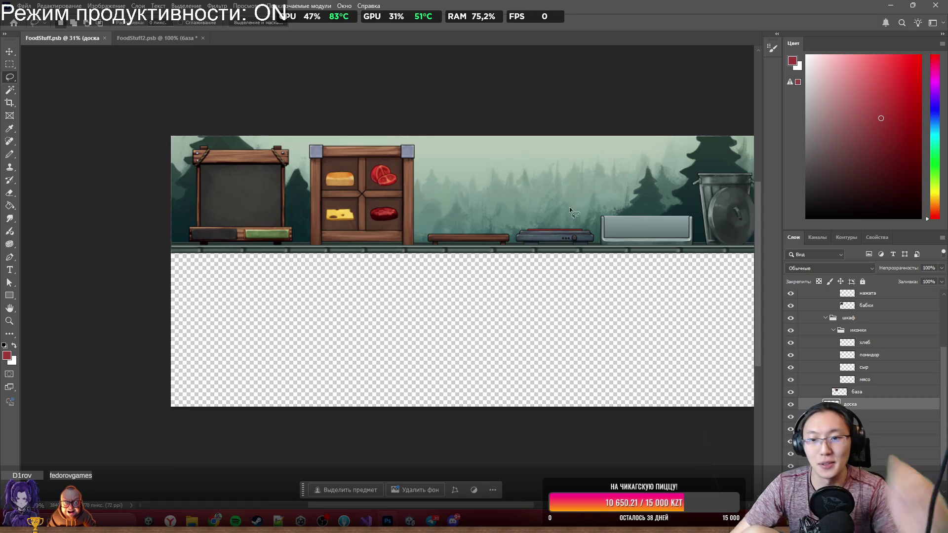
Step: Make the stove layer active and marquee-select its red strip
scroll(594, 269, up, 6)
ctrl+click(431, 318)
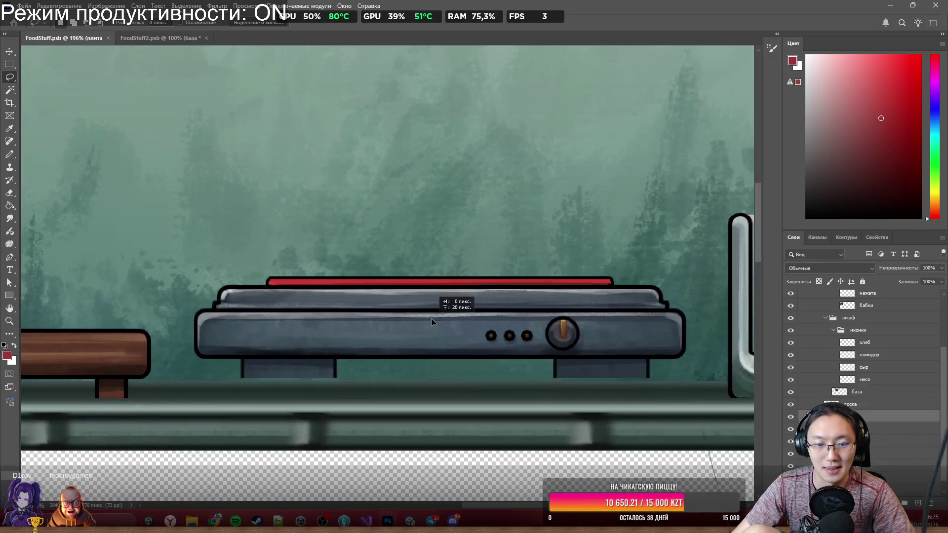
scroll(415, 313, up, 3)
scroll(409, 313, down, 2)
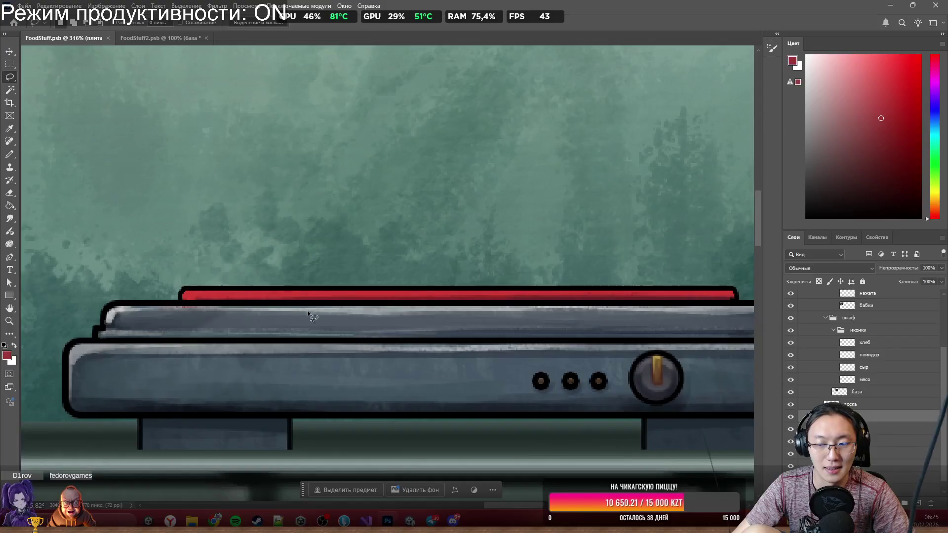
scroll(289, 300, up, 2)
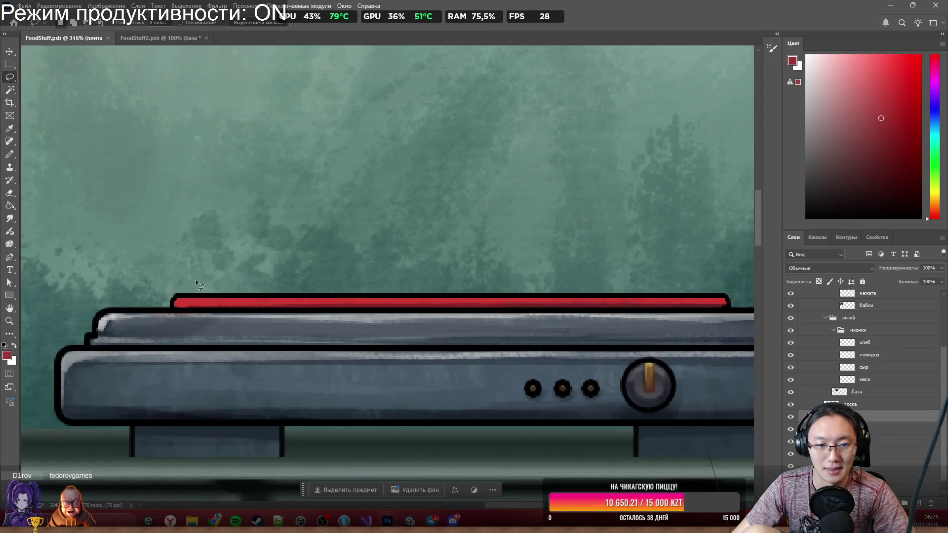
click(9, 63)
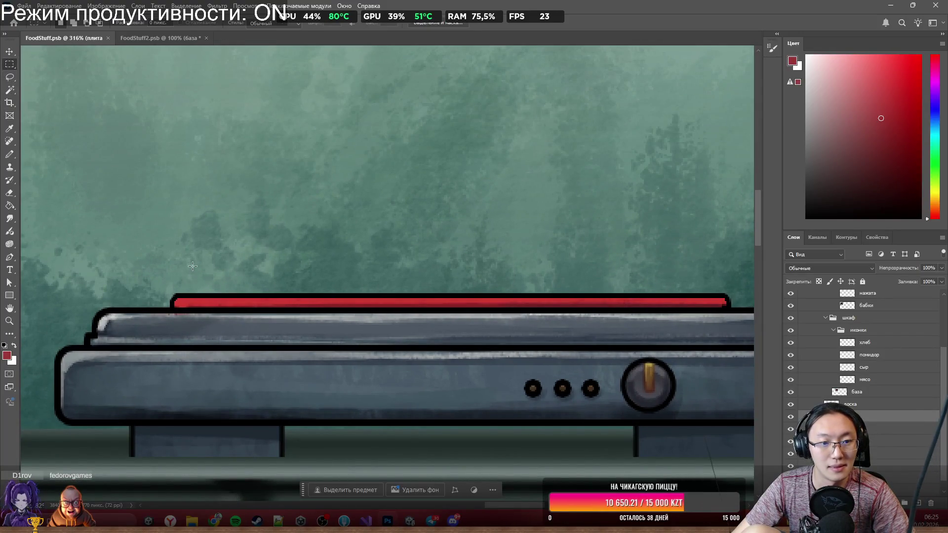
scroll(153, 267, right, 3)
mouse_move(74, 263)
mouse_down()
mouse_move(431, 302)
mouse_move(672, 316)
mouse_move(670, 306)
mouse_up()
scroll(665, 292, up, 4)
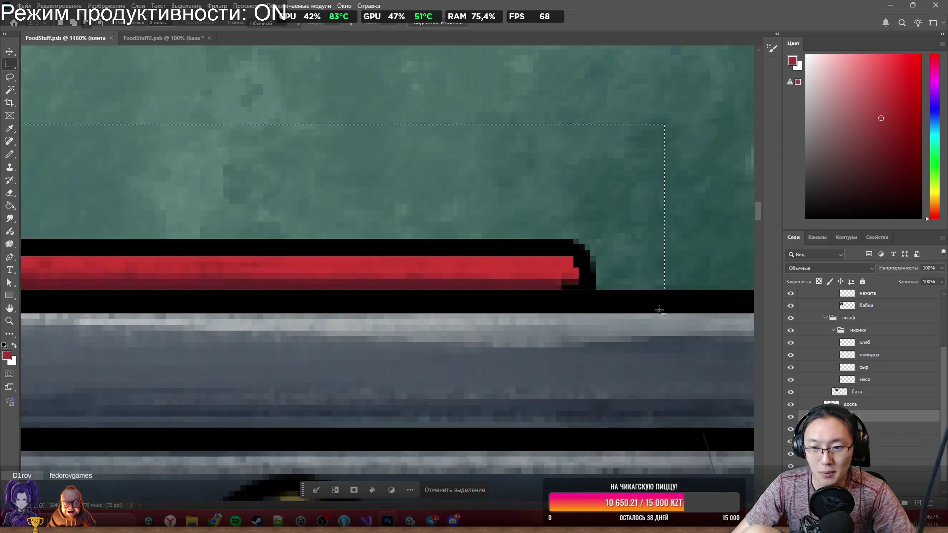
scroll(657, 297, down, 5)
scroll(491, 299, up, 3)
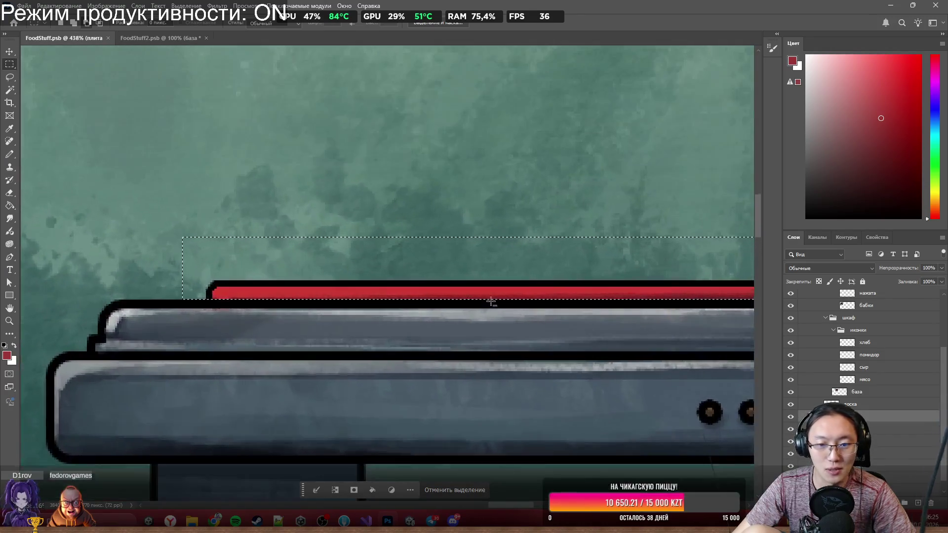
scroll(297, 288, down, 3)
scroll(297, 288, up, 2)
Step: Cut the selection to a new layer named Fire
right_click(297, 288)
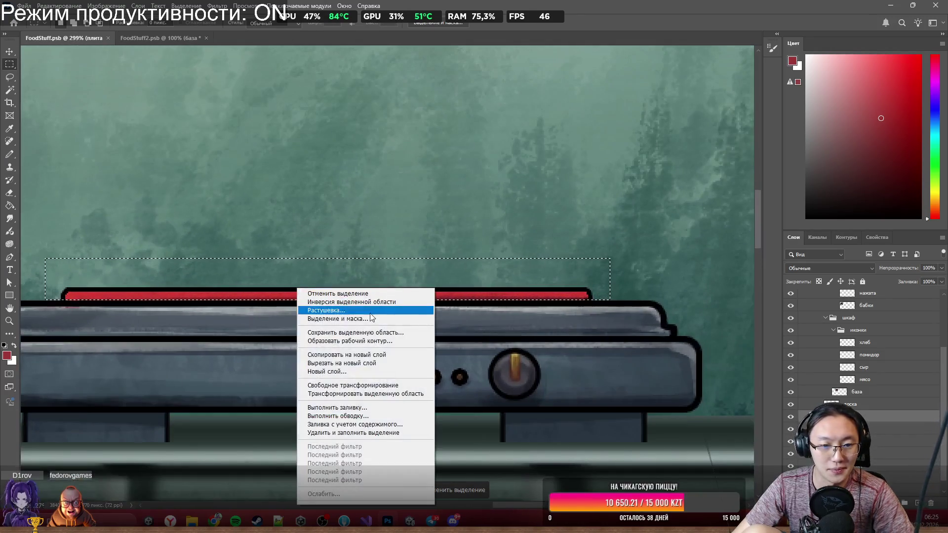
click(365, 364)
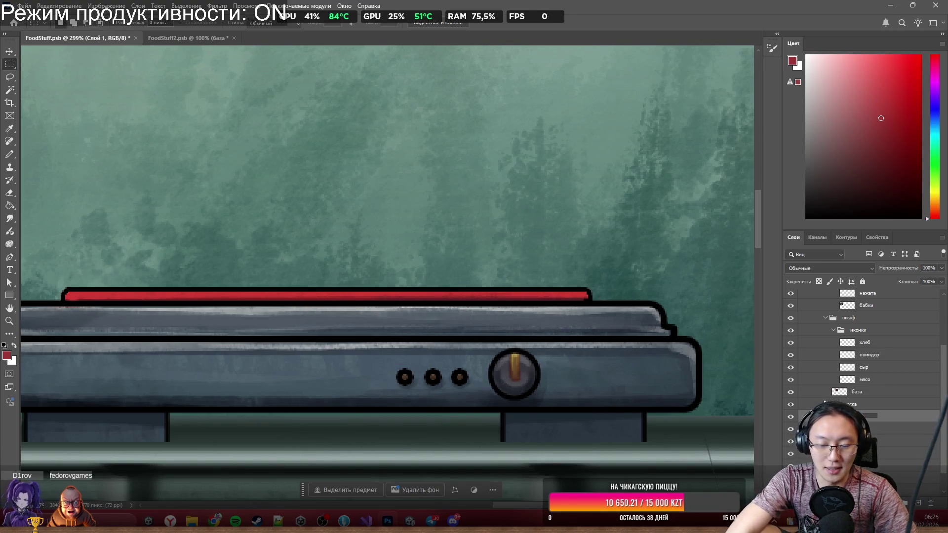
text(Fire)
key(Return)
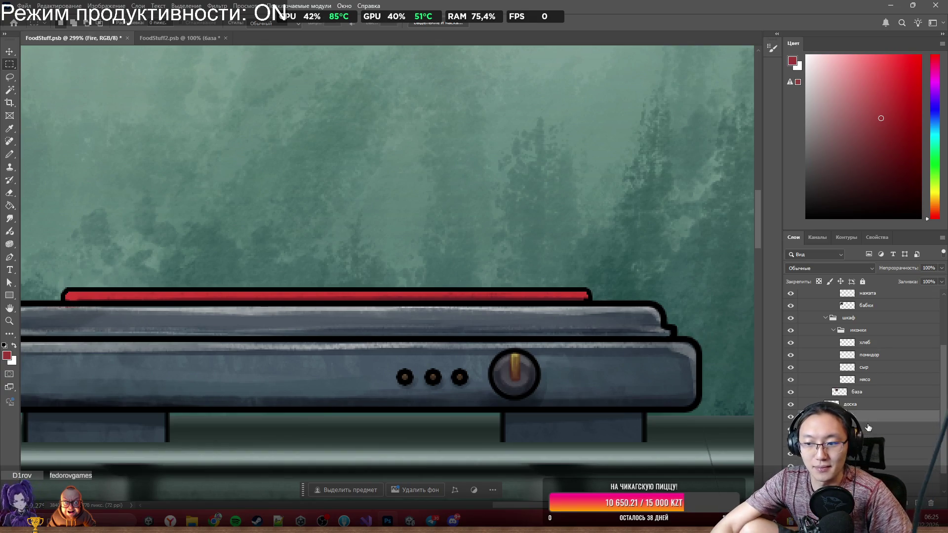
scroll(680, 361, left, 3)
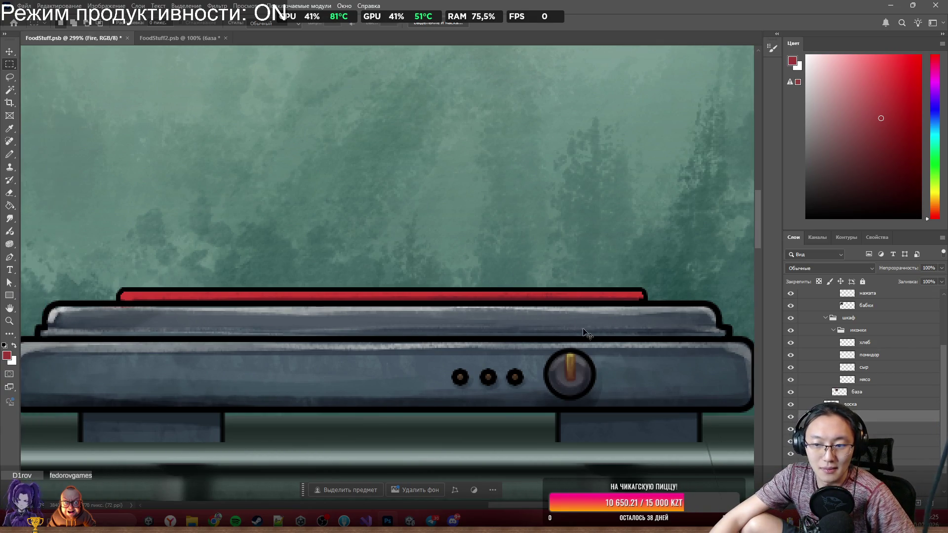
Step: Close the Fire layer's Layer Style unchanged, then open Hue/Saturation on the layer below the stove
double_click(873, 418)
drag(648, 59, 506, 35)
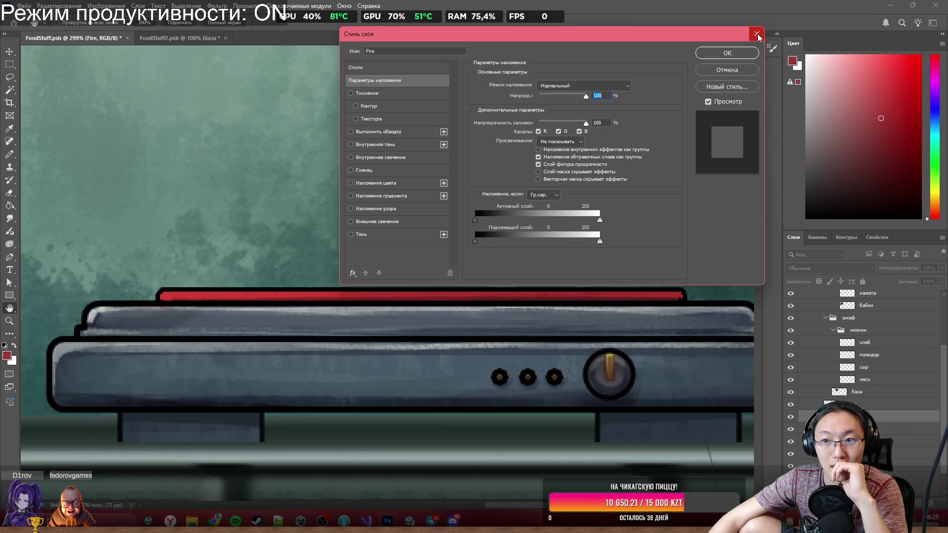
click(757, 34)
ctrl+click(467, 153)
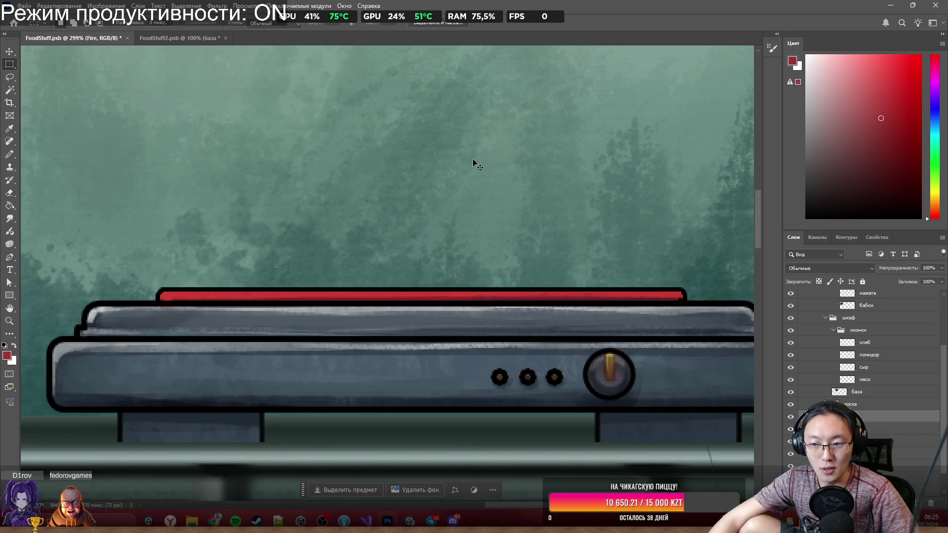
click(869, 429)
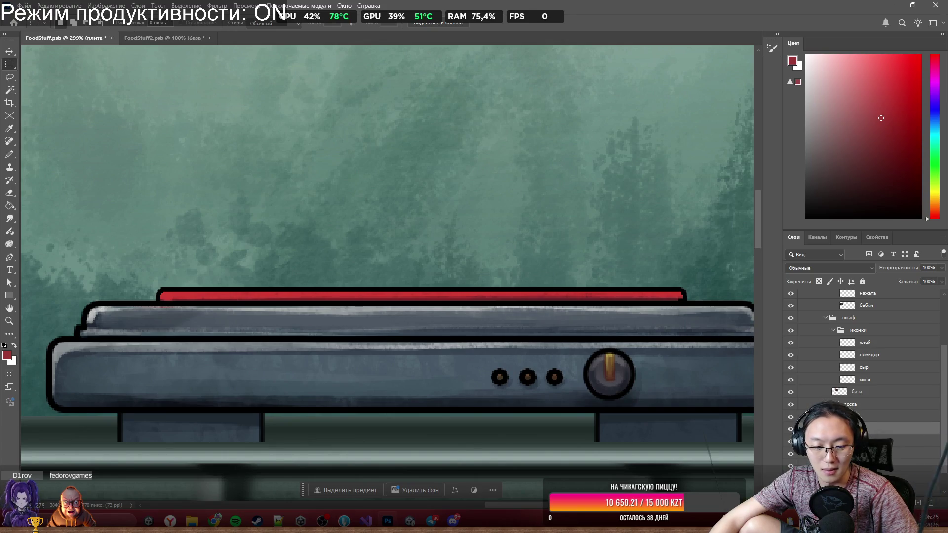
key(ctrl+u)
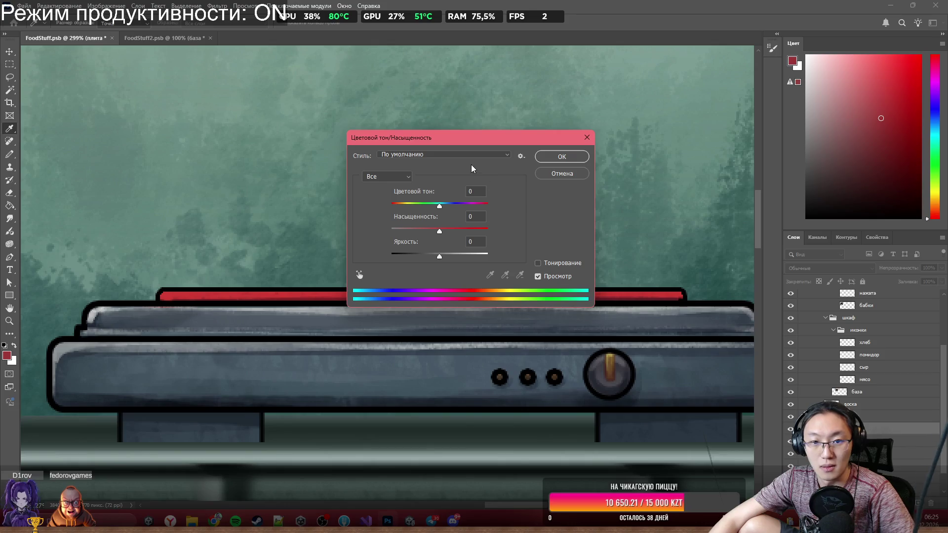
Step: Try a slight hue shift and darkening on the Fire layer, then cancel them
mouse_move(439, 205)
mouse_down()
mouse_move(425, 206)
mouse_move(439, 207)
mouse_up()
mouse_move(439, 256)
mouse_down()
mouse_move(485, 257)
mouse_move(432, 257)
mouse_up()
click(562, 173)
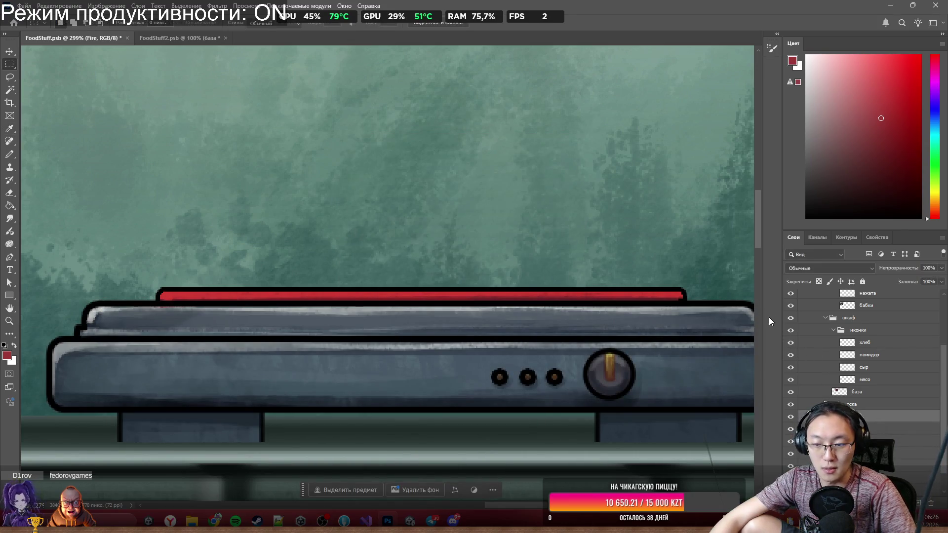
Step: Set the Fire layer's saturation to -100 so the red strip turns grey
key(ctrl+u)
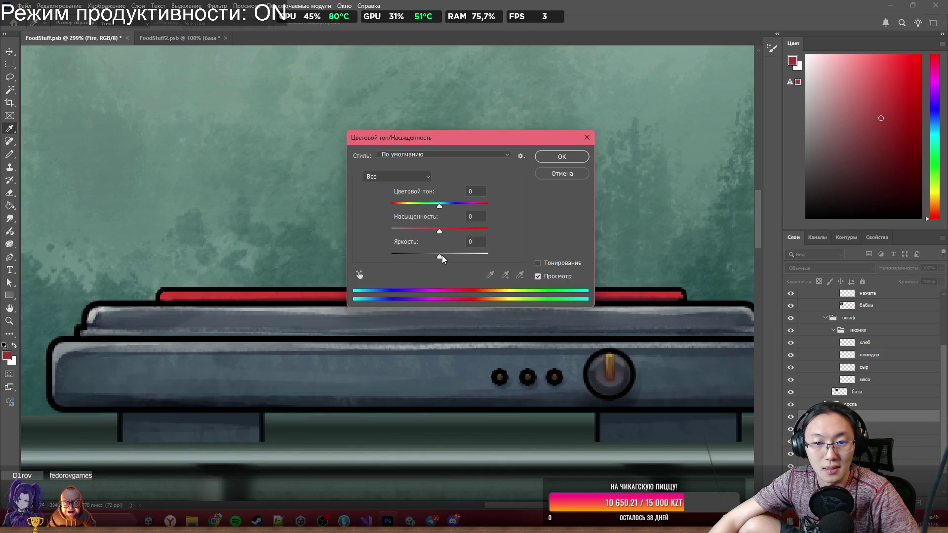
drag(440, 231, 362, 229)
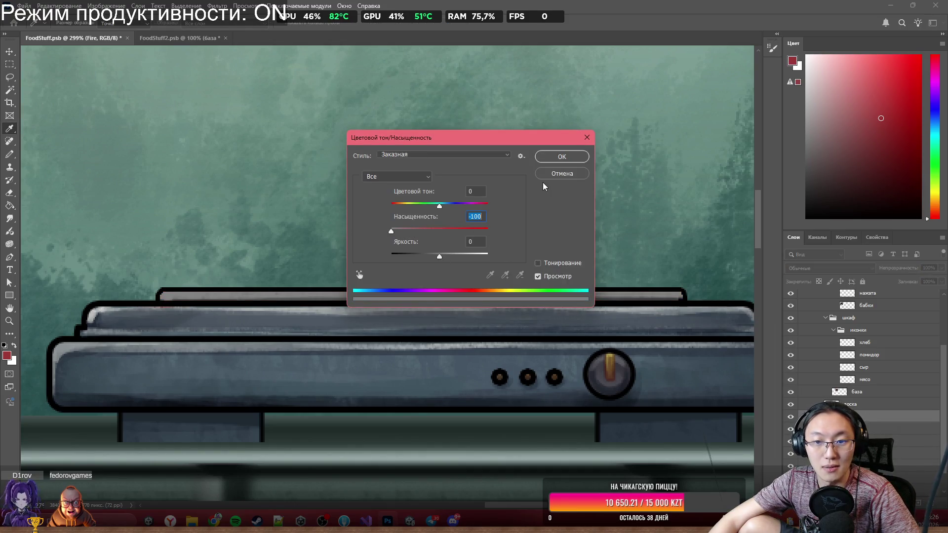
click(566, 157)
key(m)
scroll(544, 205, down, 2)
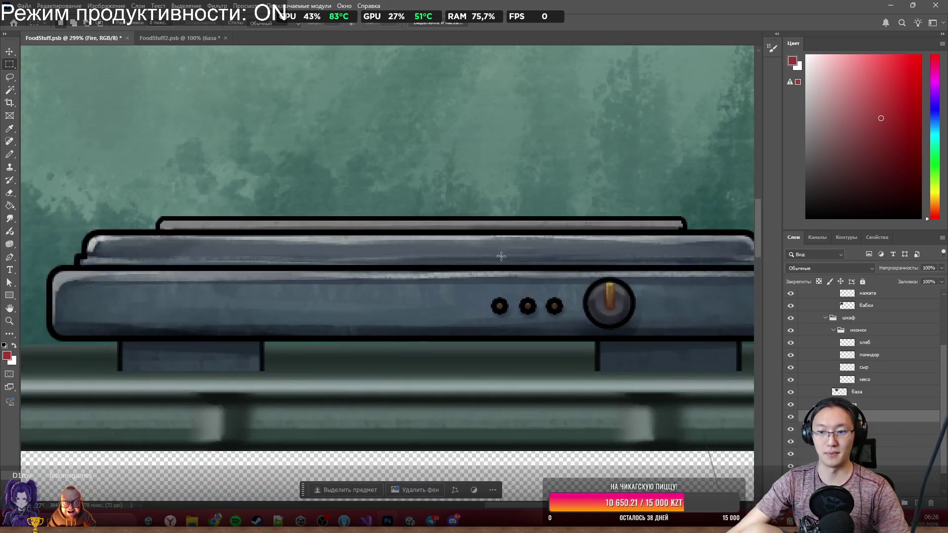
scroll(544, 206, up, 2)
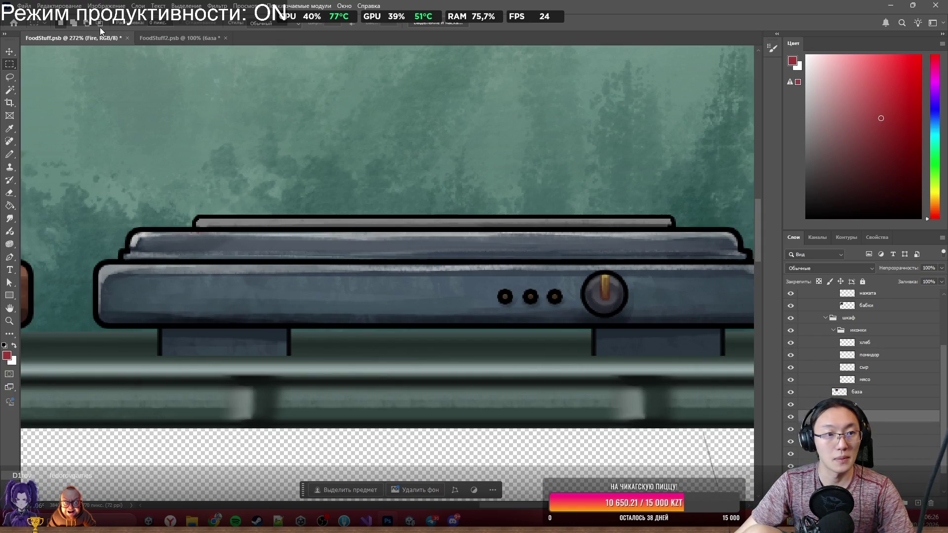
click(820, 425)
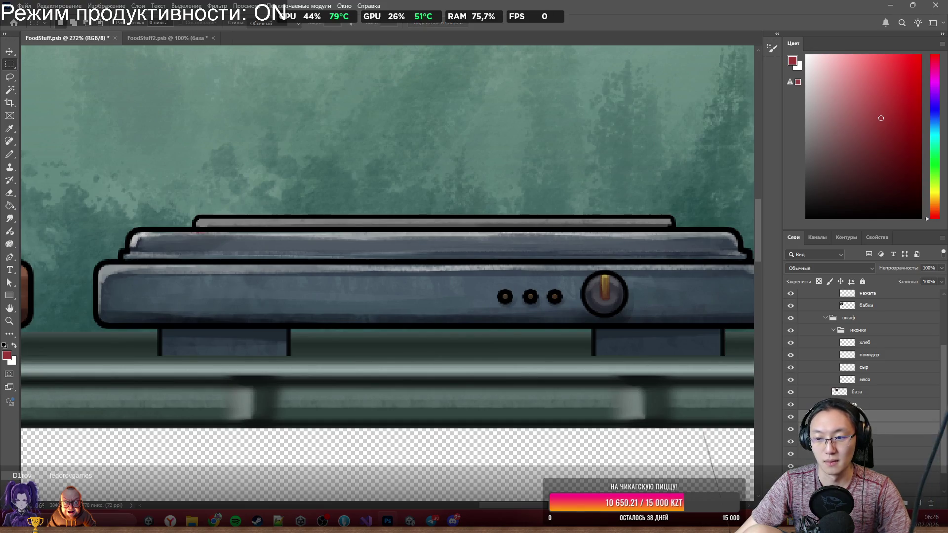
Step: Quick-export the stove layer as Fireplace.png into Graveyard Burgers
right_click(820, 425)
click(846, 205)
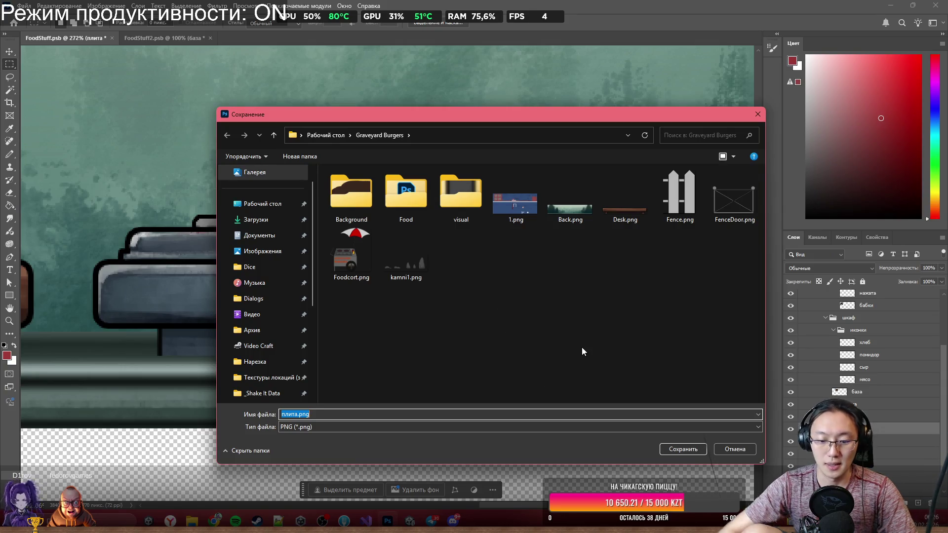
key(BackSpace)
text(Fireplace)
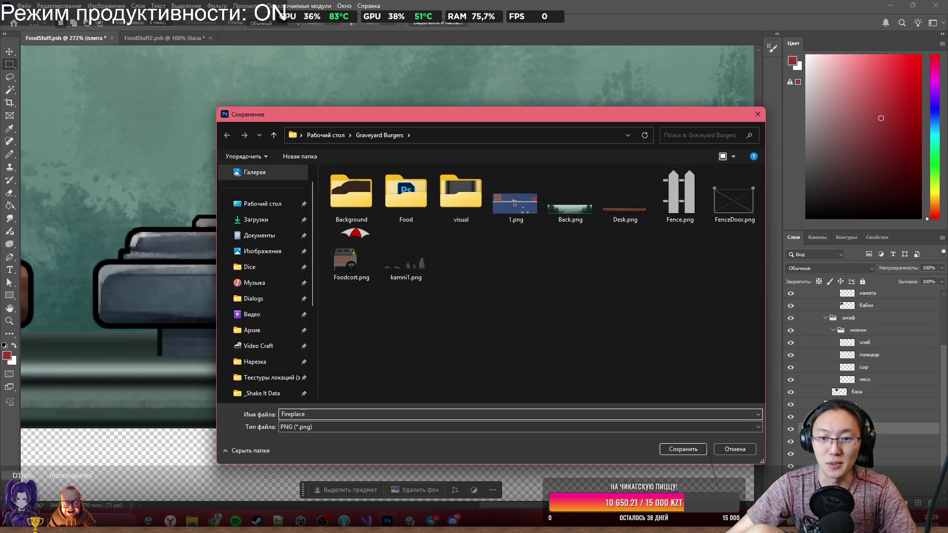
click(682, 451)
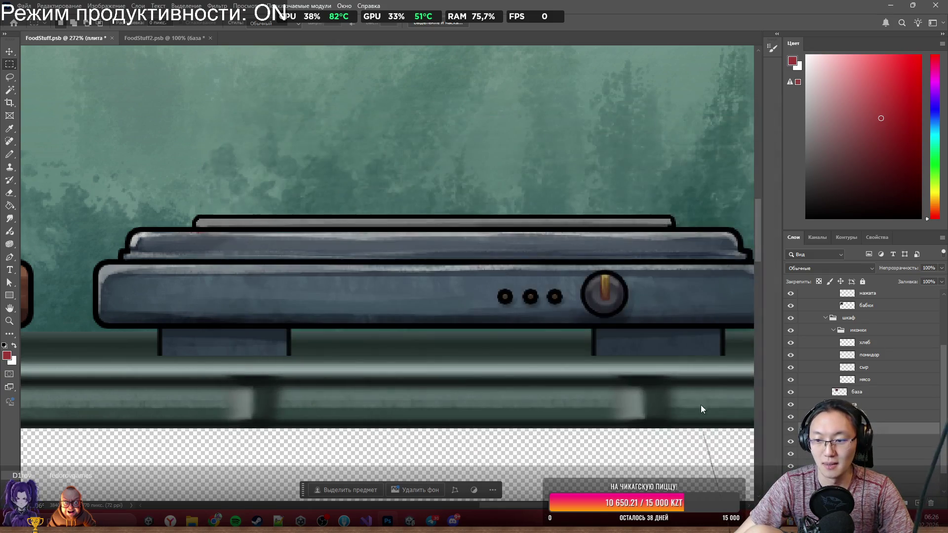
Step: Quick-export the Fire layer as Fire.png, then minimise Photoshop
click(862, 417)
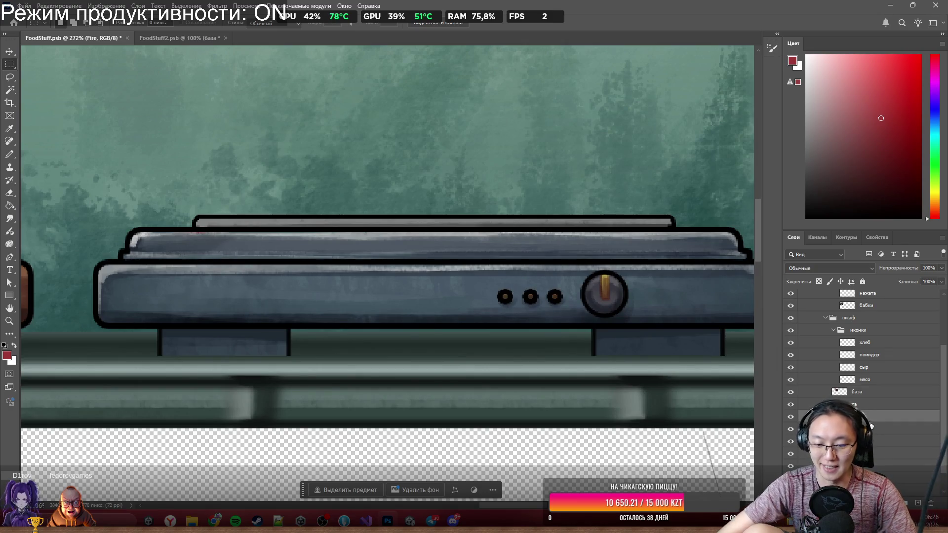
key(ctrl+shift+apostrophe)
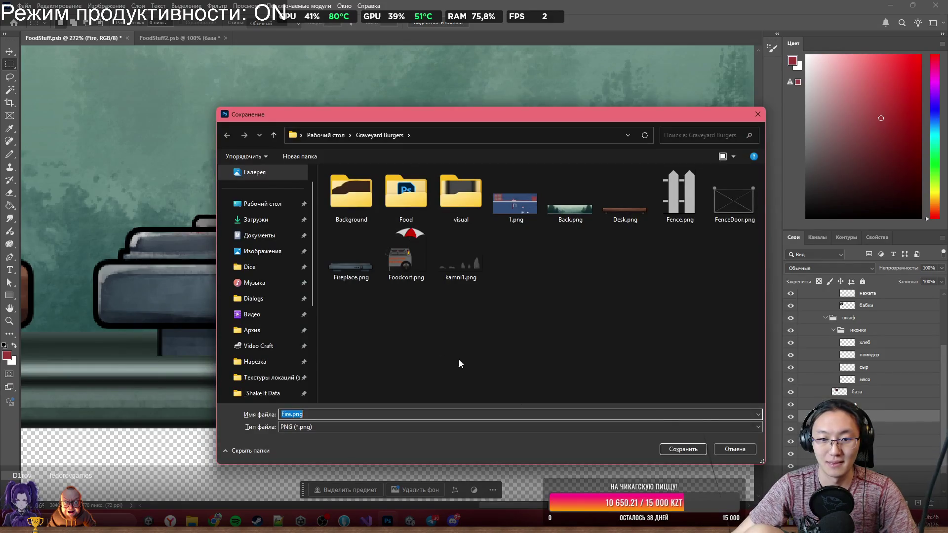
text(Fire)
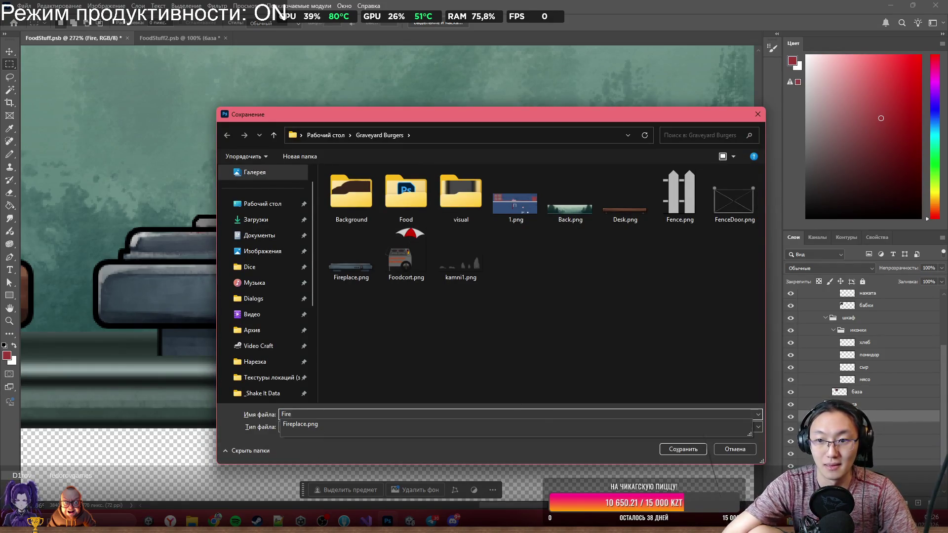
click(698, 451)
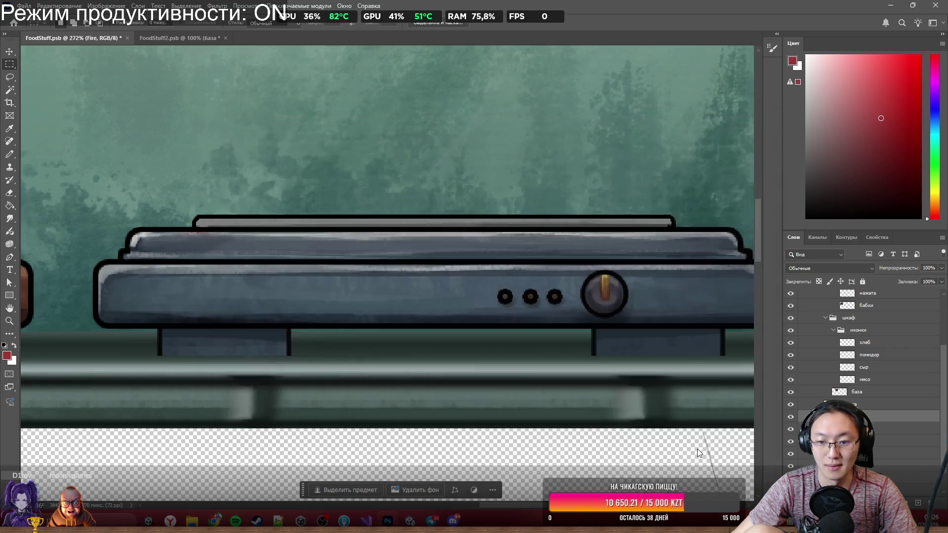
click(891, 4)
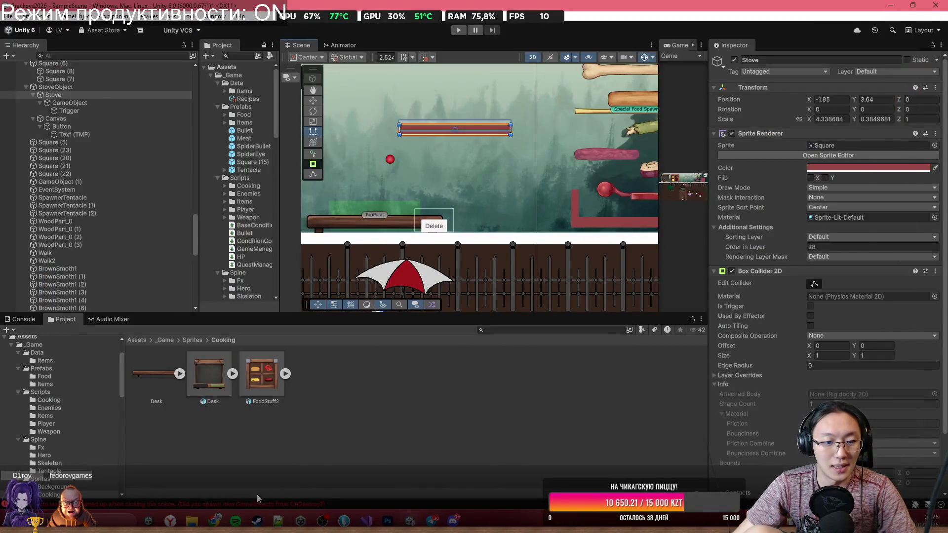
Step: Place the Fireplace sprite on the kitchen counter beside the desk
mouse_move(192, 521)
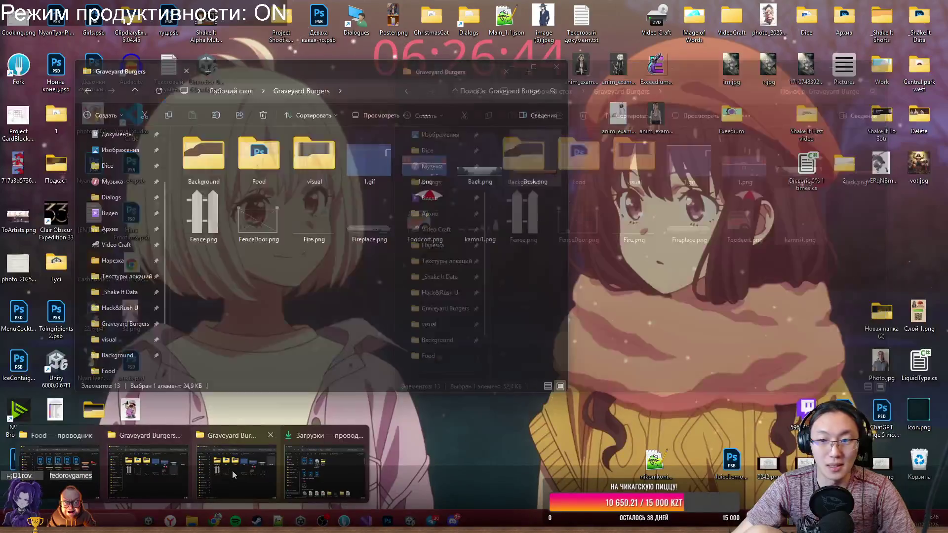
click(233, 470)
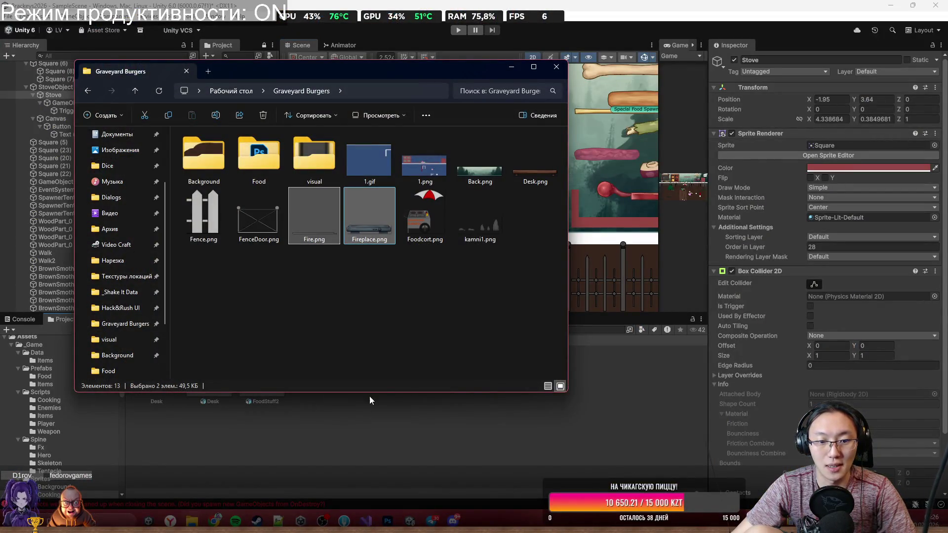
click(511, 67)
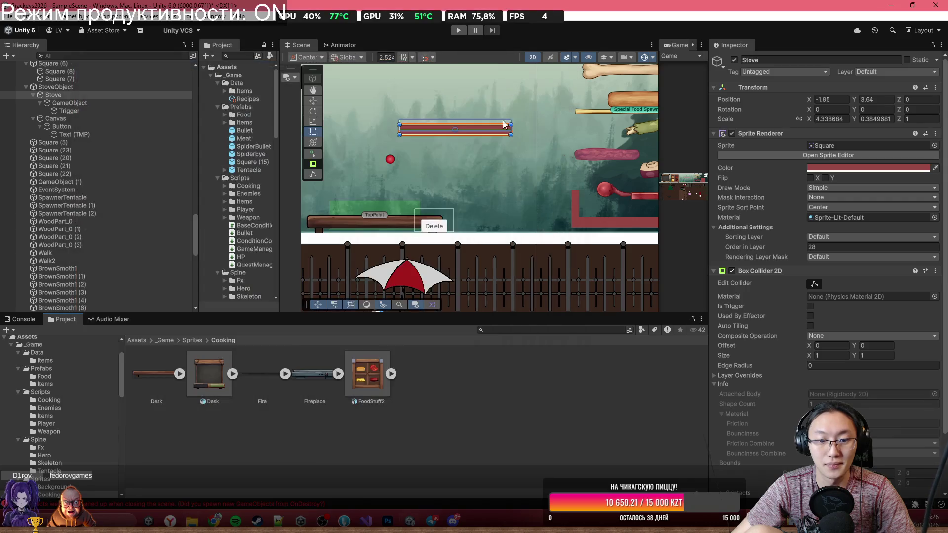
mouse_move(314, 374)
mouse_down()
mouse_move(550, 217)
mouse_move(516, 224)
mouse_up()
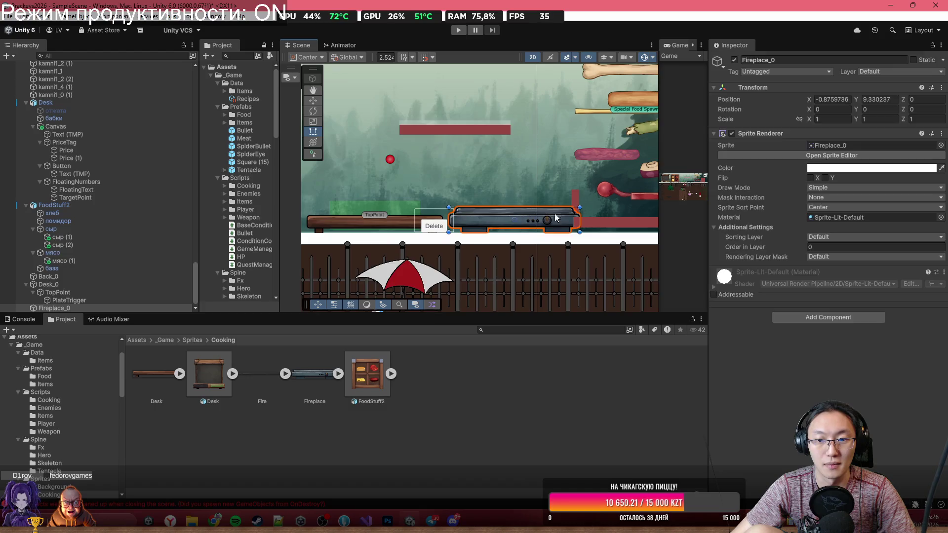
click(411, 224)
drag(412, 224, 424, 223)
Step: Add the Fire sprite as a child of Fireplace_0
scroll(459, 242, up, 3)
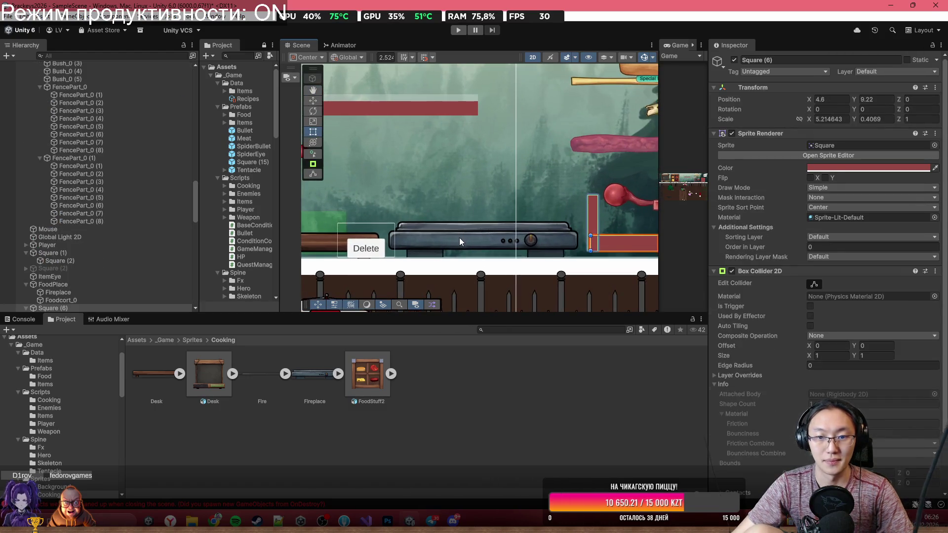
click(459, 242)
scroll(501, 242, up, 2)
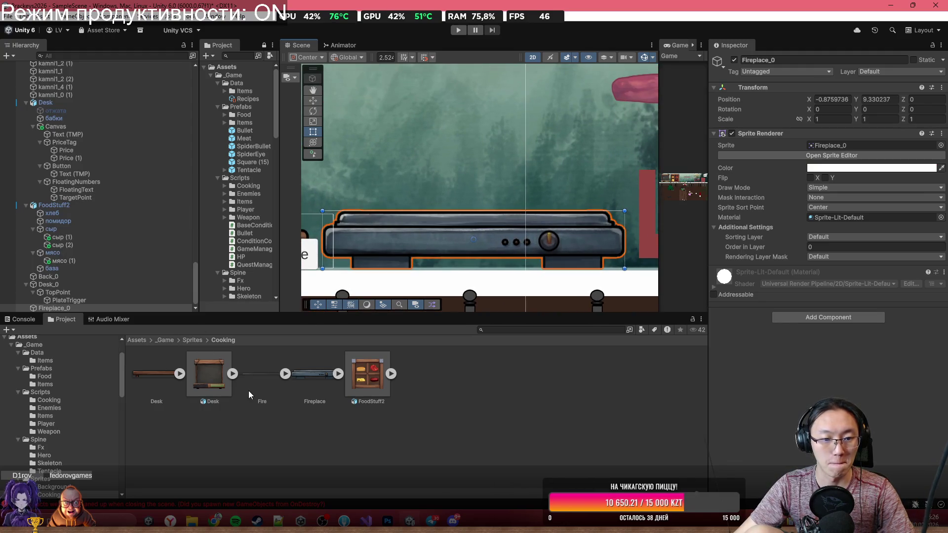
drag(259, 372, 72, 307)
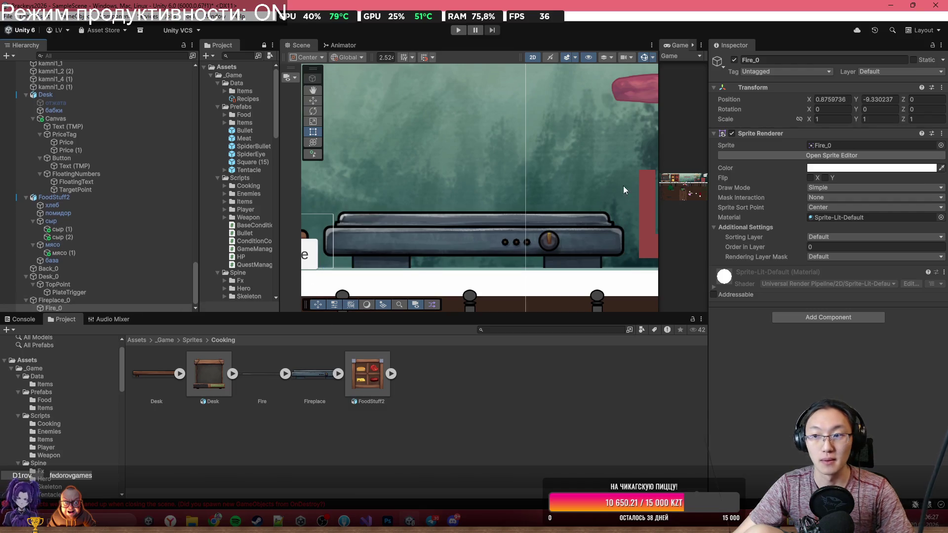
Step: Move Fire_0 up onto the stove top, to local position X 0, Y 0.515
double_click(872, 100)
text(0)
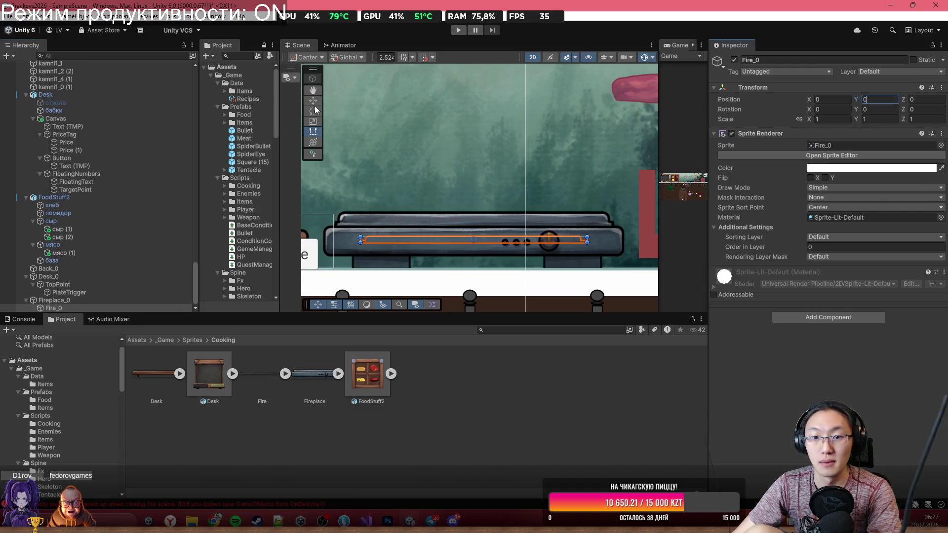
click(313, 100)
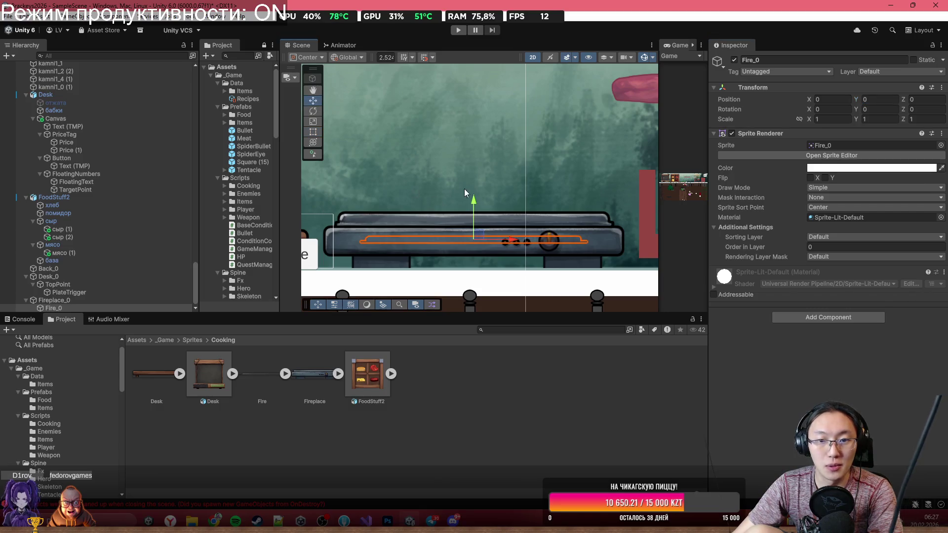
drag(474, 195, 475, 170)
scroll(474, 163, up, 5)
scroll(421, 248, up, 3)
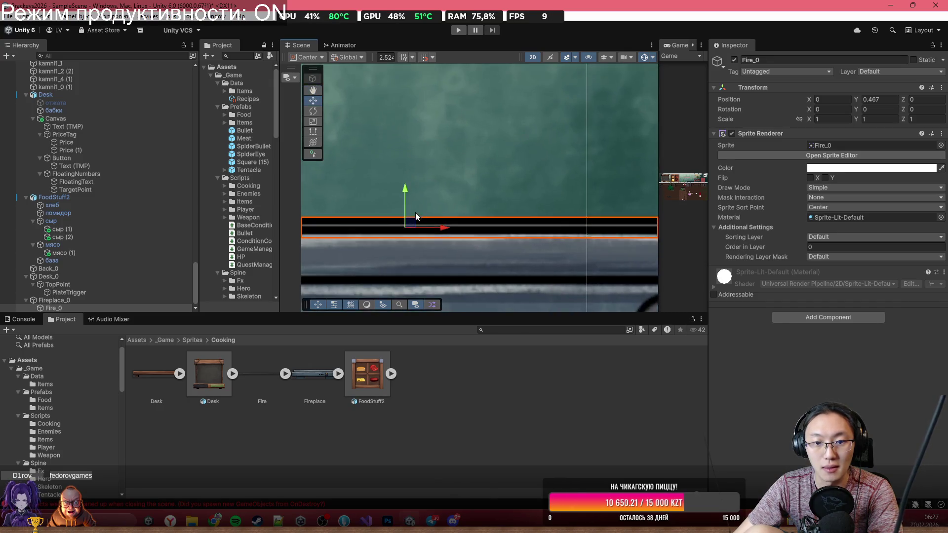
drag(405, 200, 410, 178)
scroll(510, 185, down, 3)
scroll(511, 182, down, 3)
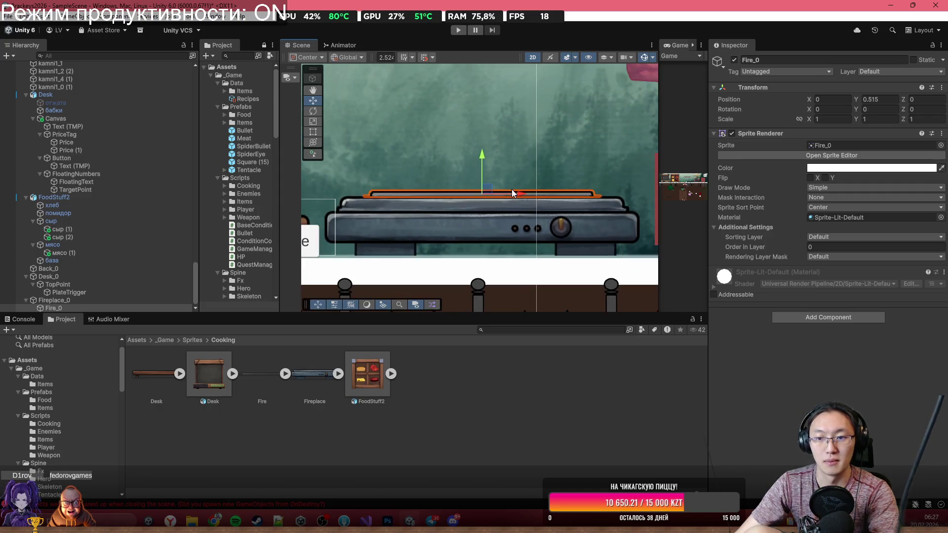
click(588, 167)
scroll(591, 170, down, 2)
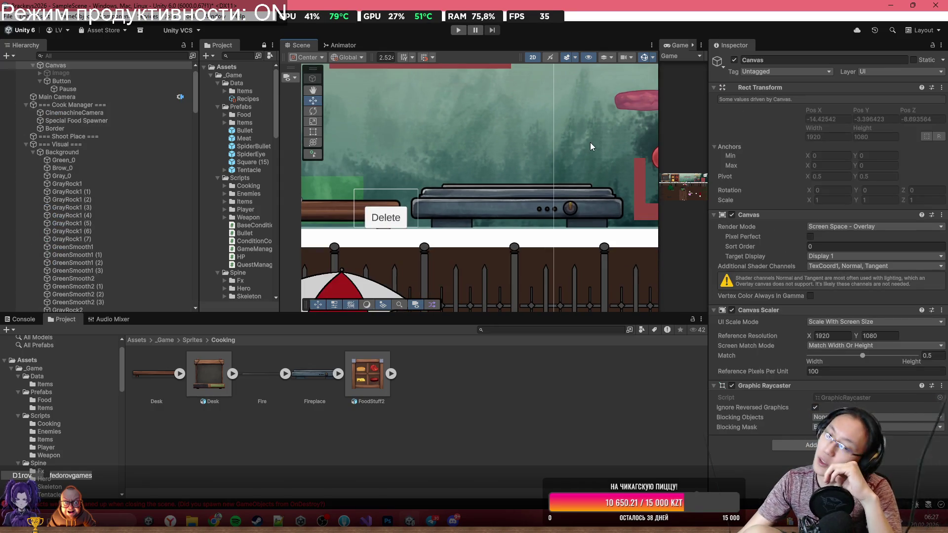
Step: Move the Stove's trigger GameObject onto the new stove and parent it under Fireplace_0
scroll(579, 165, down, 3)
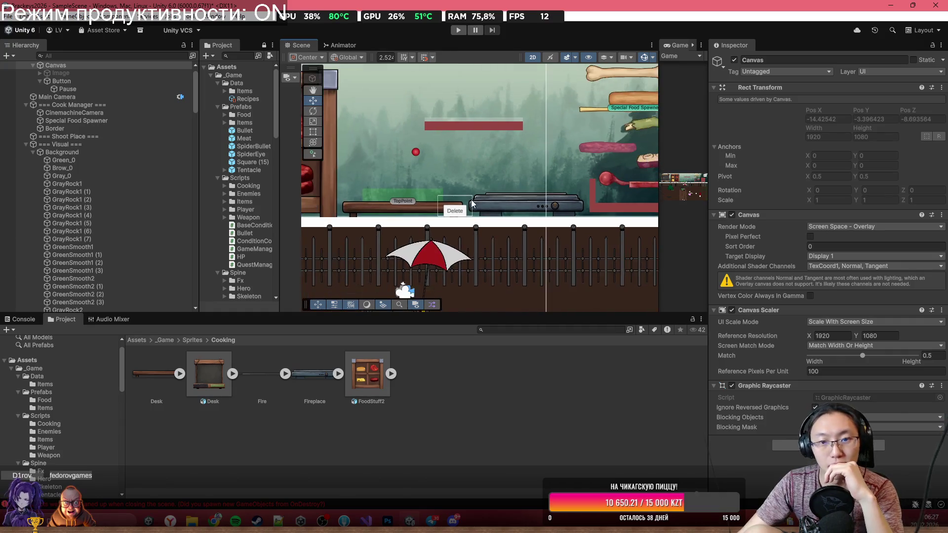
scroll(456, 153, up, 1)
scroll(434, 145, down, 2)
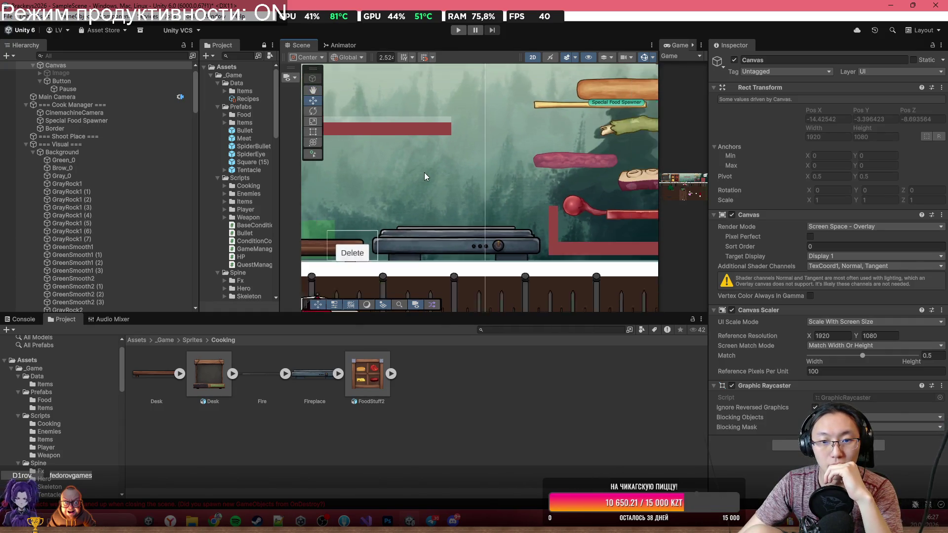
click(416, 141)
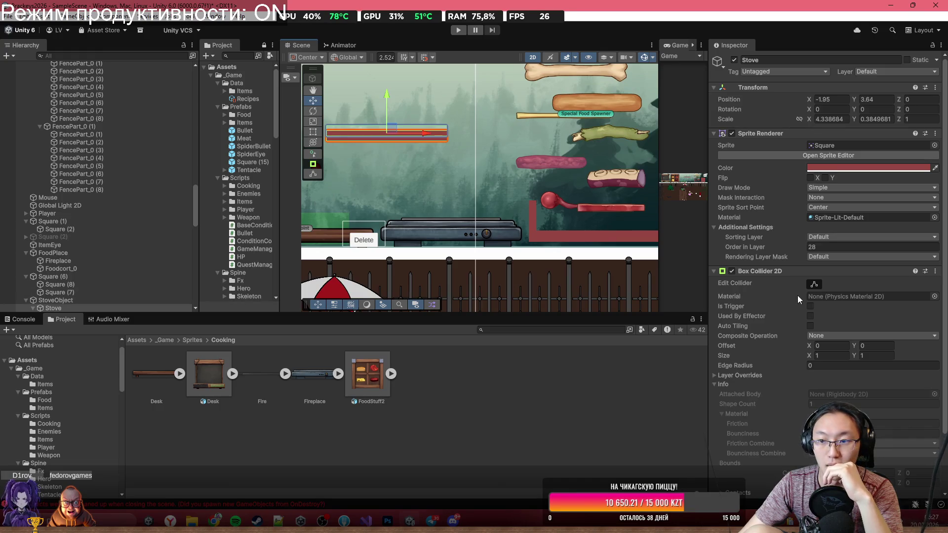
scroll(804, 299, down, 2)
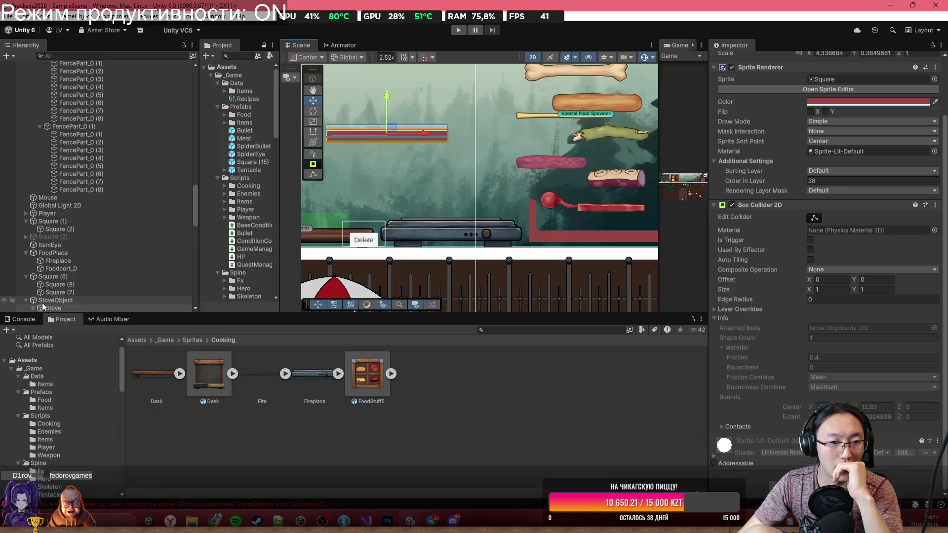
scroll(43, 298, down, 3)
click(68, 229)
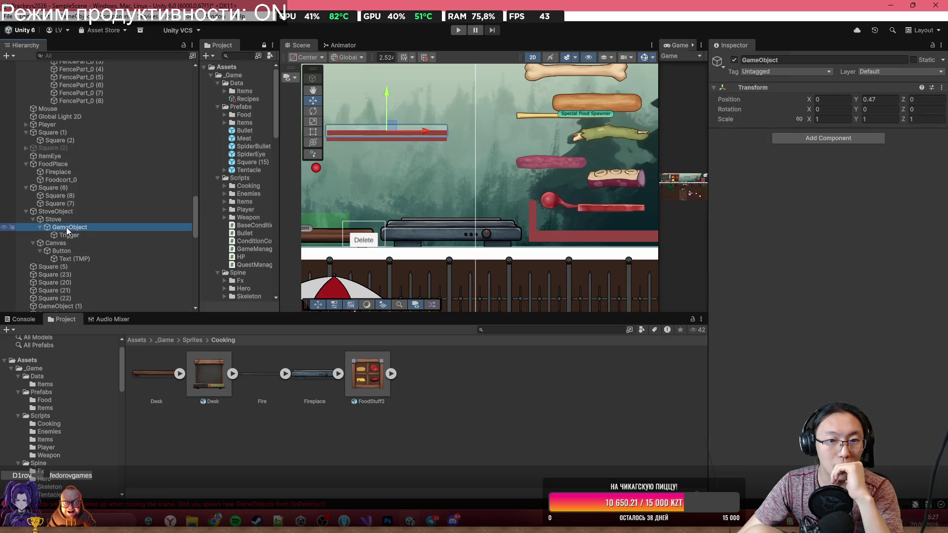
drag(379, 131, 457, 210)
drag(63, 227, 70, 308)
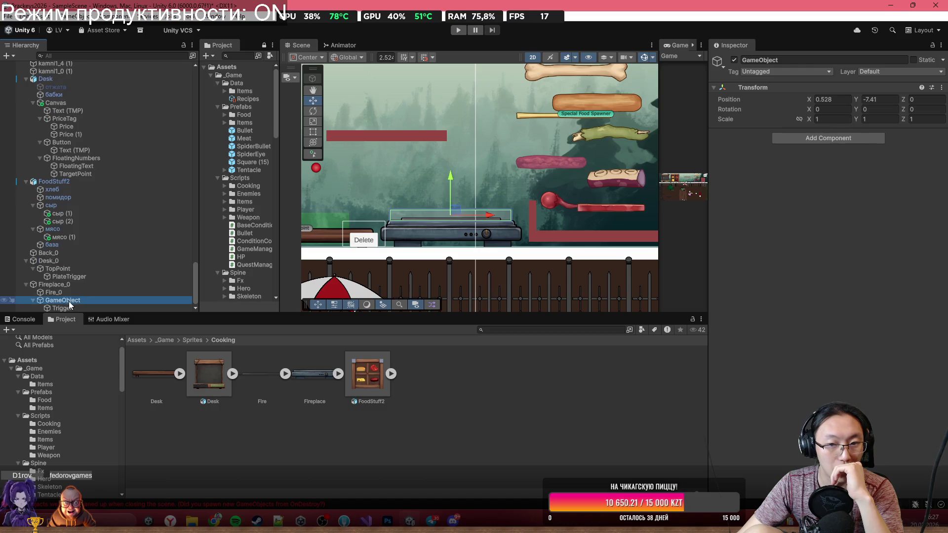
Step: Delete the old red Stove placeholder and Square (6) with its children
scroll(406, 141, up, 2)
click(400, 136)
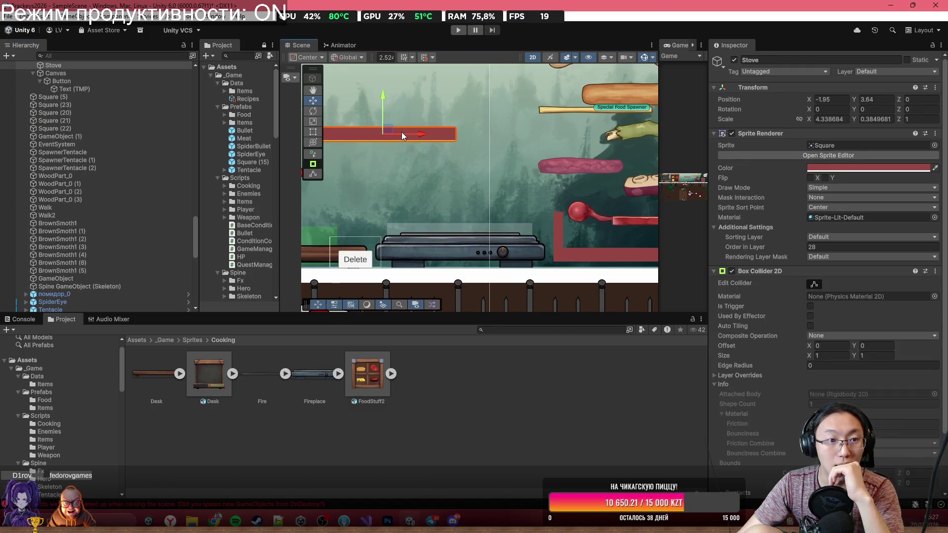
scroll(125, 96, up, 3)
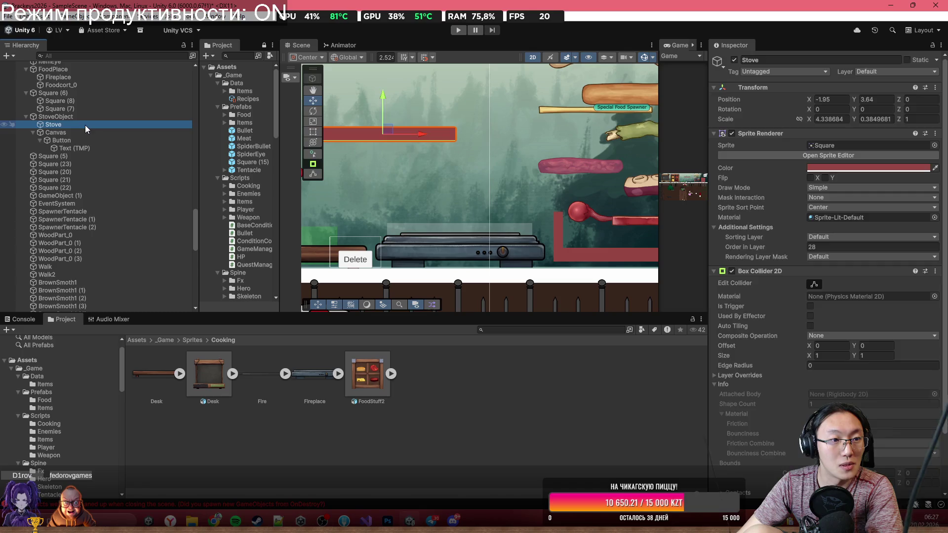
key(Delete)
scroll(537, 243, down, 2)
scroll(537, 243, down, 2)
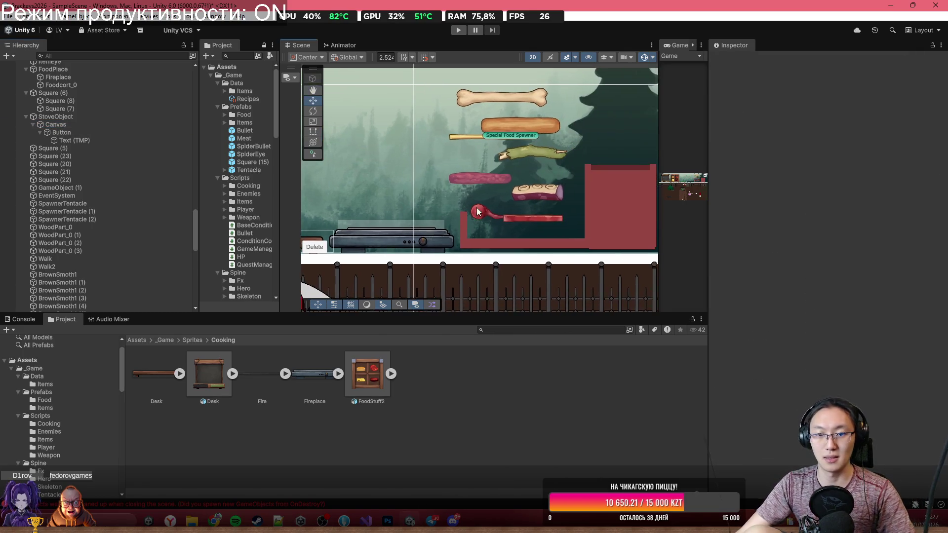
mouse_move(537, 243)
mouse_down()
mouse_move(405, 211)
mouse_move(452, 223)
mouse_up()
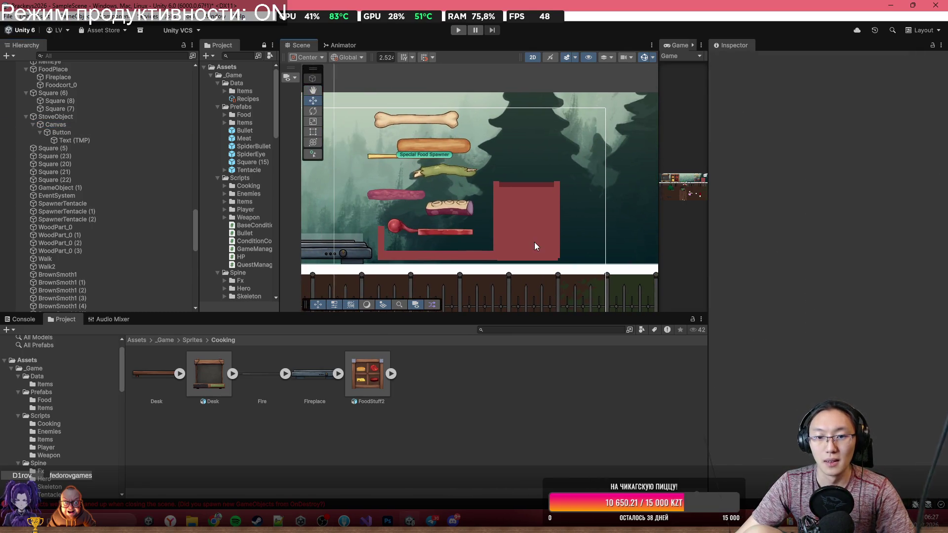
click(474, 261)
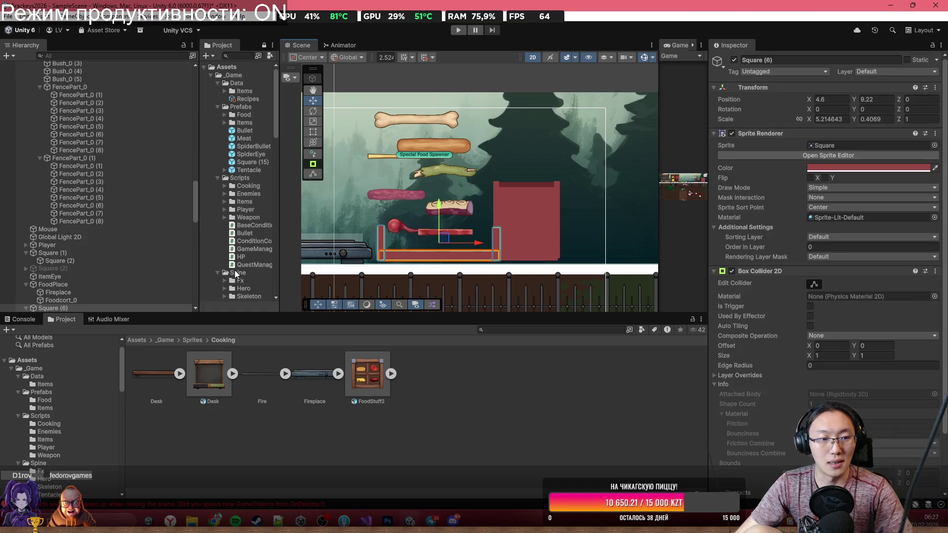
scroll(99, 222, down, 5)
click(57, 191)
key(Delete)
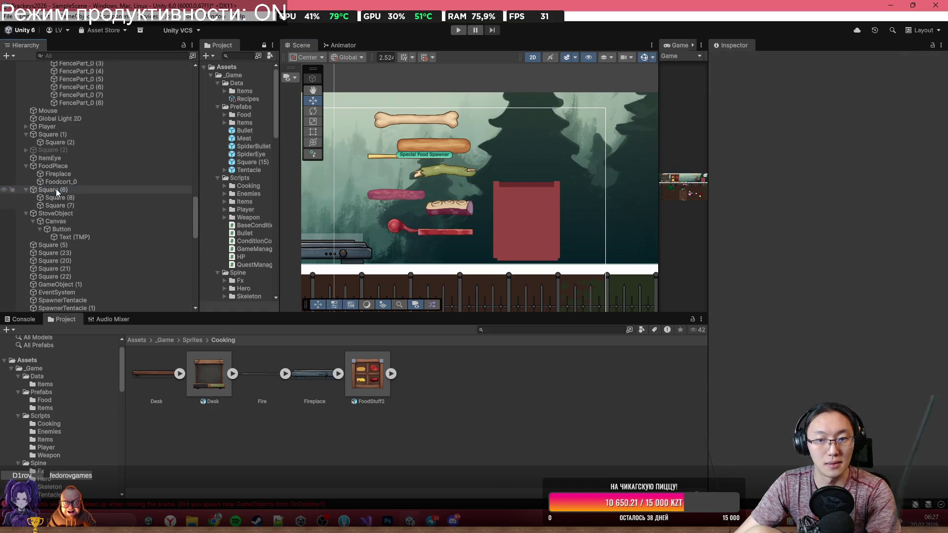
Step: Back in Photoshop's FoodStuff.psb, pick the glass box's layer from the canvas
key(alt+Tab)
scroll(412, 309, down, 3)
scroll(412, 309, up, 3)
mouse_move(412, 309)
mouse_down()
mouse_move(469, 250)
mouse_move(387, 266)
mouse_move(356, 226)
mouse_up()
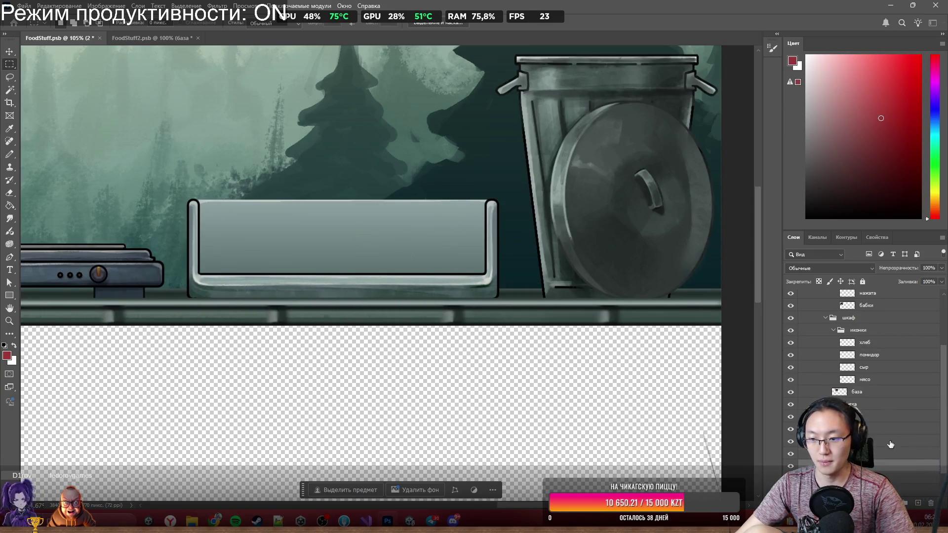
Step: Quick-export both glass box layers as PNGs into Graveyard Burgers, then minimise Photoshop
click(878, 459)
right_click(878, 459)
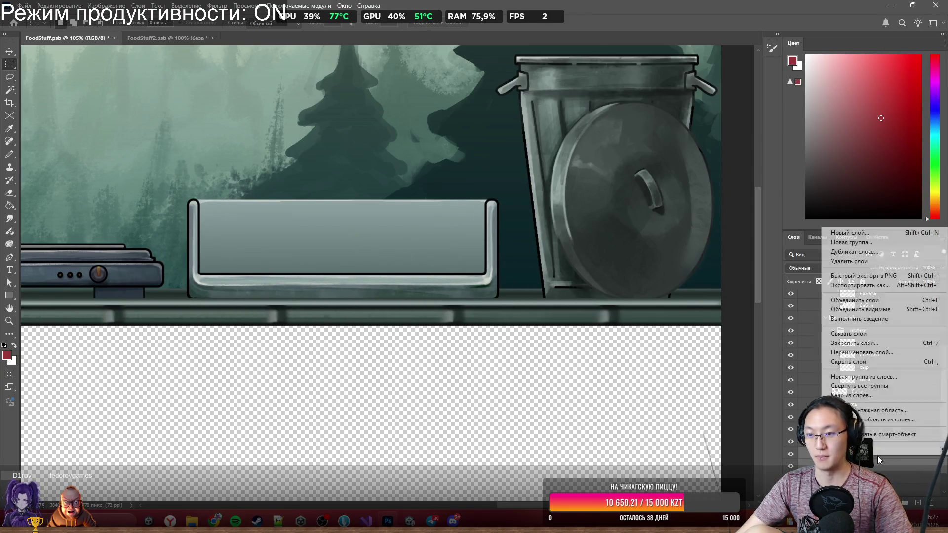
click(889, 277)
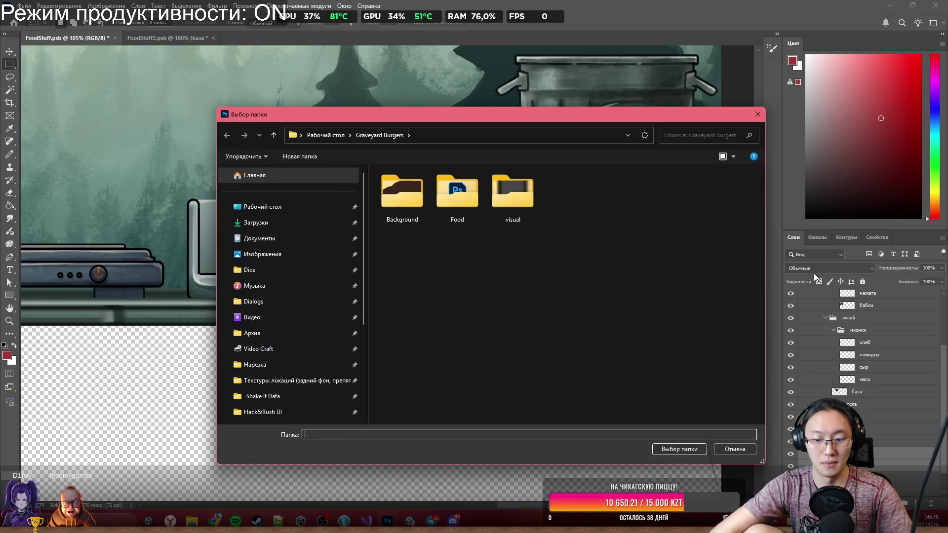
key(Escape)
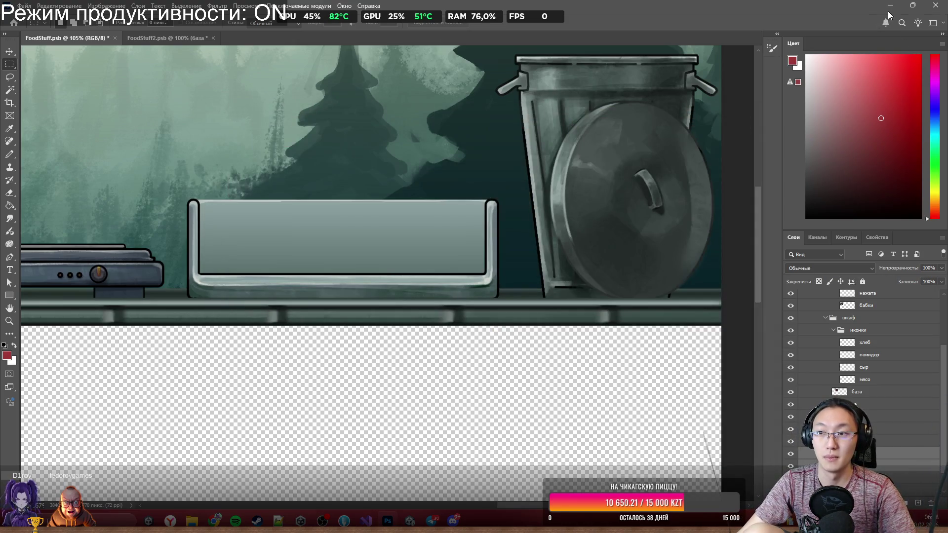
click(891, 6)
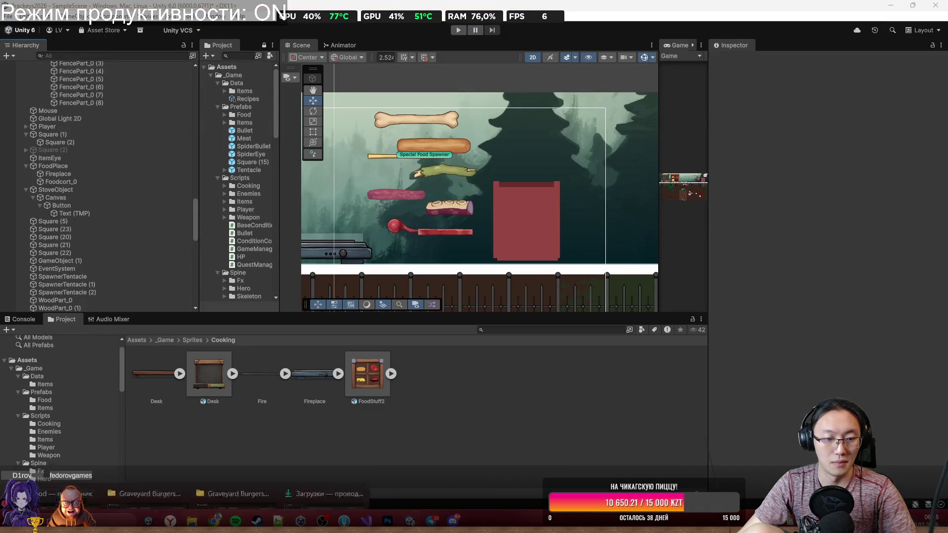
mouse_move(192, 519)
click(241, 467)
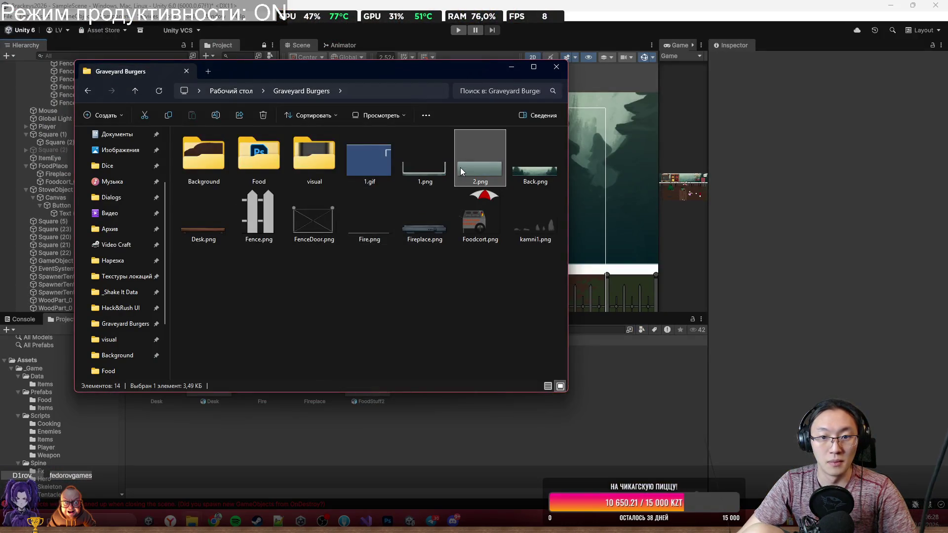
Step: Rename 1.png to BoxMain.png, keeping the .png extension
click(431, 169)
click(431, 180)
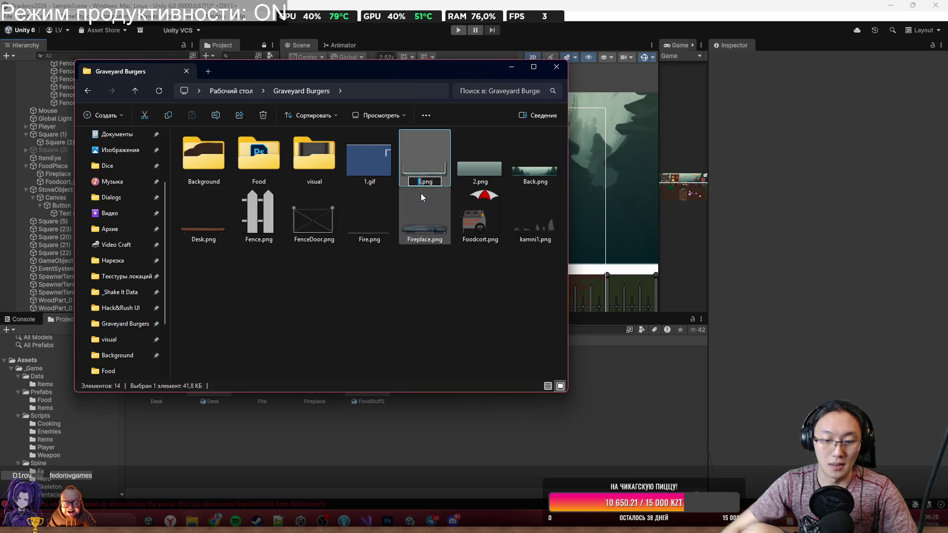
text(Mo)
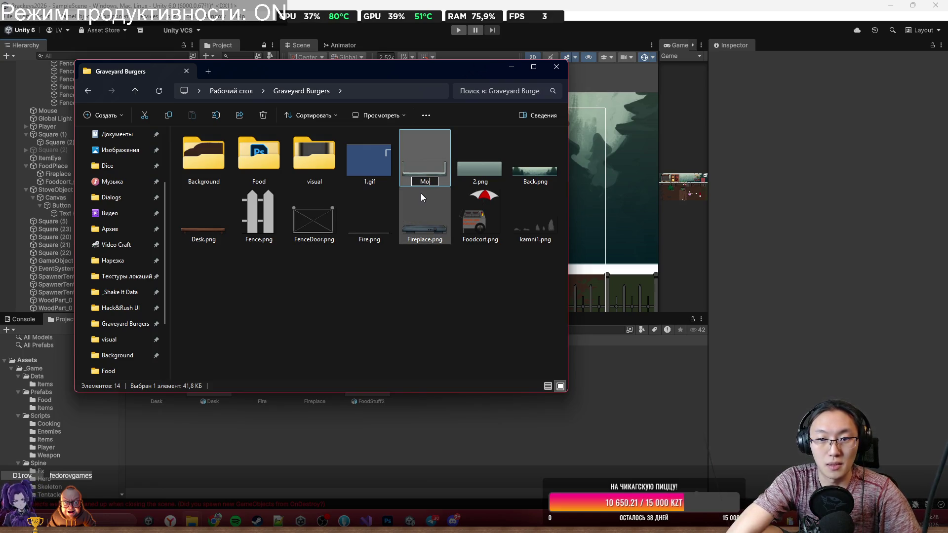
text(ain)
key(Return)
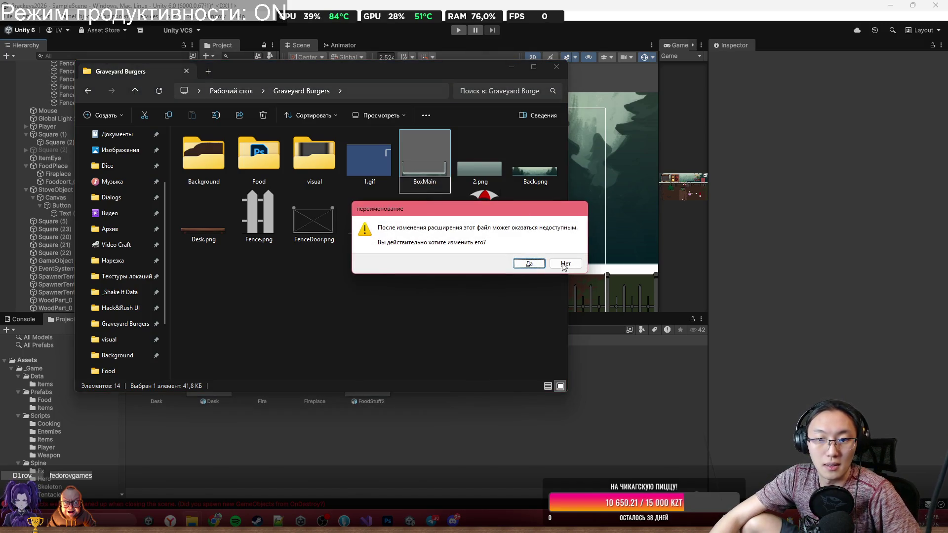
click(565, 263)
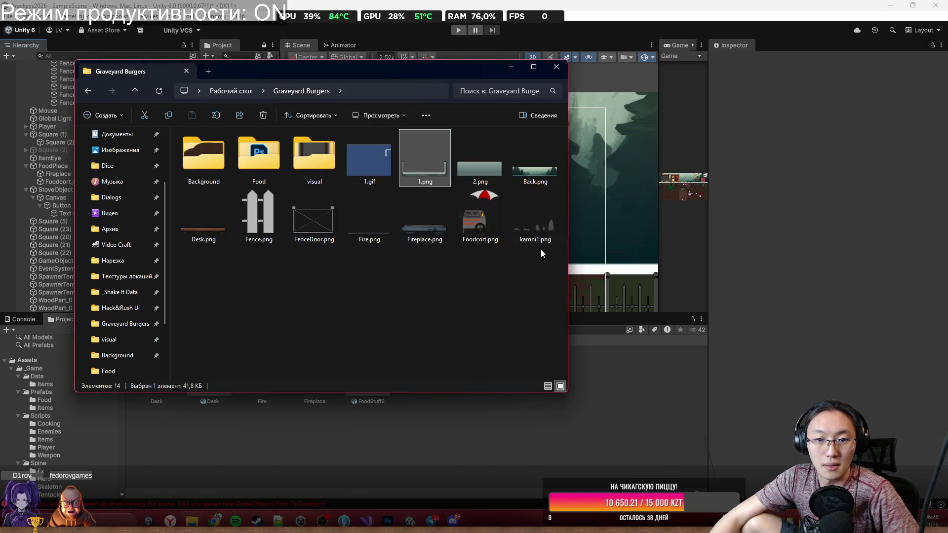
click(423, 182)
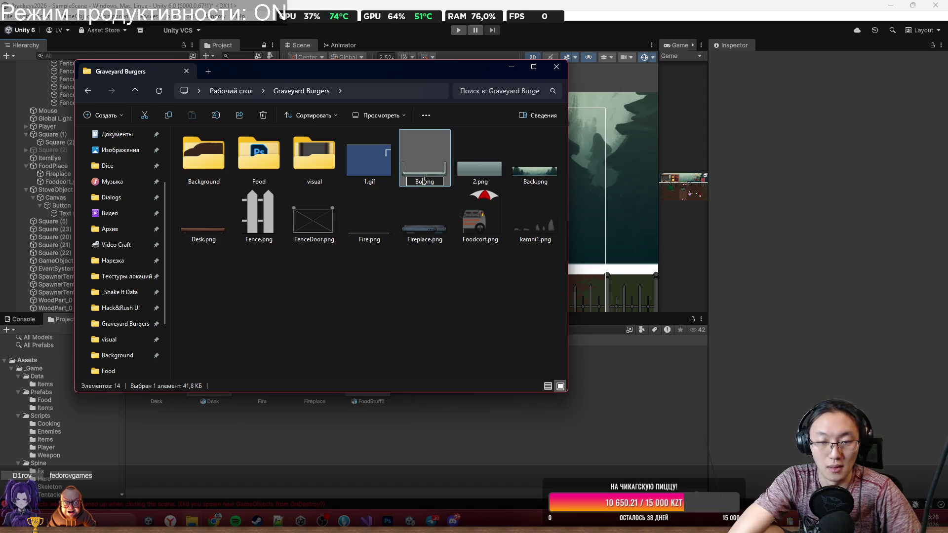
text(xMain)
key(Return)
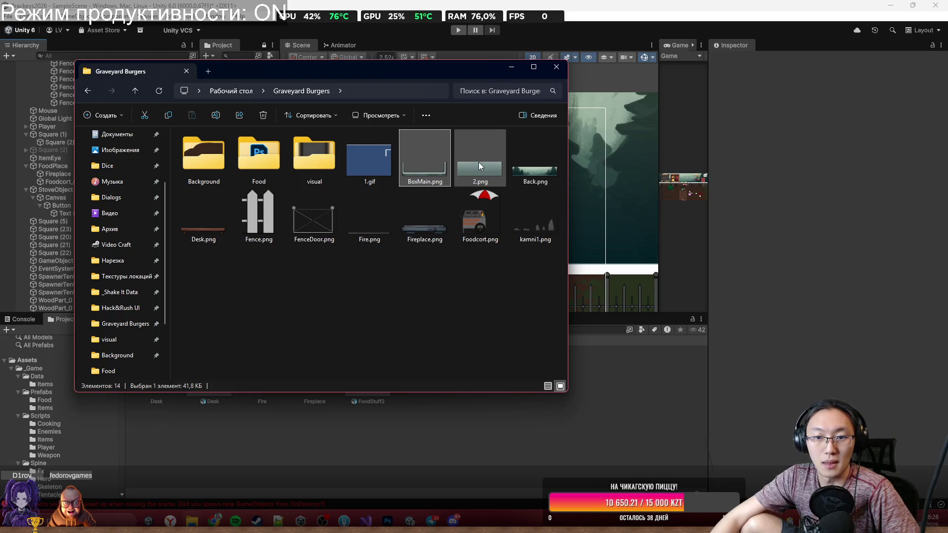
Step: Rename 2.png to BoxBack.png and select both box images
click(481, 187)
click(482, 183)
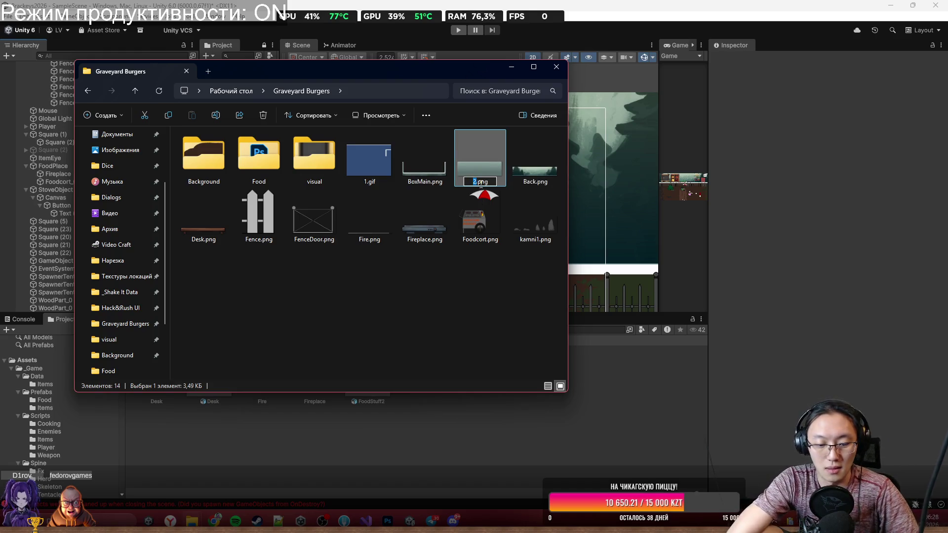
text(ck)
key(Return)
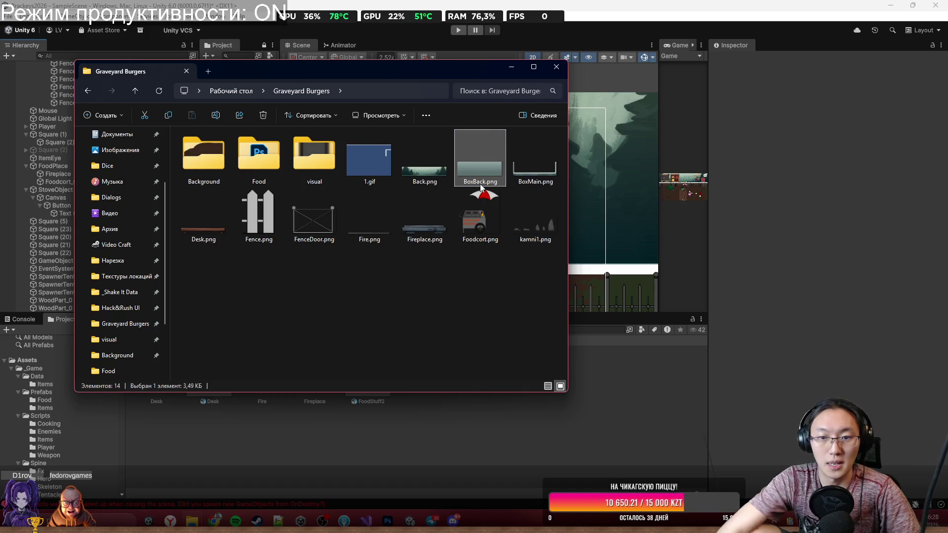
ctrl+click(535, 163)
Step: Import BoxMain and BoxBack into Cooking, place BoxMain, and make BoxBack its child
mouse_move(535, 163)
mouse_down()
mouse_move(491, 461)
mouse_move(521, 443)
mouse_up()
click(522, 442)
mouse_move(198, 376)
mouse_down()
mouse_move(205, 385)
mouse_move(449, 239)
mouse_up()
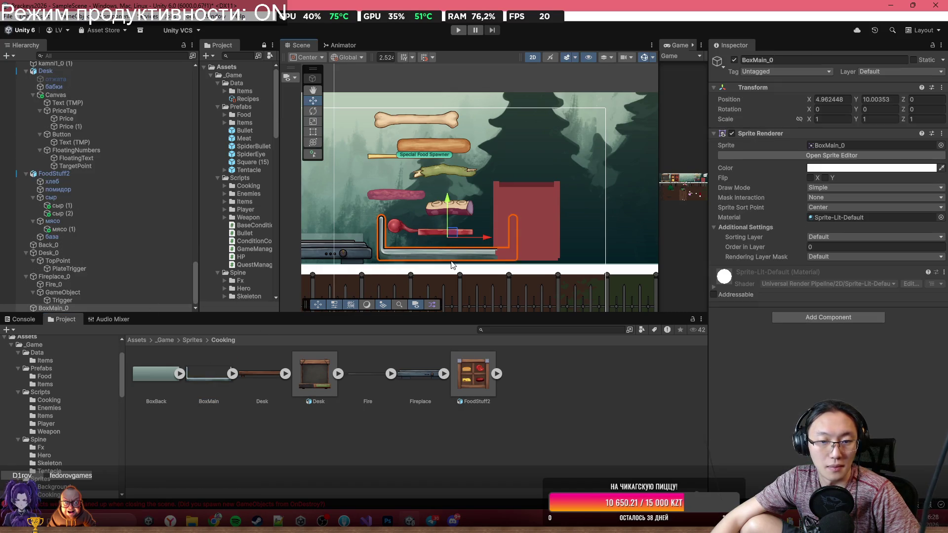
double_click(61, 308)
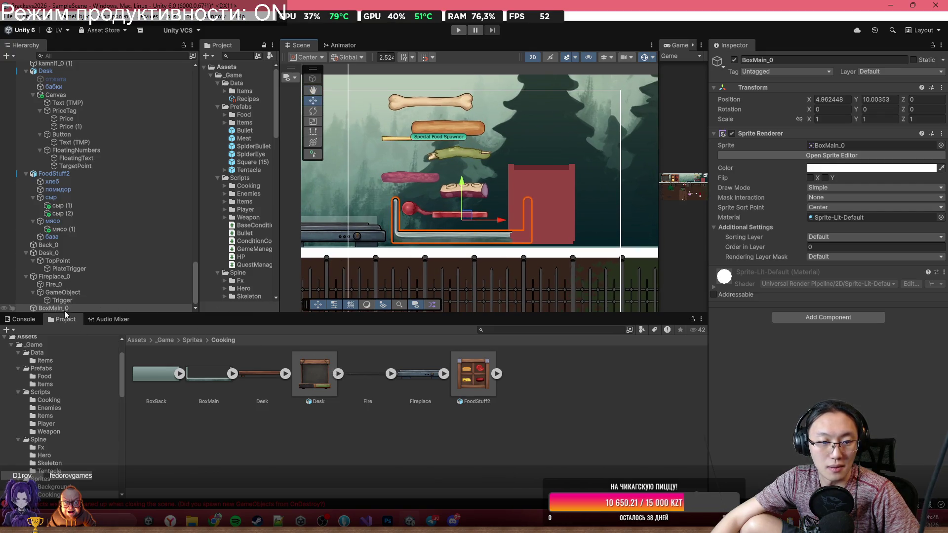
drag(164, 371, 70, 309)
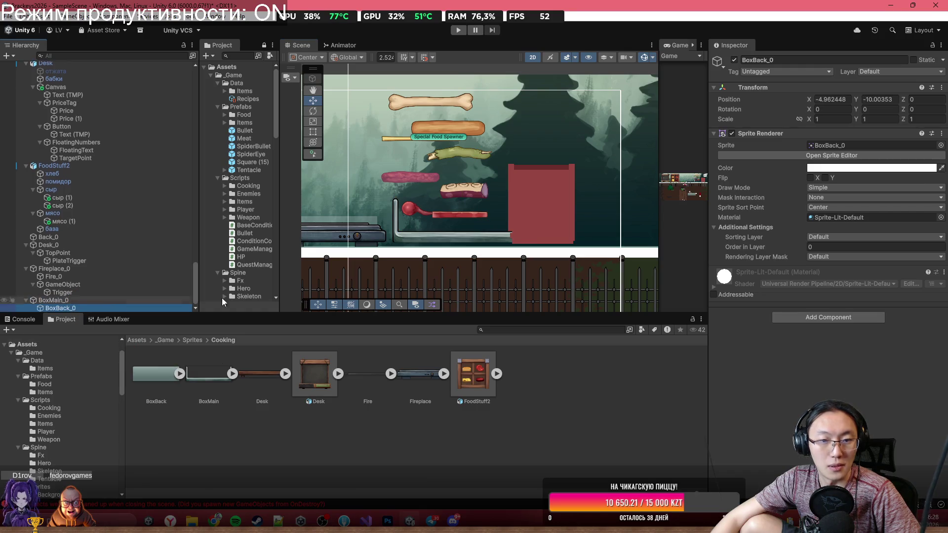
Step: Set BoxBack_0 to position 0,0 and order -3, with both box sprites on the Back sorting layer, nudged down
text(0)
key(Tab)
text(0)
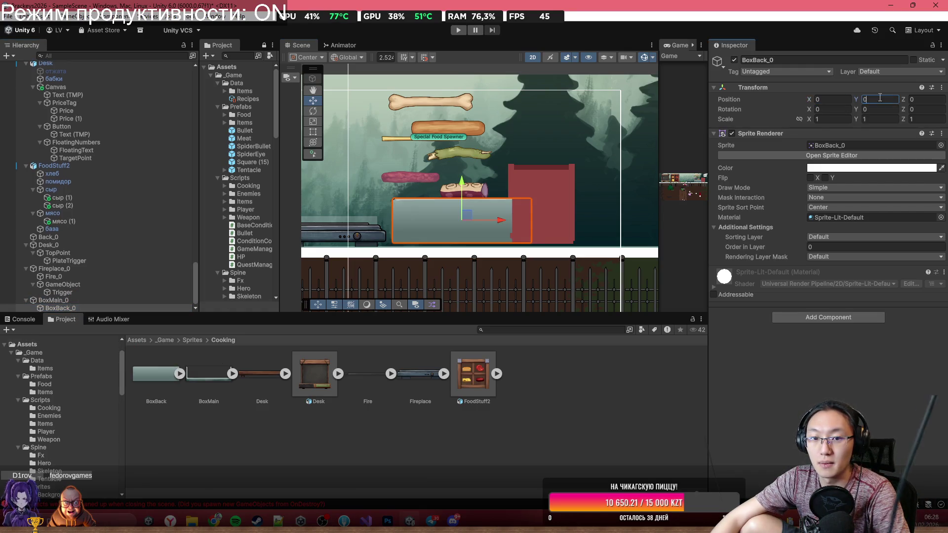
drag(783, 250, 748, 255)
ctrl+click(50, 301)
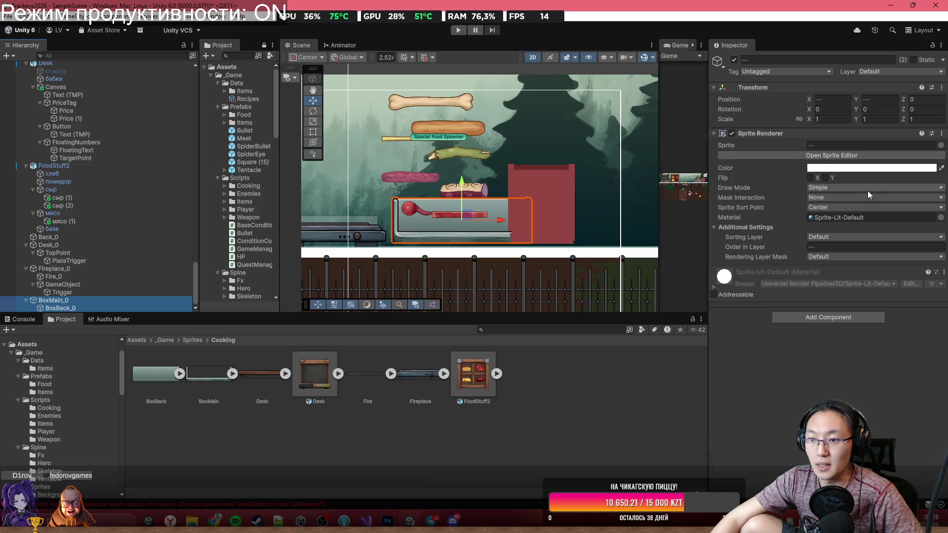
click(848, 237)
click(842, 247)
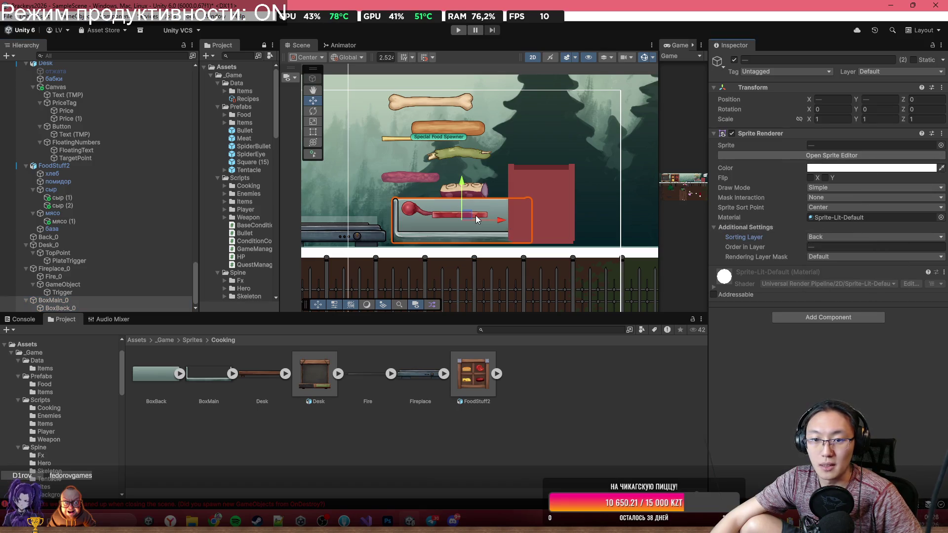
drag(470, 218, 466, 220)
scroll(377, 287, down, 1)
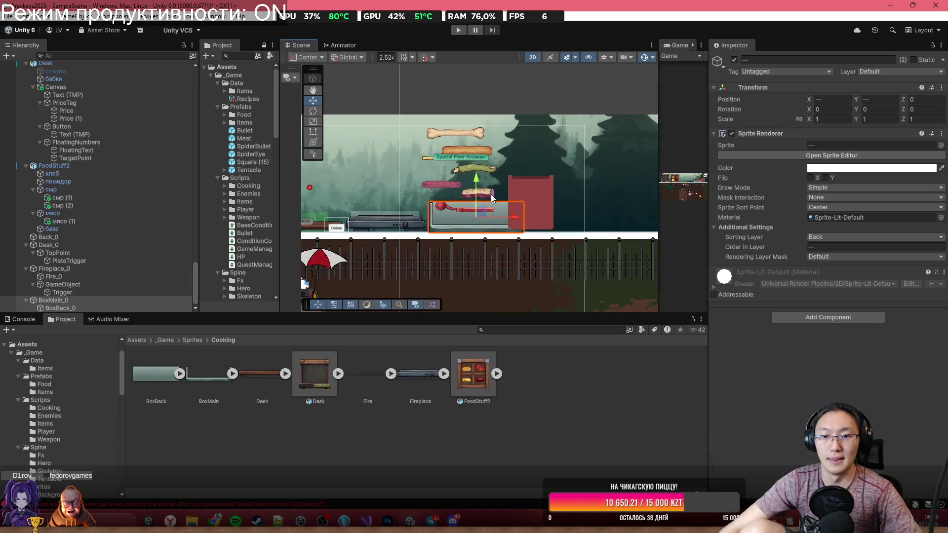
scroll(378, 286, up, 2)
Step: Add a Box Collider 2D to BoxMain_0 and shape it into a 6.06-wide floor strip
click(57, 300)
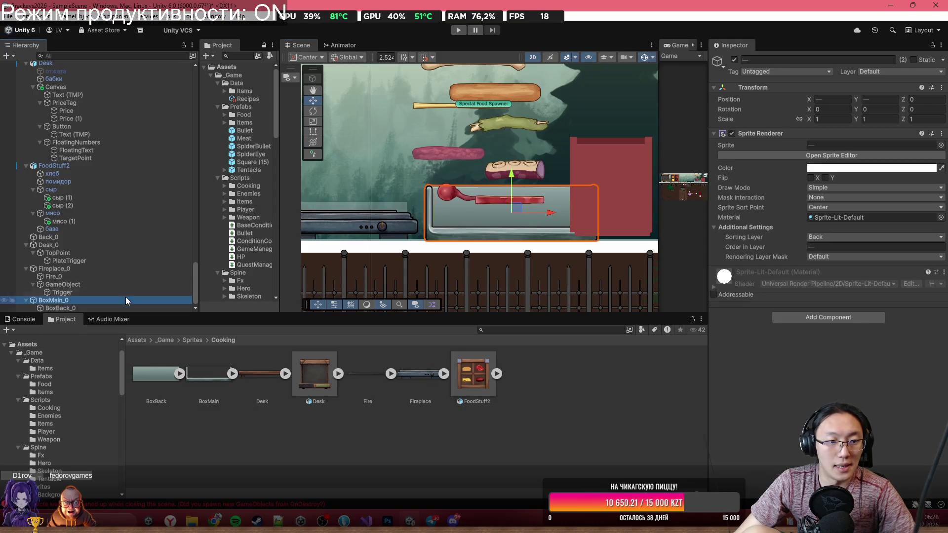
click(844, 314)
text(Bp)
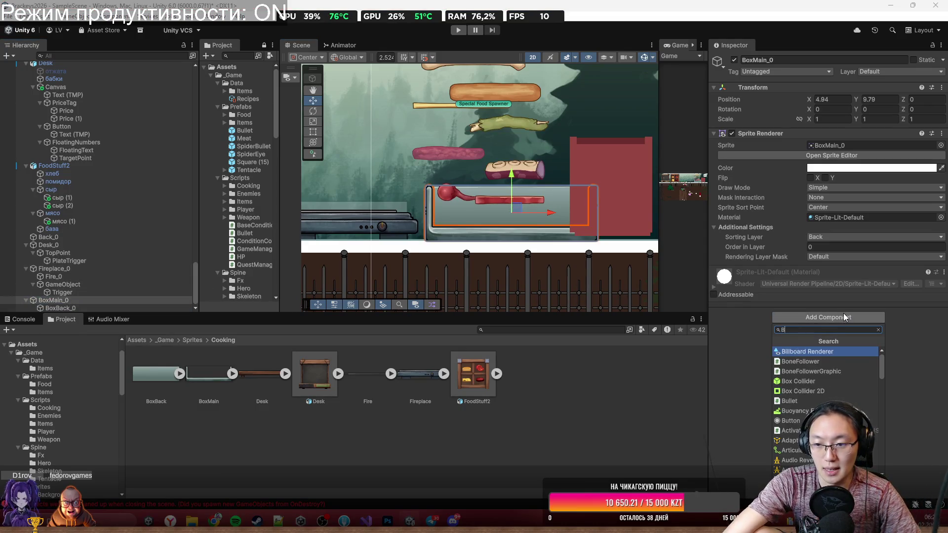
key(BackSpace)
text(ox collider 2d)
key(Return)
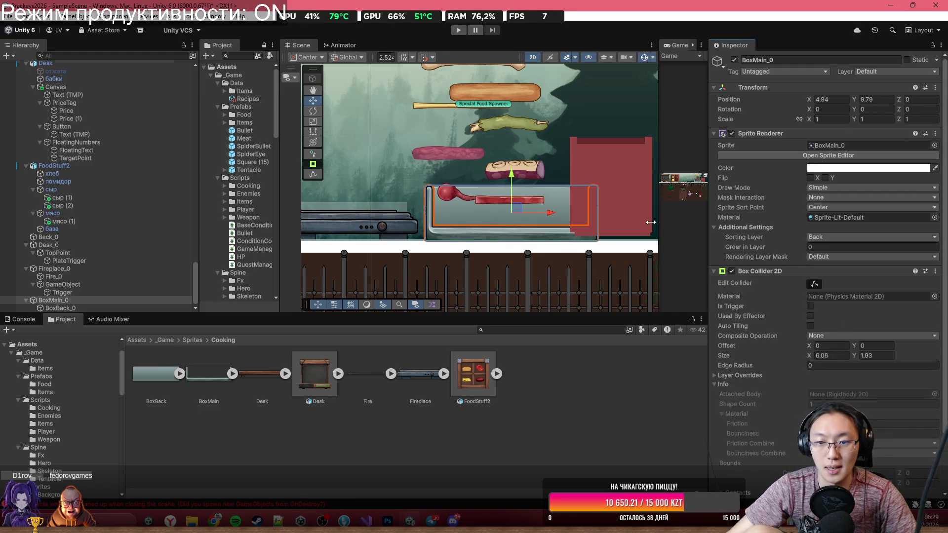
click(814, 284)
scroll(494, 207, up, 1)
drag(508, 178, 514, 232)
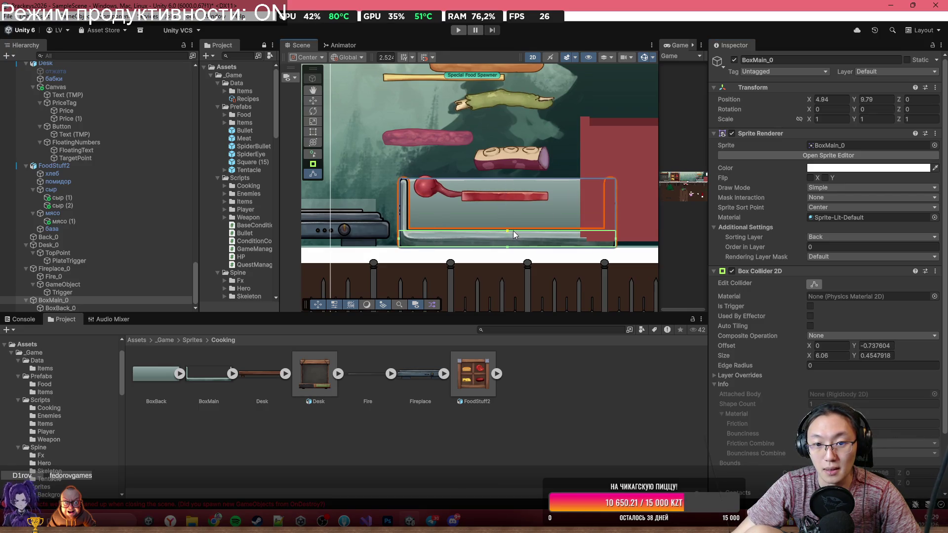
scroll(825, 296, down, 3)
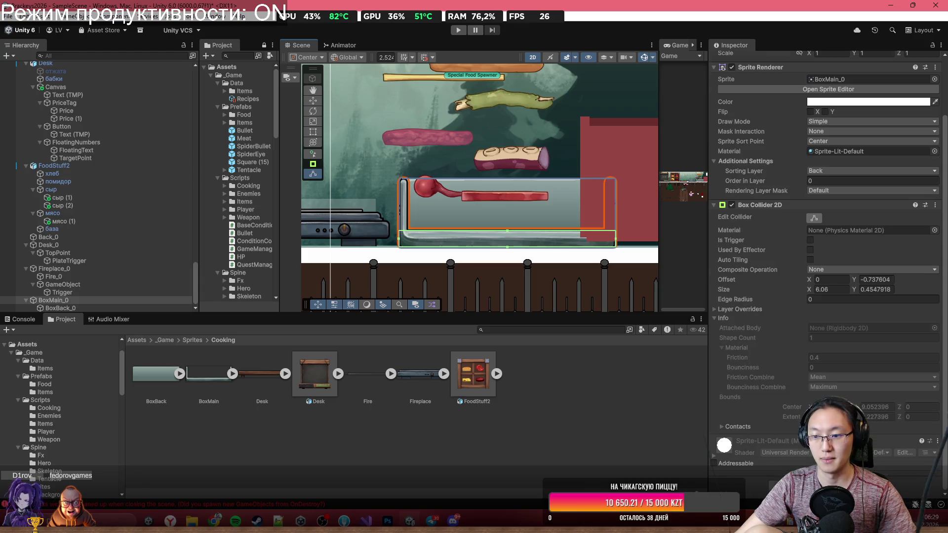
Step: Add a second Box Collider 2D shaped as a thin left wall
click(825, 480)
click(828, 390)
scroll(809, 385, down, 7)
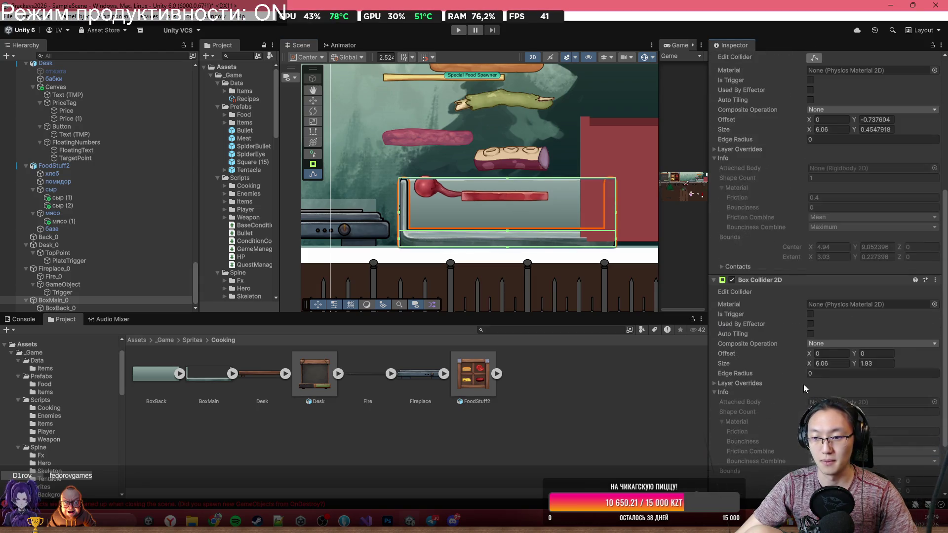
scroll(822, 300, up, 10)
scroll(532, 225, up, 2)
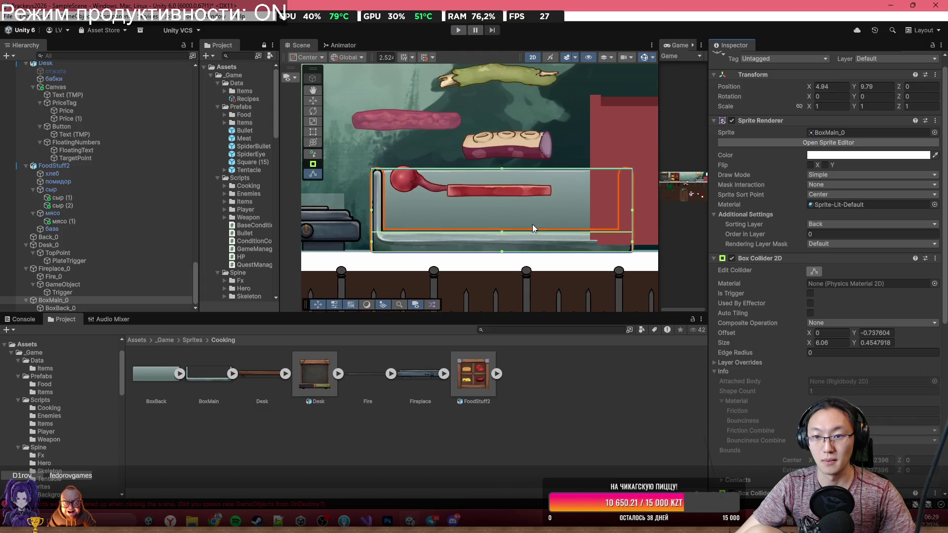
drag(633, 211, 383, 217)
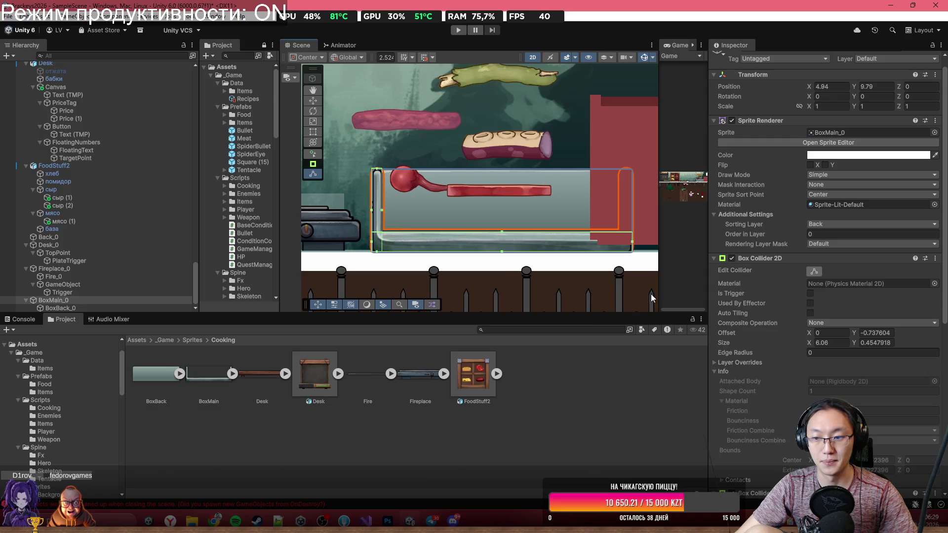
scroll(825, 247, down, 6)
Step: Add a third Box Collider 2D and fit it as a thin strip matching the box wall
click(826, 479)
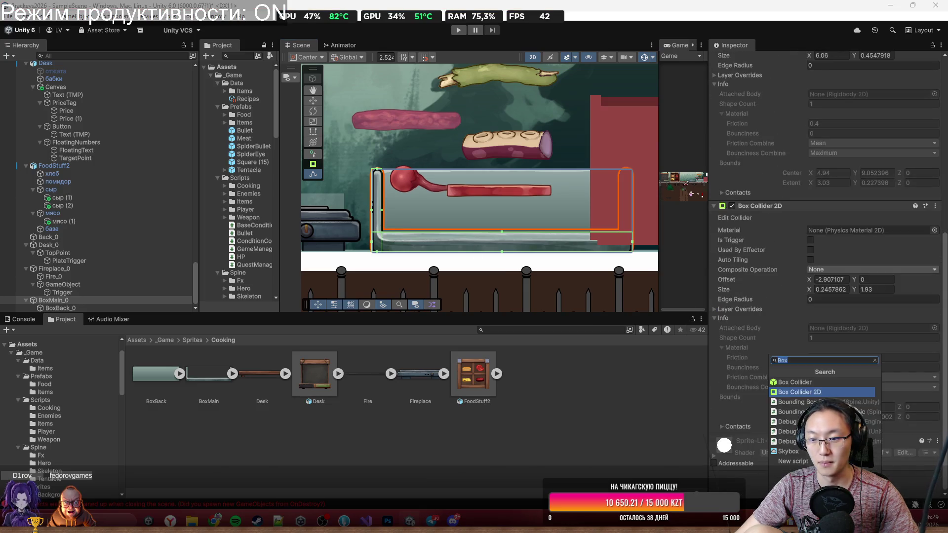
click(815, 392)
scroll(383, 214, up, 1)
scroll(384, 213, up, 1)
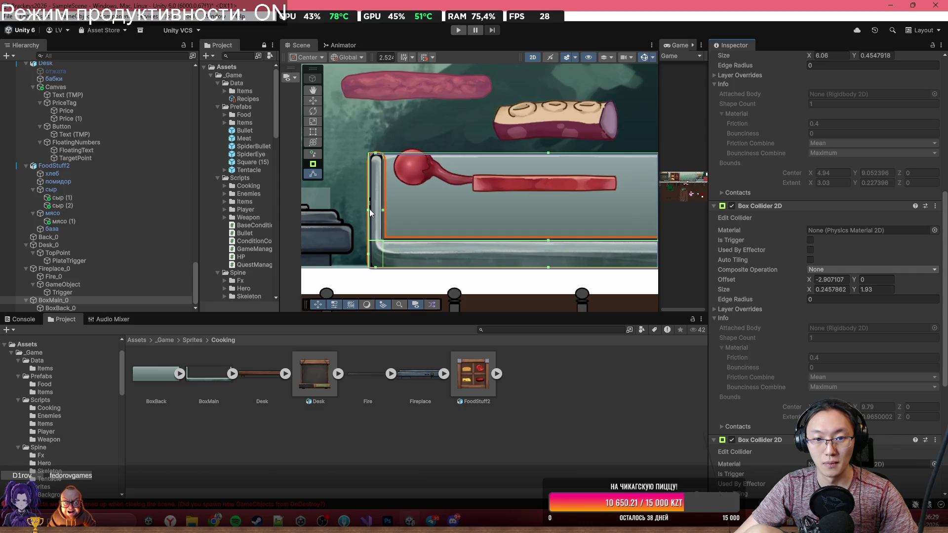
drag(370, 210, 406, 212)
scroll(395, 212, down, 3)
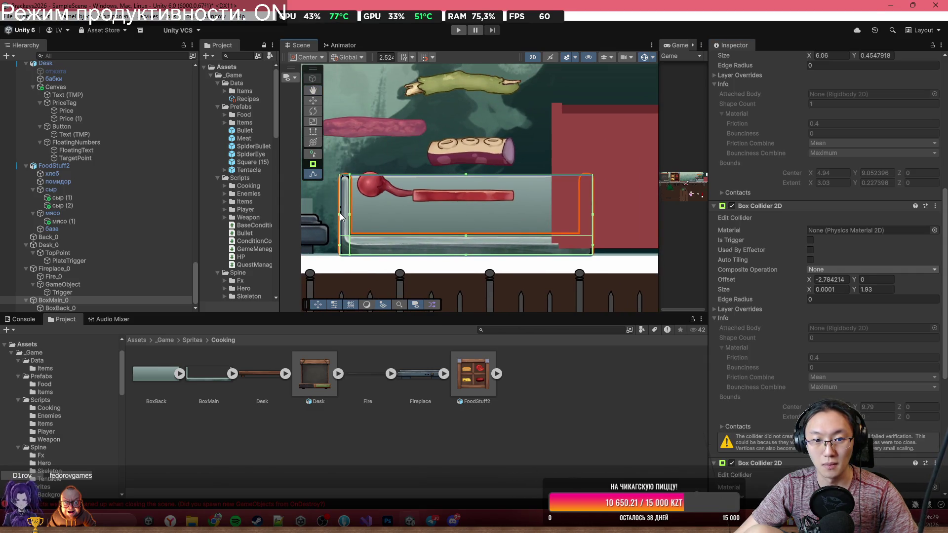
drag(340, 215, 434, 221)
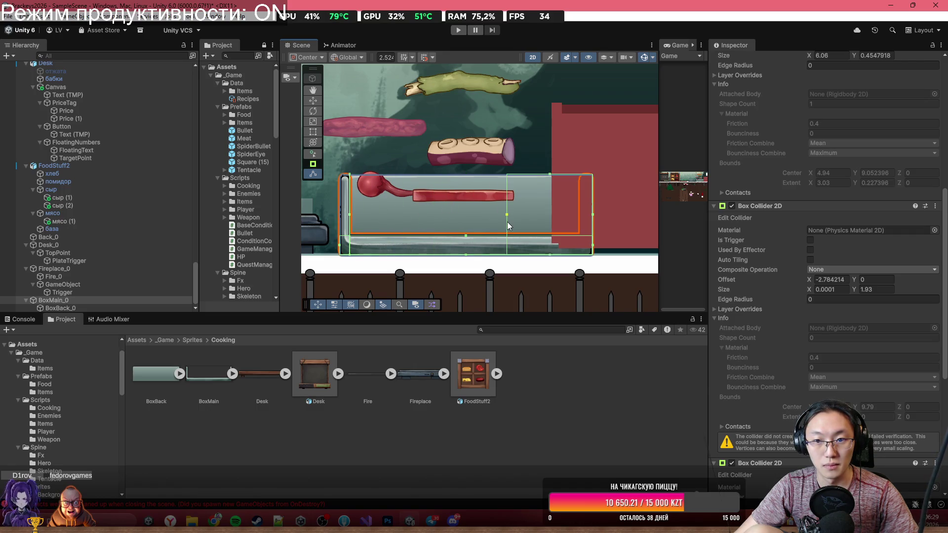
scroll(360, 212, up, 8)
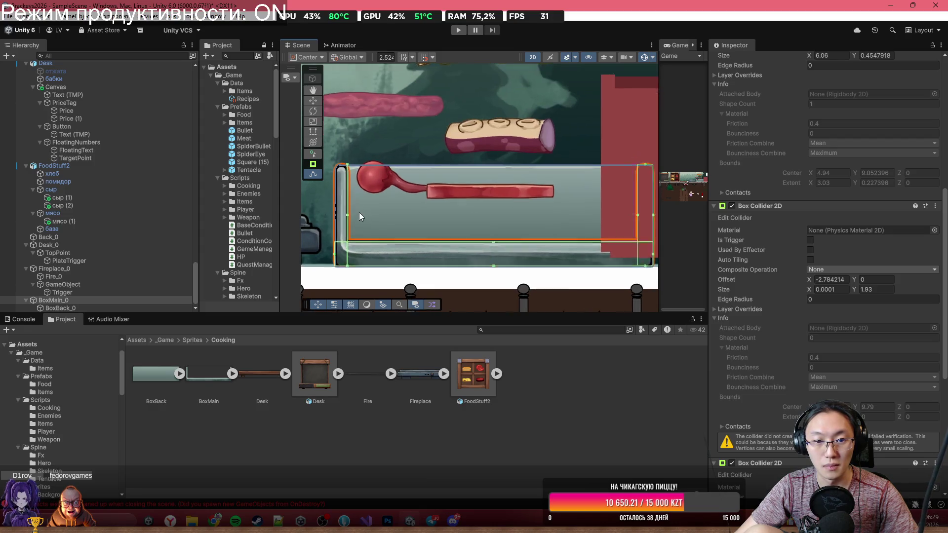
scroll(408, 183, down, 1)
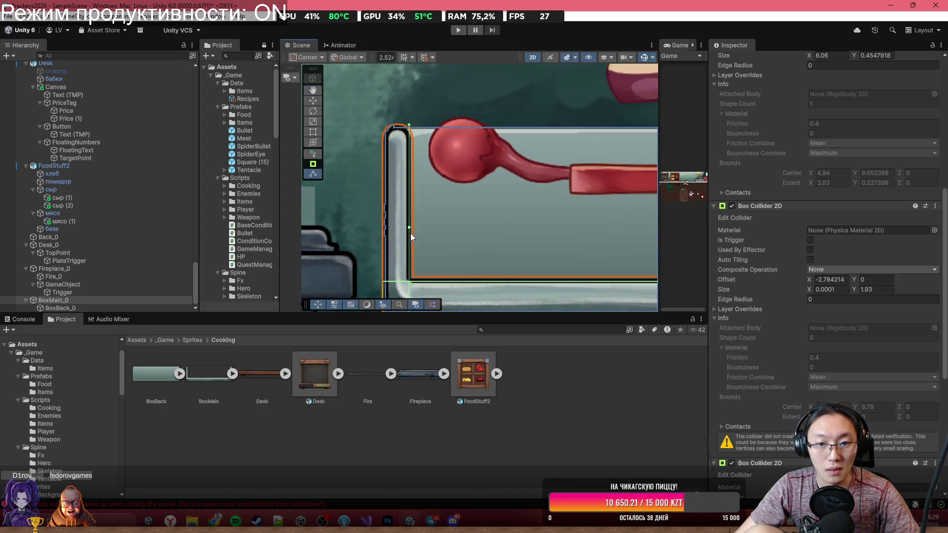
drag(408, 231, 380, 234)
scroll(384, 235, down, 10)
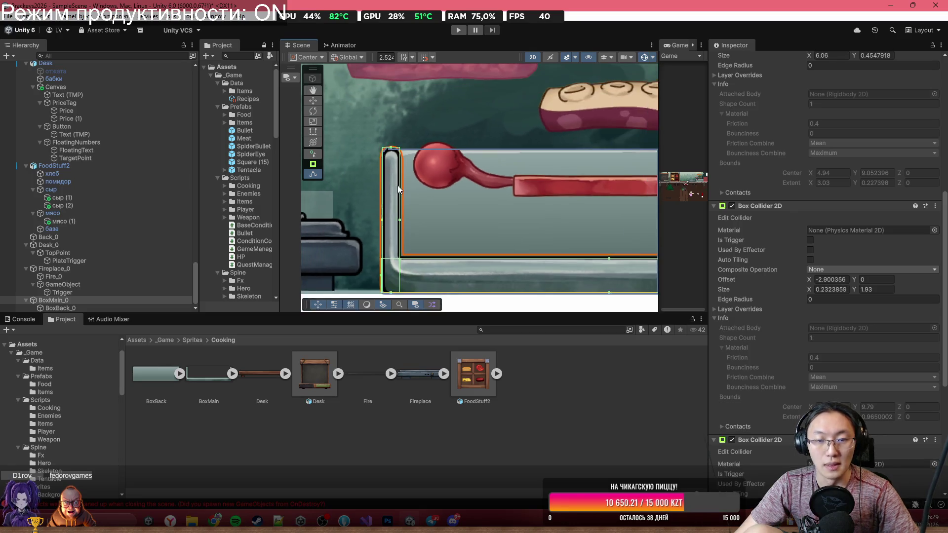
Step: Look over the shared character artwork in Telegram, then close the image viewer
scroll(445, 207, up, 10)
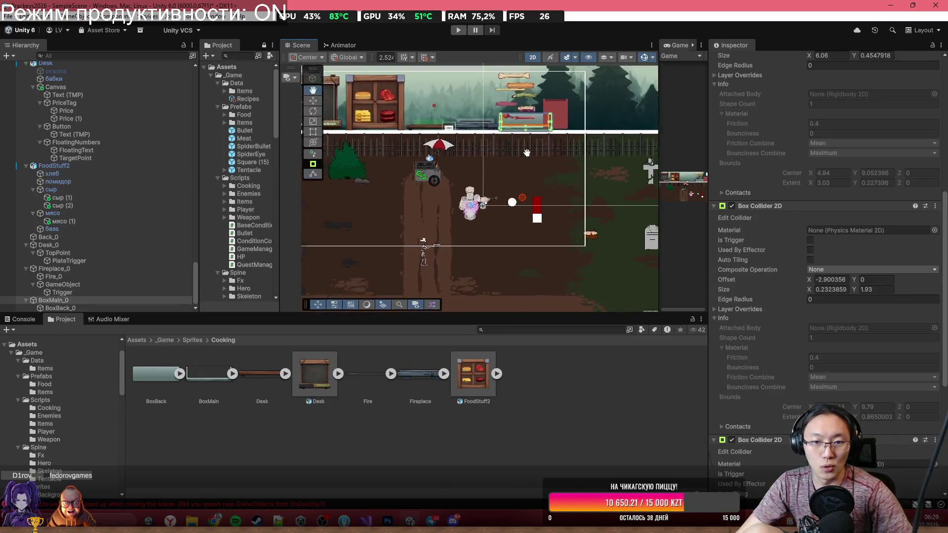
scroll(443, 205, down, 8)
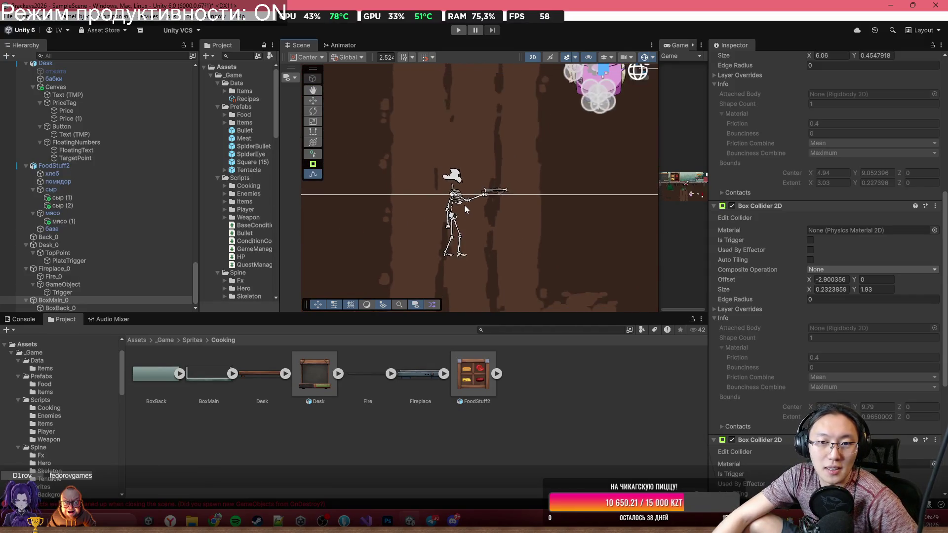
scroll(450, 150, up, 5)
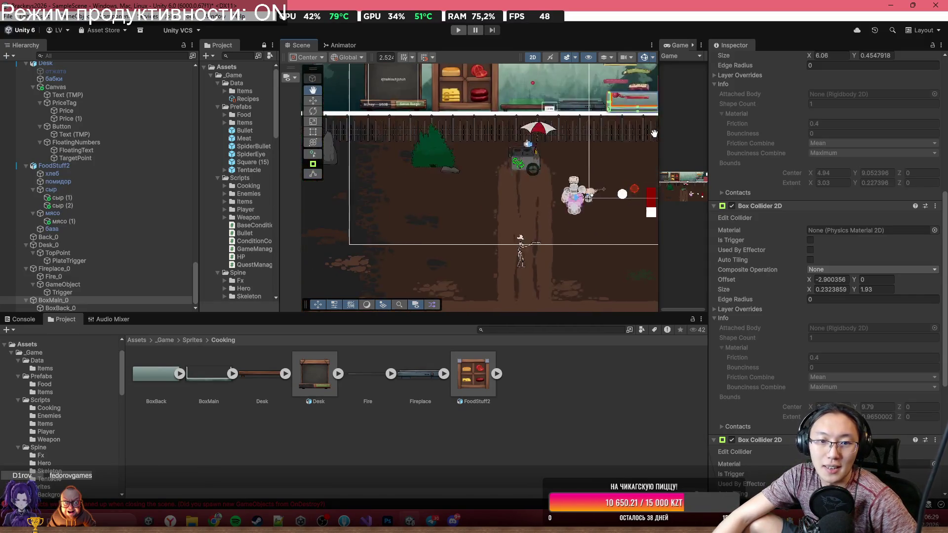
scroll(505, 176, down, 5)
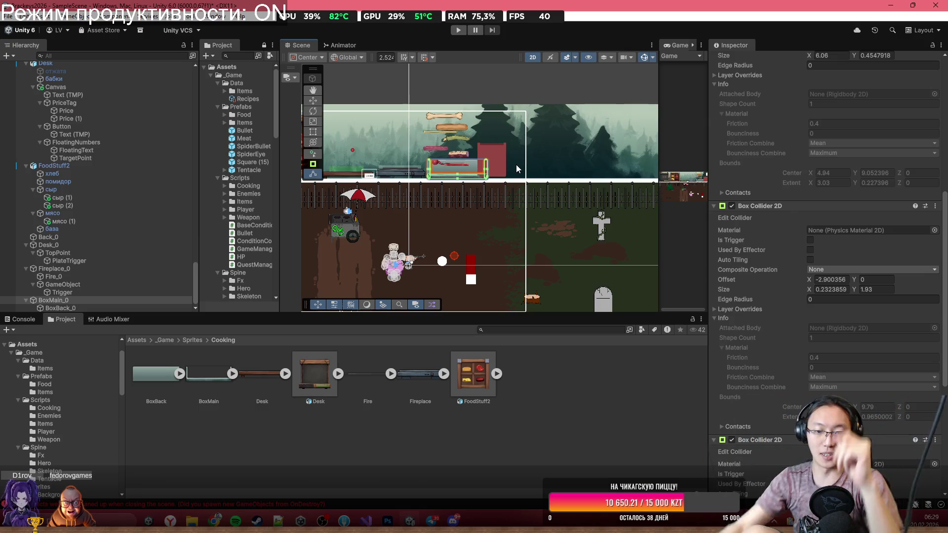
mouse_move(432, 520)
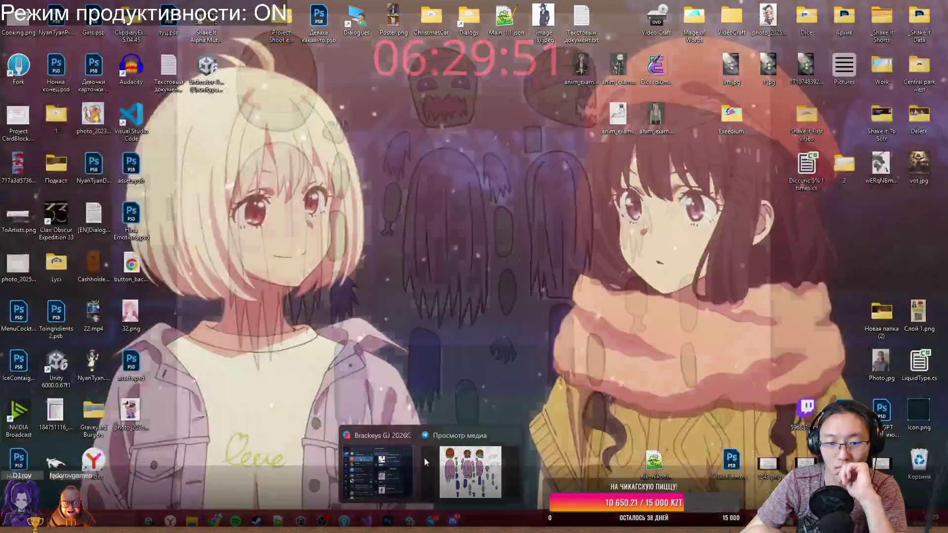
click(425, 458)
scroll(522, 297, down, 1)
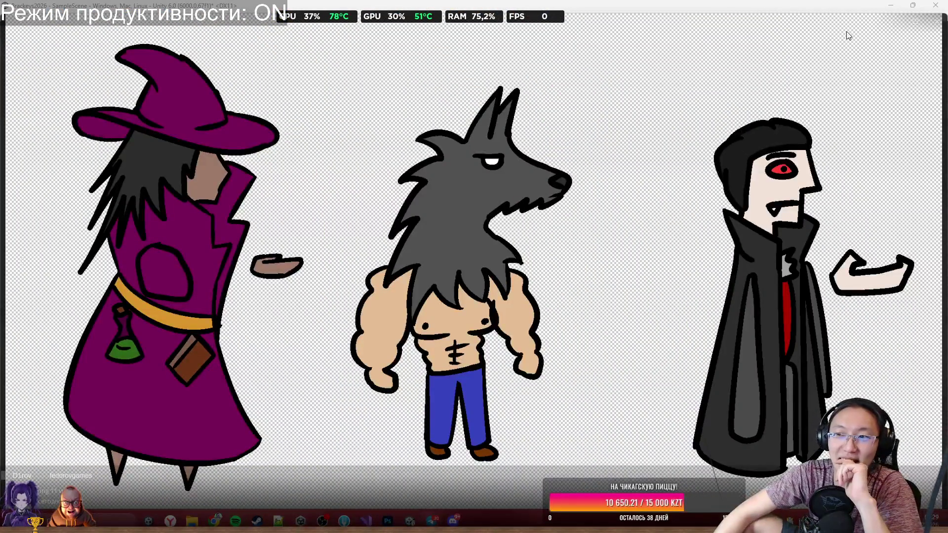
key(Escape)
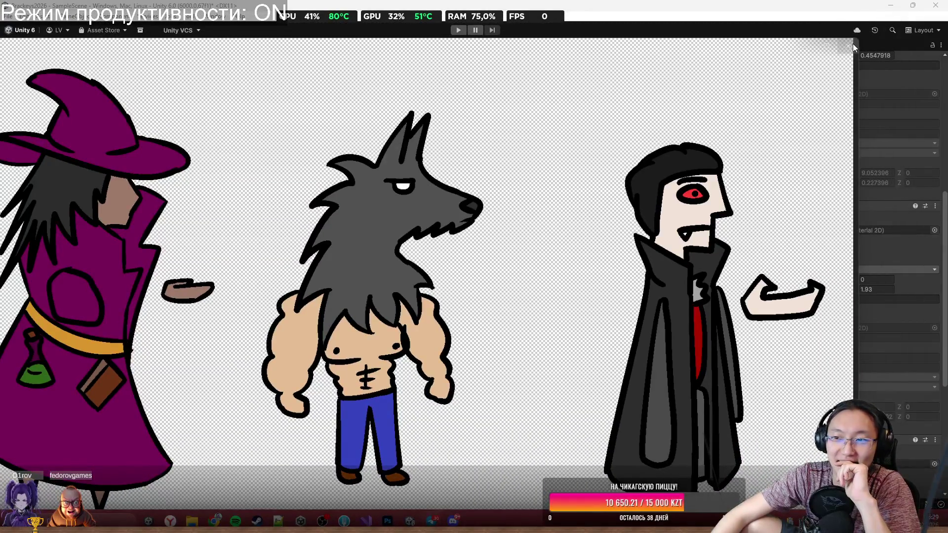
Step: Back in Unity, select the red Square (23) placeholder in the Scene view
click(853, 44)
scroll(484, 171, up, 3)
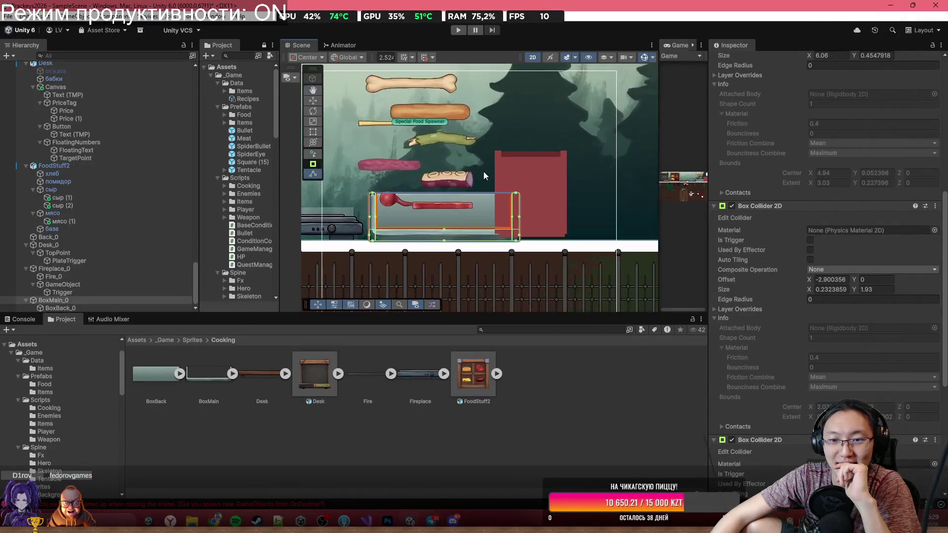
click(517, 171)
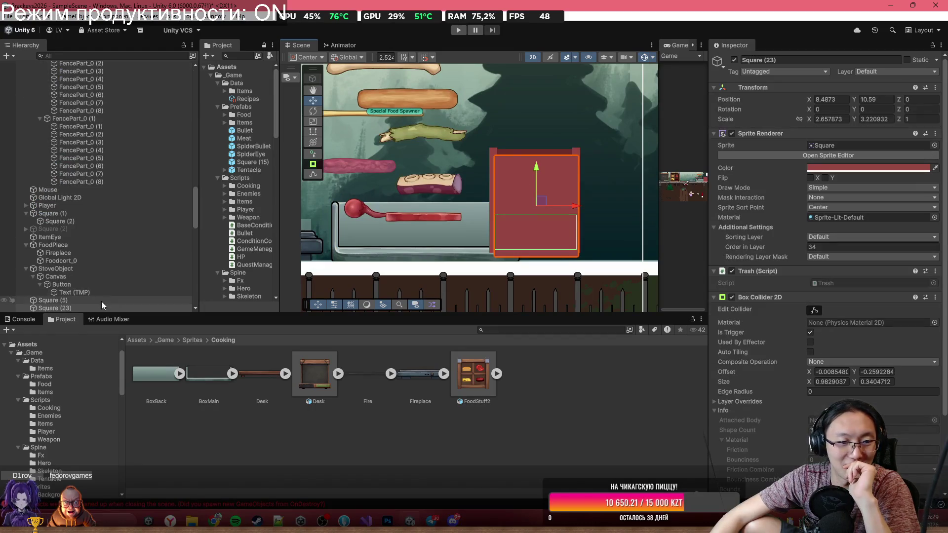
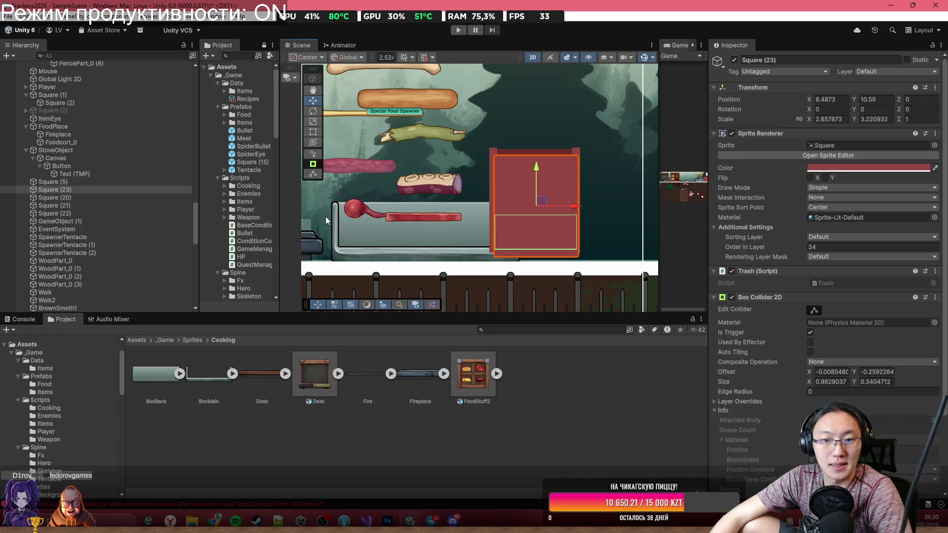
Step: Delete the red placeholder square and the three red bars marking the trash spot
click(533, 210)
click(535, 208)
key(Delete)
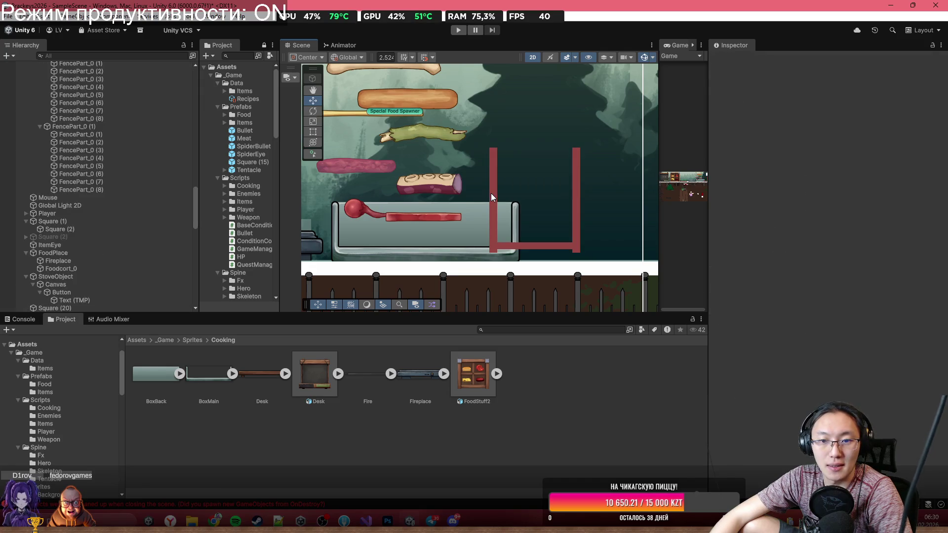
click(491, 193)
key(Delete)
click(538, 248)
key(Delete)
click(573, 224)
click(574, 224)
key(Delete)
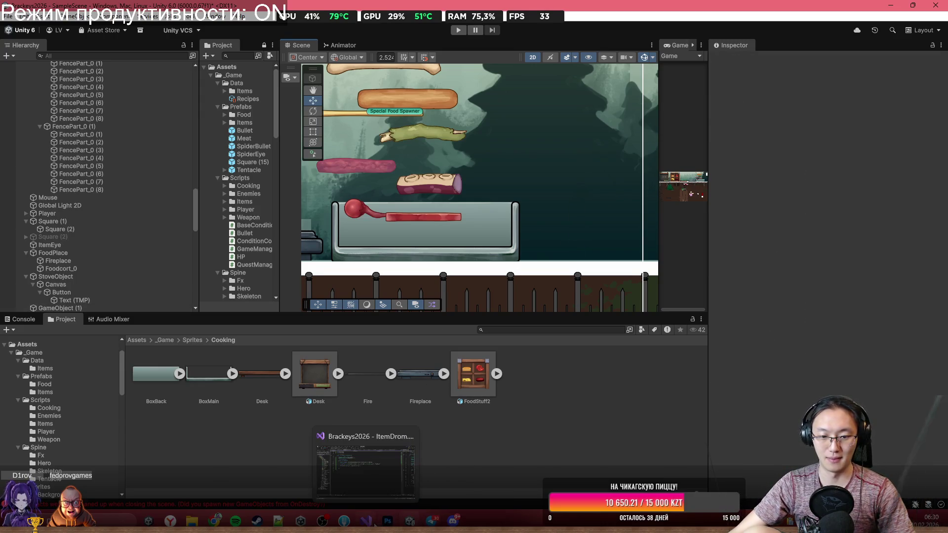
click(392, 519)
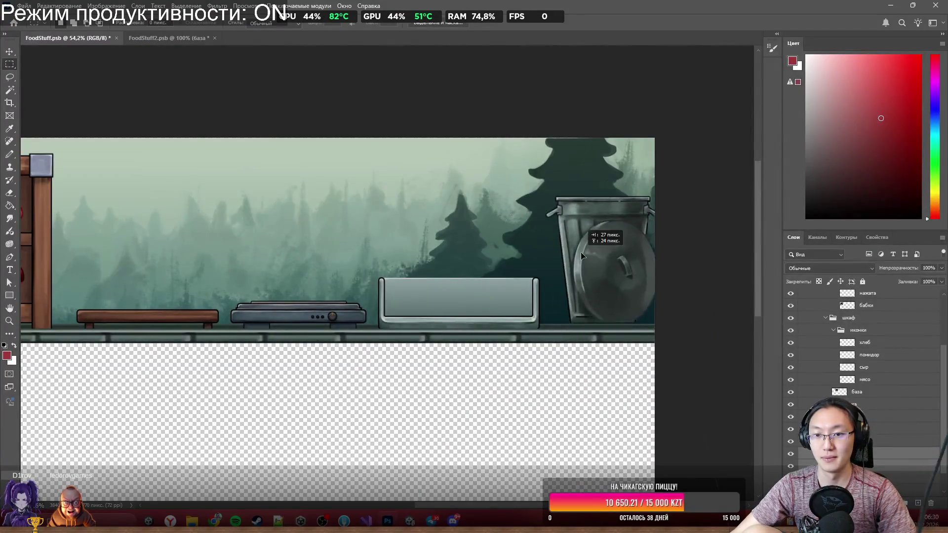
Step: Quick-export the мусорка trash can layer as Trash.png into the Graveyard Burgers folder
right_click(770, 225)
key(Escape)
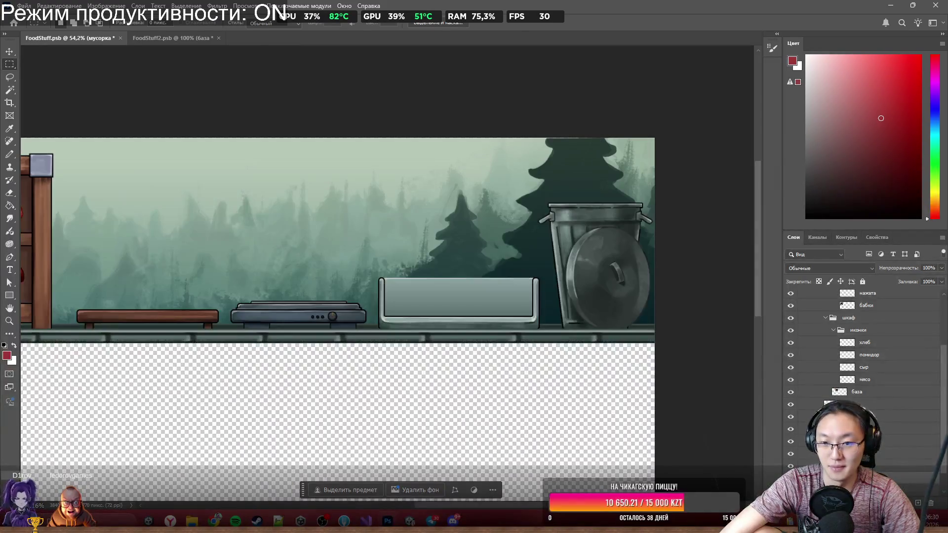
key(ctrl+shift+alt+apostrophe)
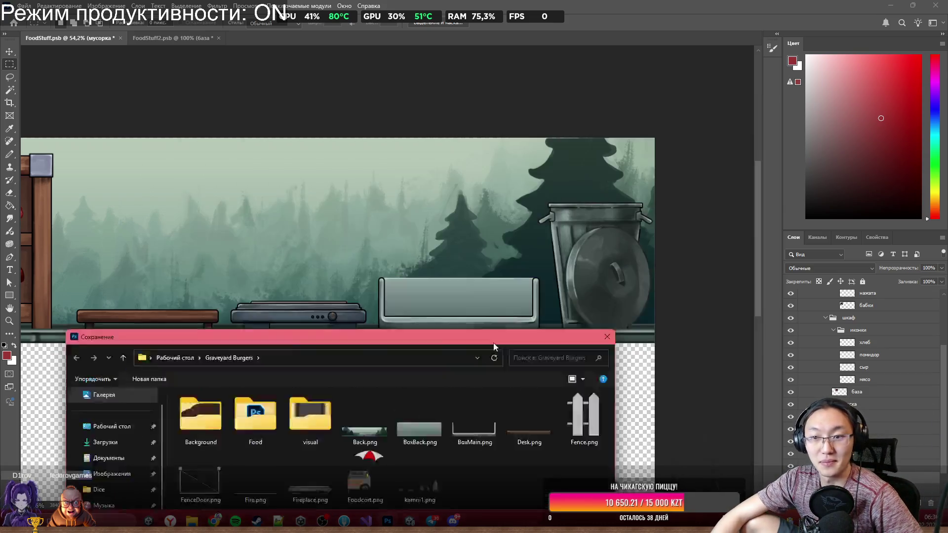
text(Trash)
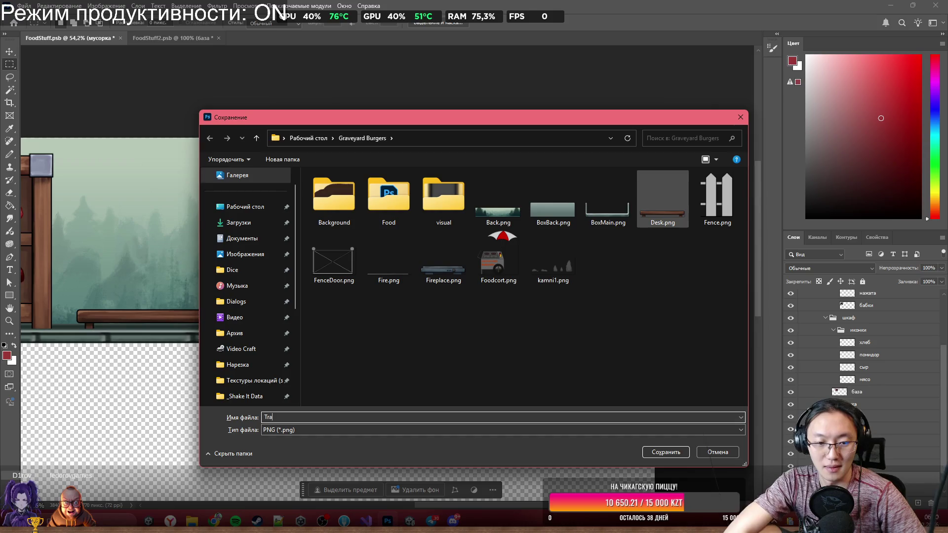
key(Return)
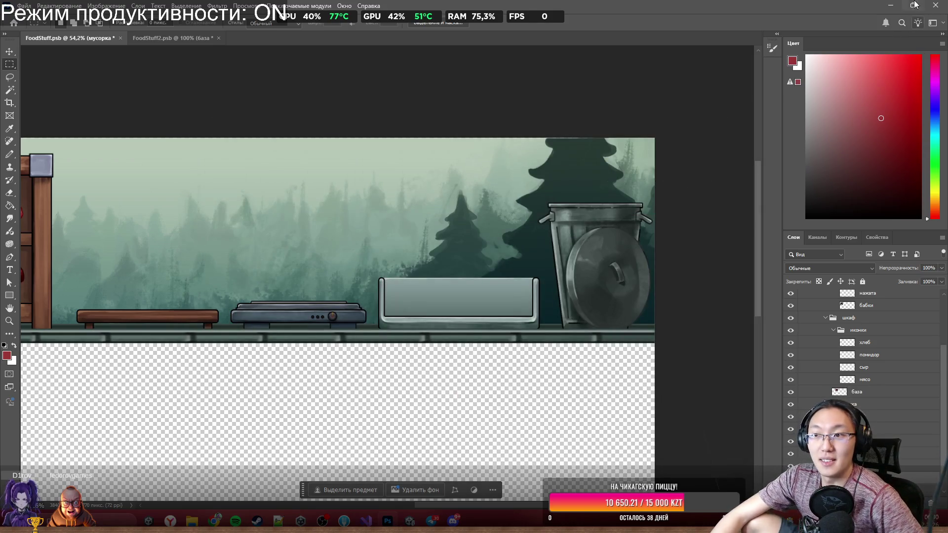
click(890, 5)
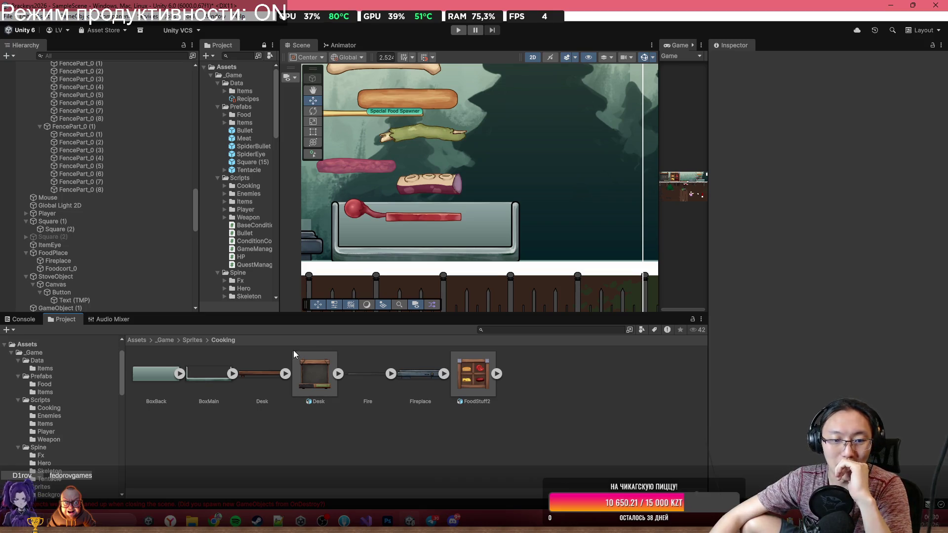
Step: Bring Trash.png from the Graveyard Burgers folder into Unity and place it in the scene as Trash_0
mouse_move(192, 521)
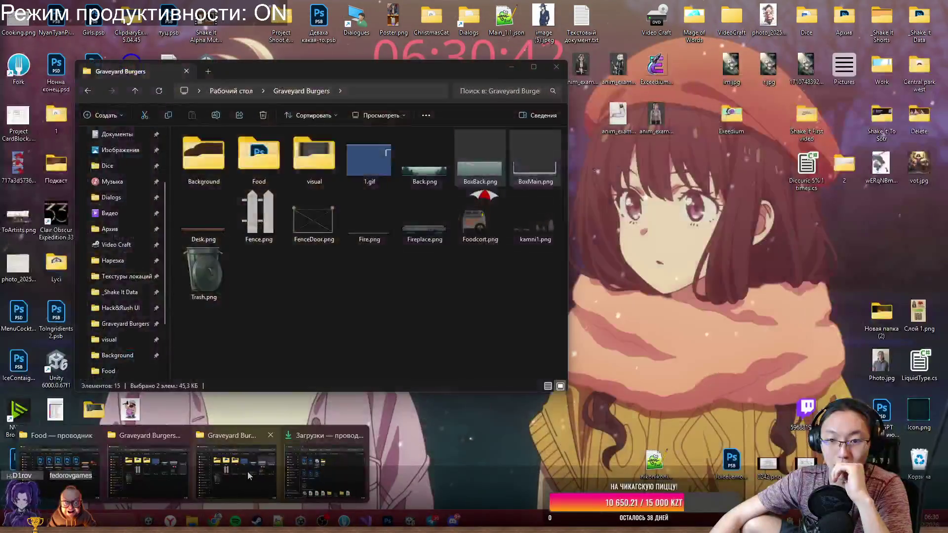
click(247, 472)
click(224, 287)
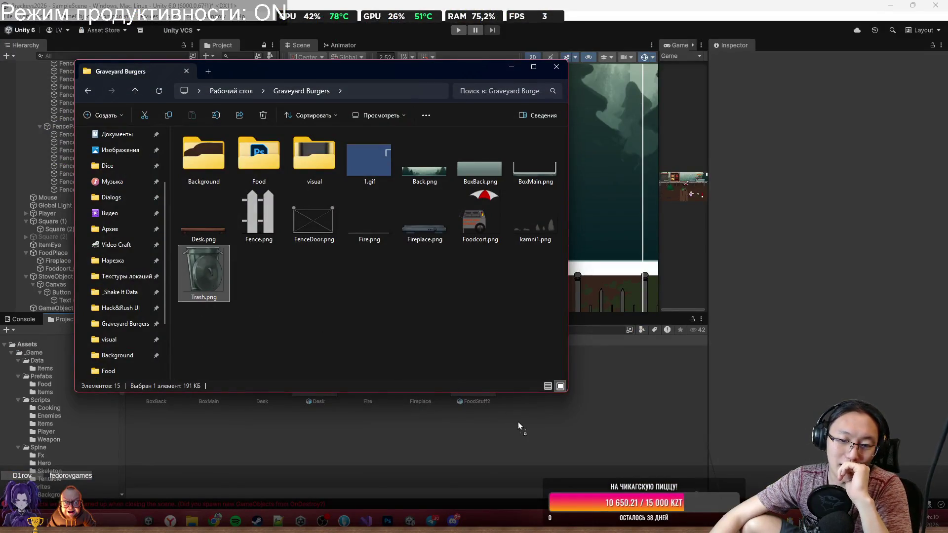
click(511, 66)
mouse_move(526, 374)
mouse_down()
mouse_move(589, 186)
mouse_move(576, 191)
mouse_up()
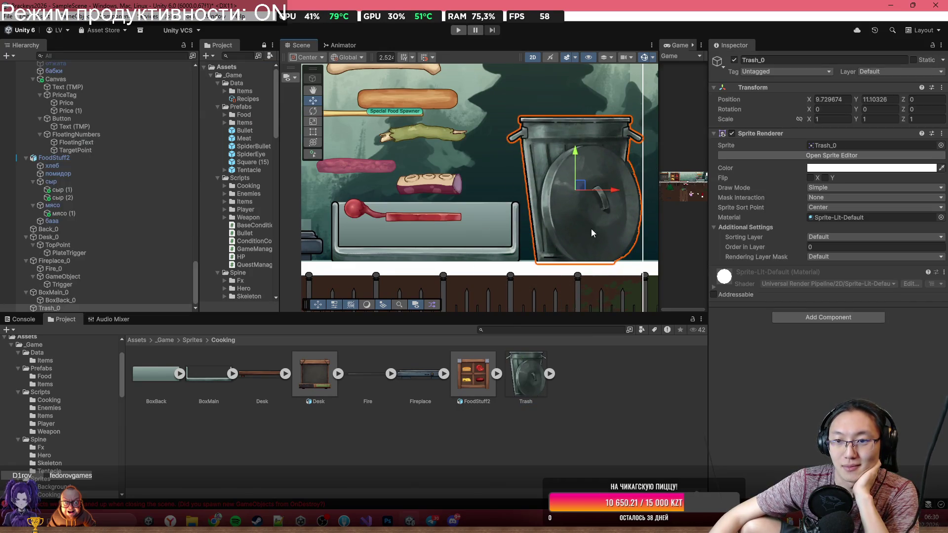
Step: Add a Polygon Collider 2D to Trash_0 and set its path Element 0 size to 4 points
scroll(591, 229, down, 3)
scroll(589, 227, up, 3)
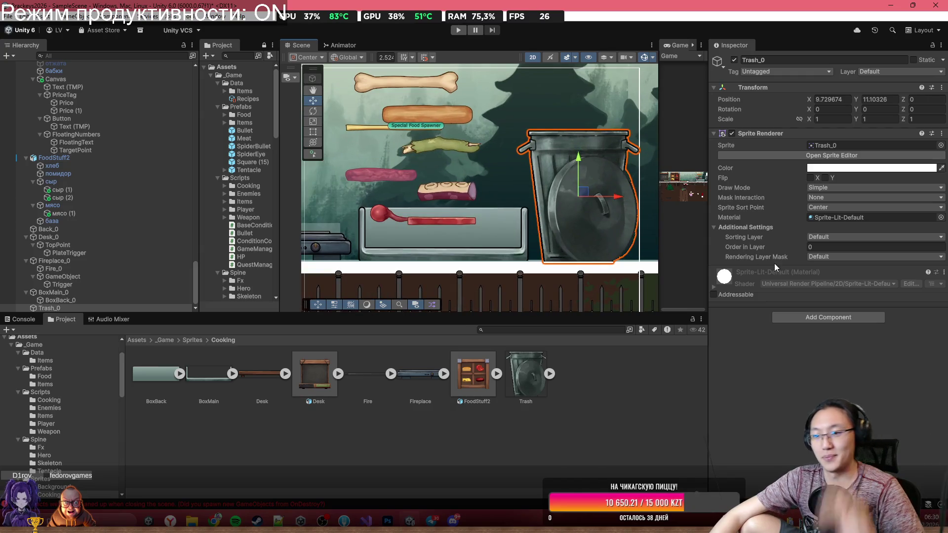
scroll(541, 189, up, 3)
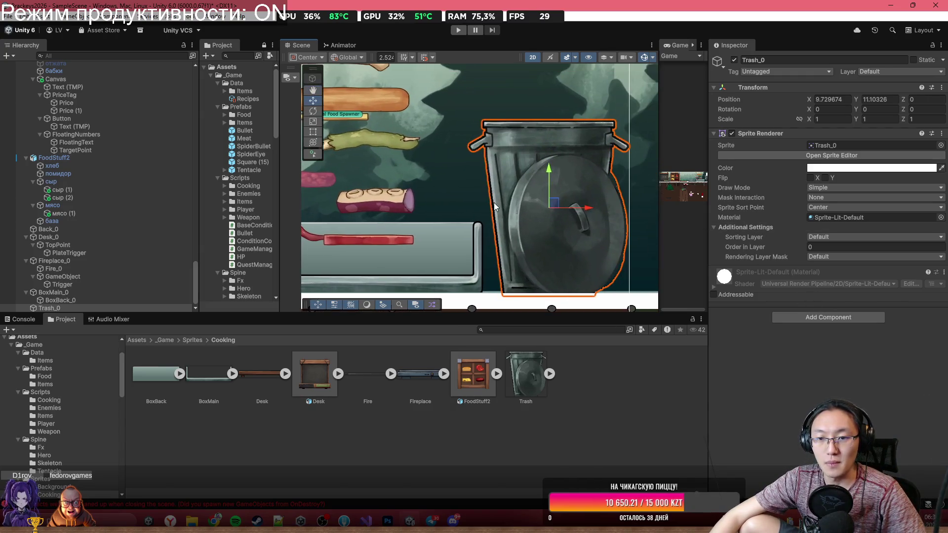
click(810, 317)
text(Box)
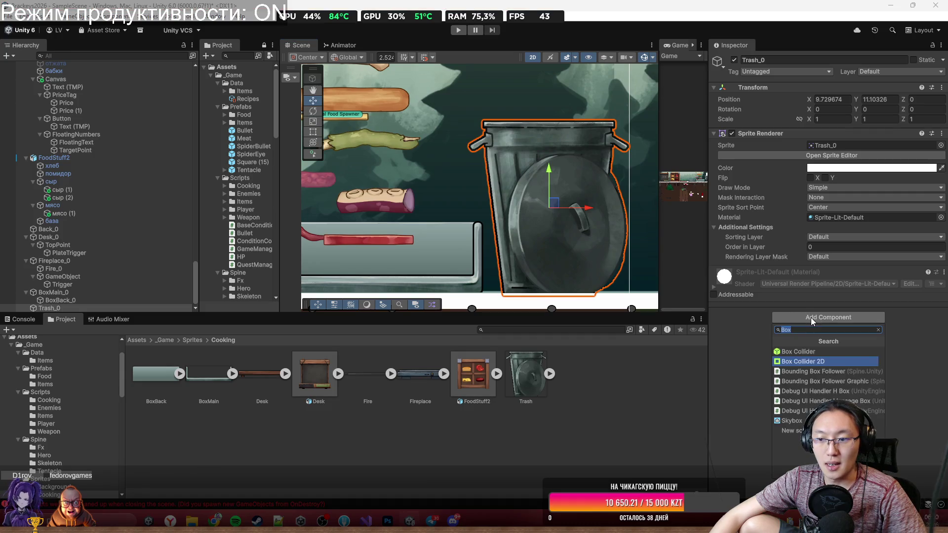
text(poly)
key(Return)
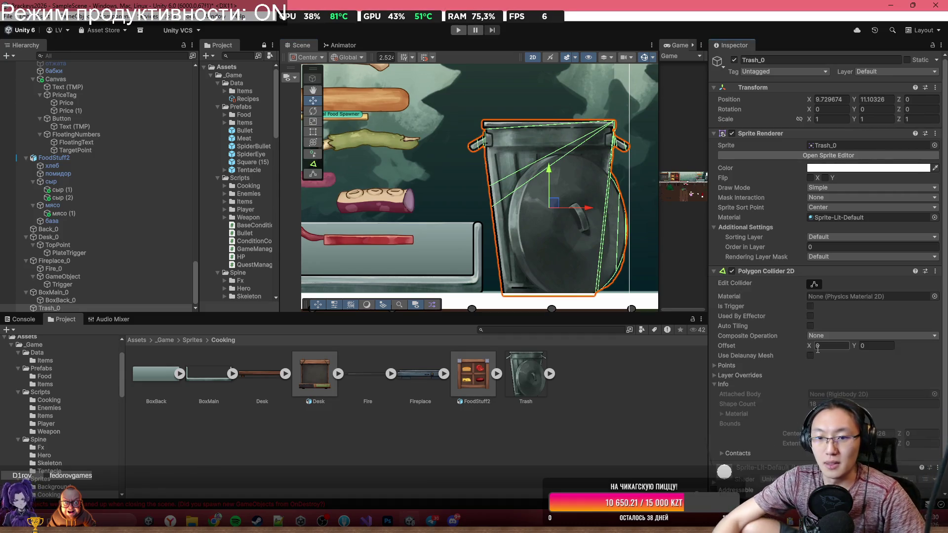
click(724, 366)
click(812, 385)
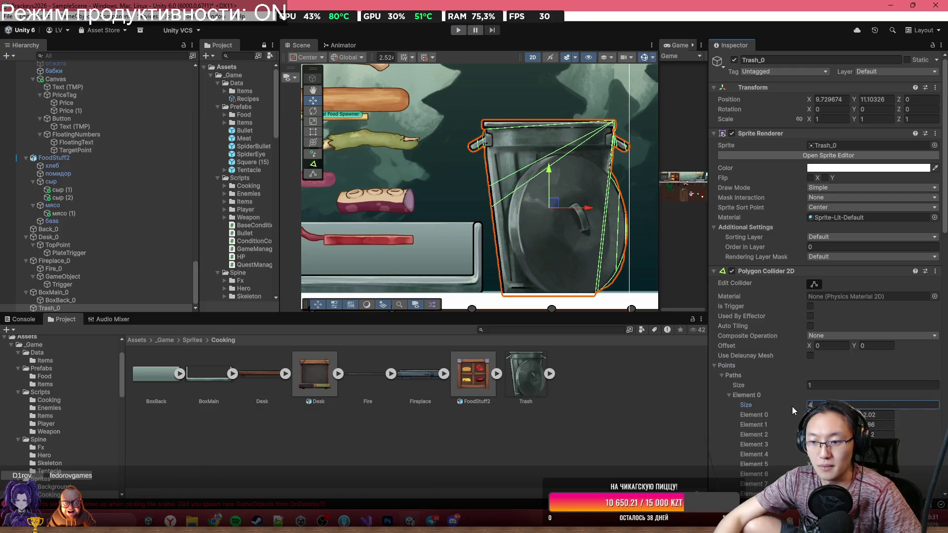
text(4)
key(Return)
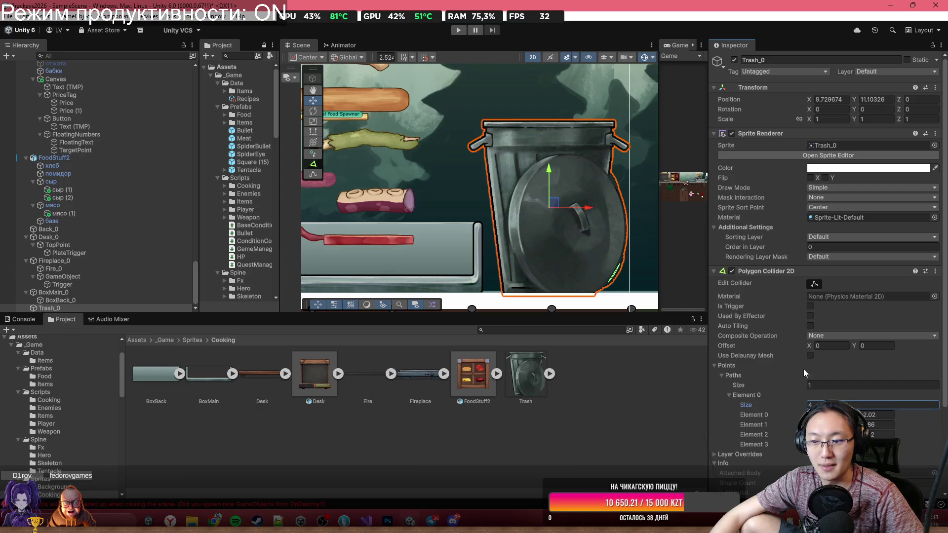
Step: Drag the collider corners to the can's top-left, bottom-left and top-right, adding bottom points
scroll(615, 259, up, 1)
mouse_move(629, 267)
mouse_down()
mouse_move(615, 210)
mouse_move(453, 85)
mouse_up()
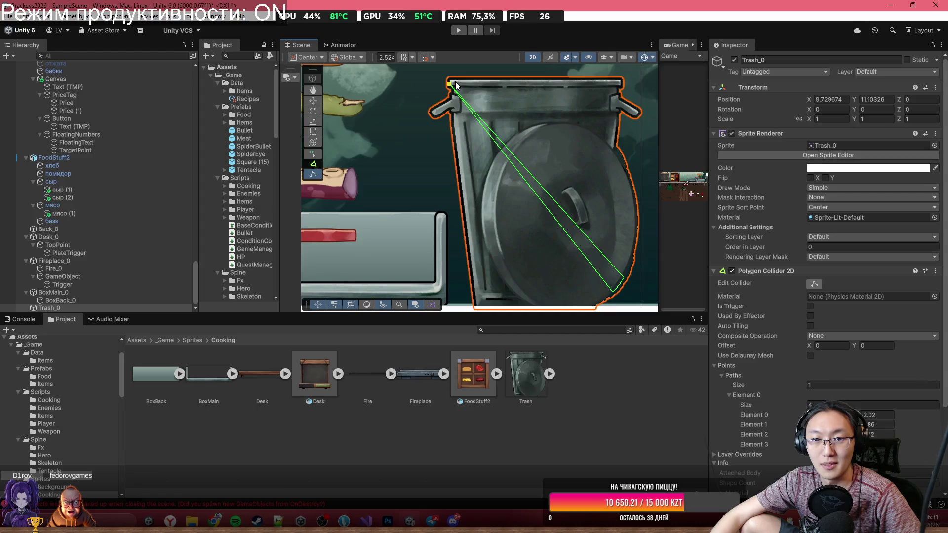
mouse_move(614, 300)
mouse_down()
mouse_move(508, 297)
mouse_move(474, 313)
mouse_up()
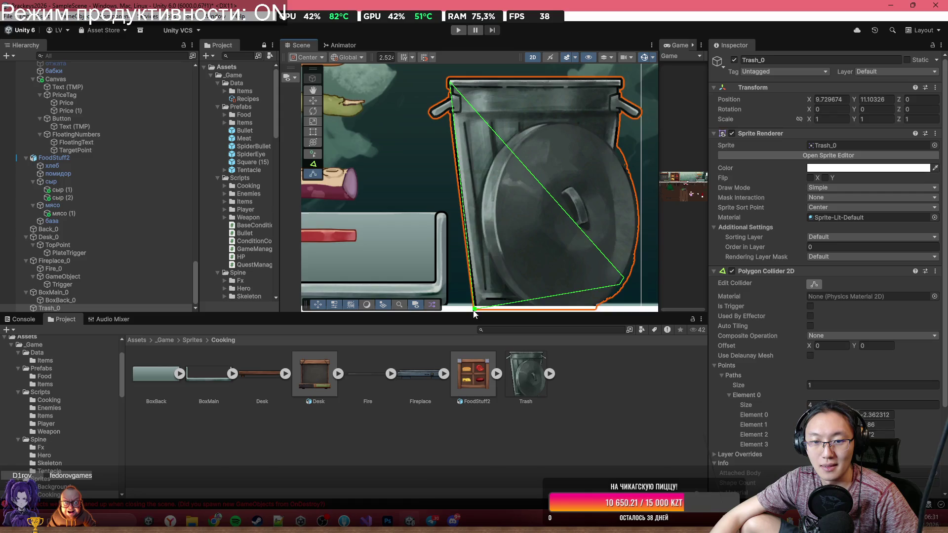
scroll(545, 293, down, 2)
mouse_move(571, 298)
mouse_down()
mouse_move(569, 134)
mouse_move(434, 135)
mouse_up()
mouse_move(494, 184)
mouse_down()
mouse_move(511, 215)
mouse_move(425, 284)
mouse_move(439, 278)
mouse_up()
mouse_move(552, 270)
mouse_down()
mouse_move(567, 120)
mouse_move(555, 212)
mouse_up()
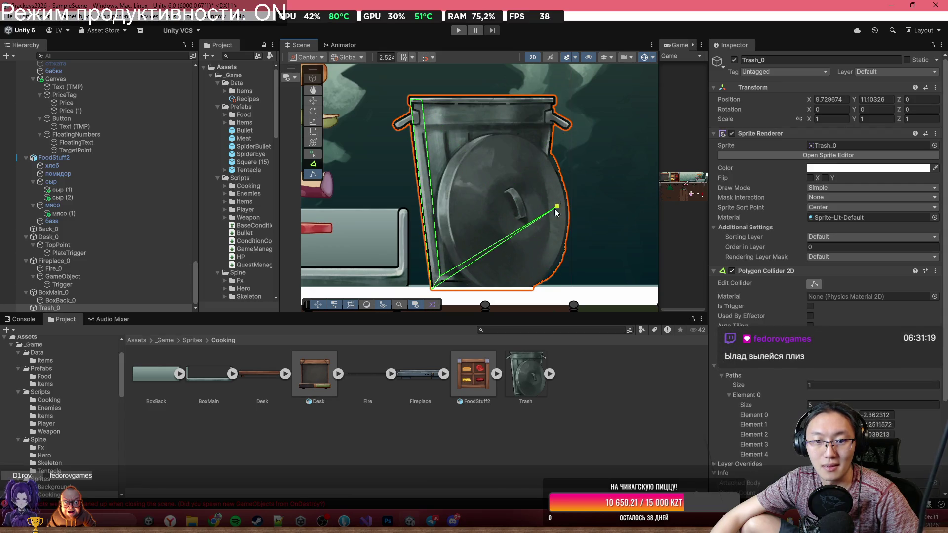
mouse_move(515, 242)
mouse_down()
mouse_move(550, 304)
mouse_move(535, 293)
mouse_up()
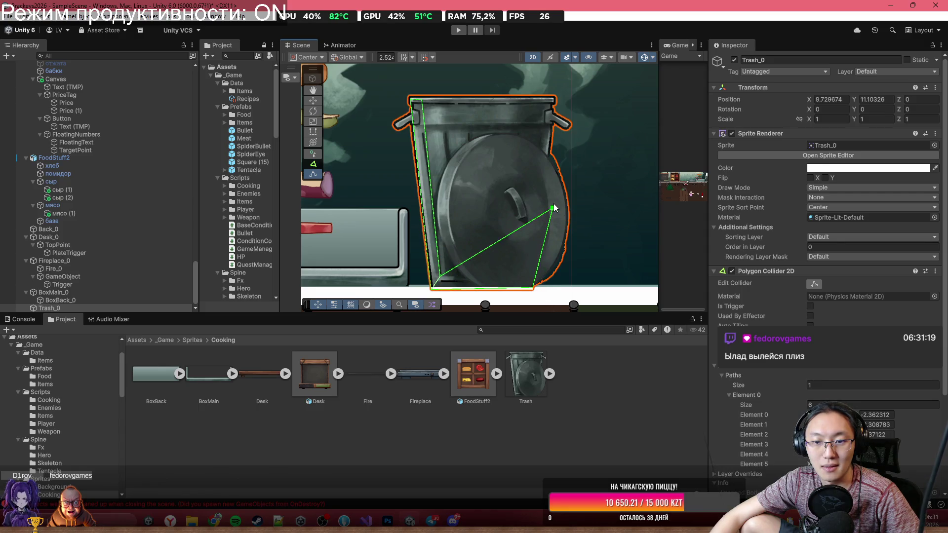
mouse_move(551, 209)
mouse_down()
mouse_move(557, 99)
mouse_move(545, 100)
mouse_up()
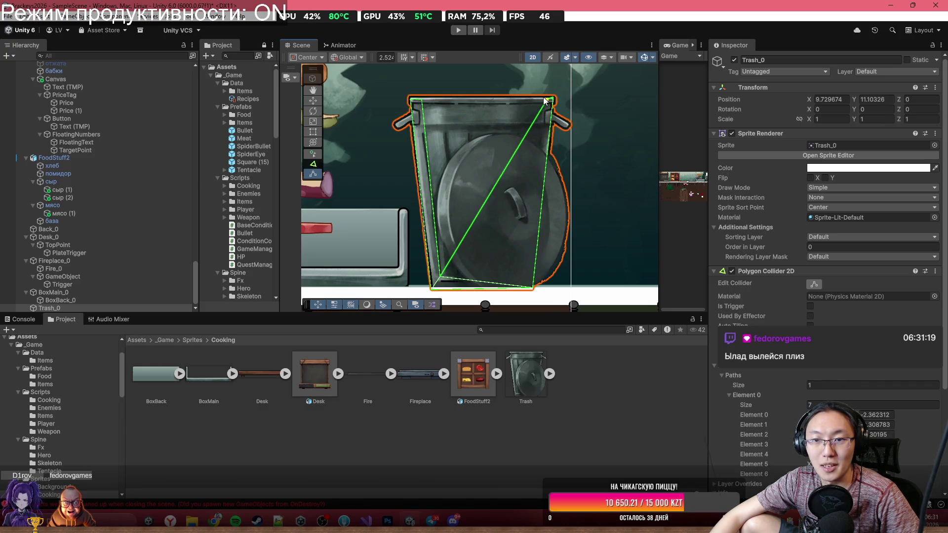
Step: Add another bottom-right collider point and raise the top-right point above the can's rim
mouse_move(504, 189)
mouse_down()
mouse_move(507, 281)
mouse_move(531, 288)
mouse_up()
scroll(548, 287, down, 3)
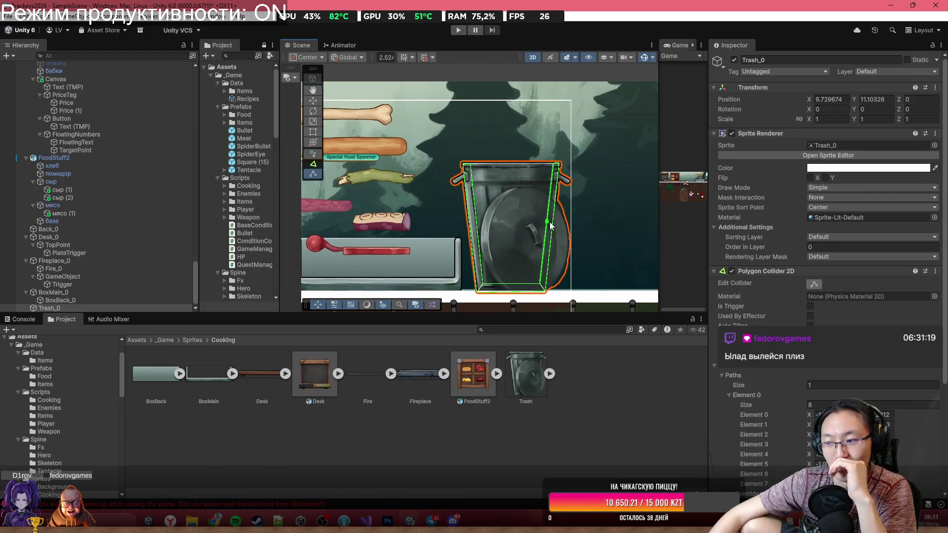
scroll(567, 165, up, 2)
drag(566, 162, 568, 85)
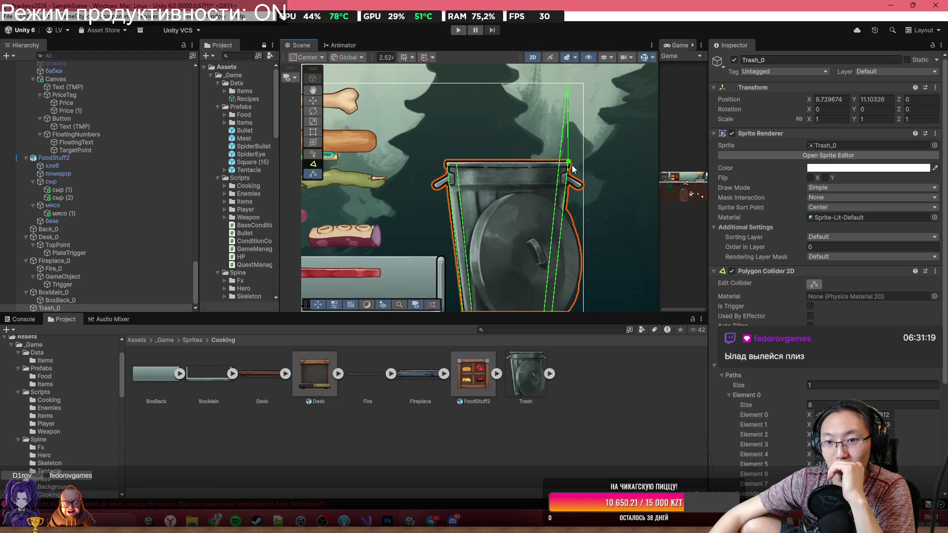
drag(567, 164, 575, 87)
scroll(544, 211, down, 3)
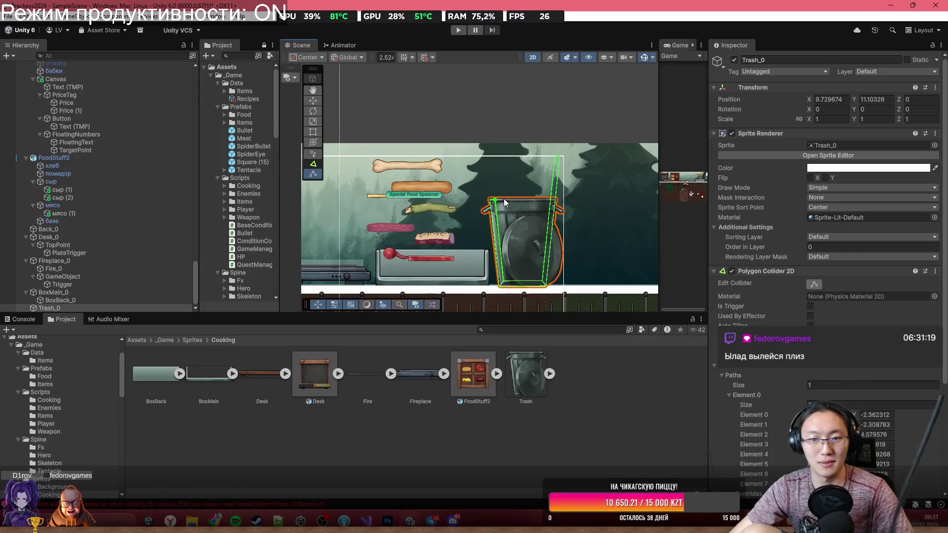
scroll(537, 120, down, 1)
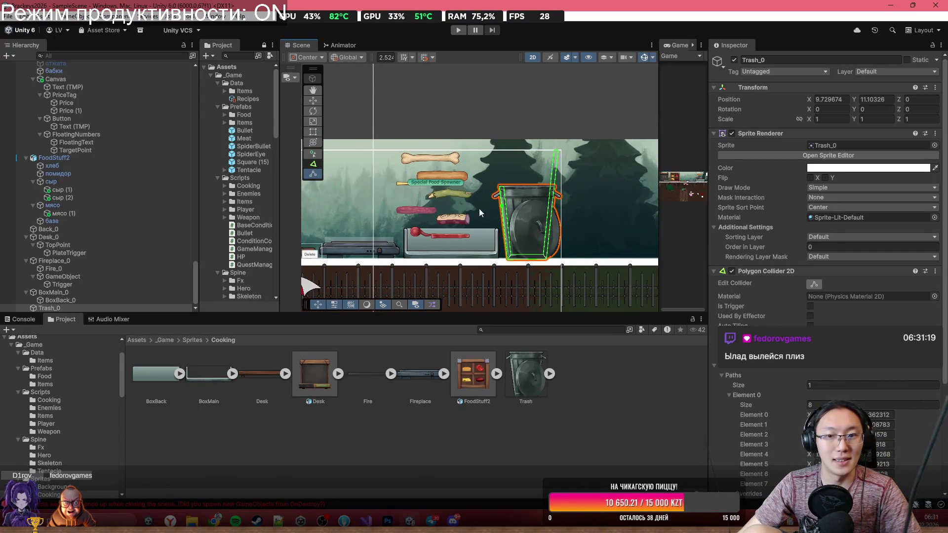
key(alt+Tab)
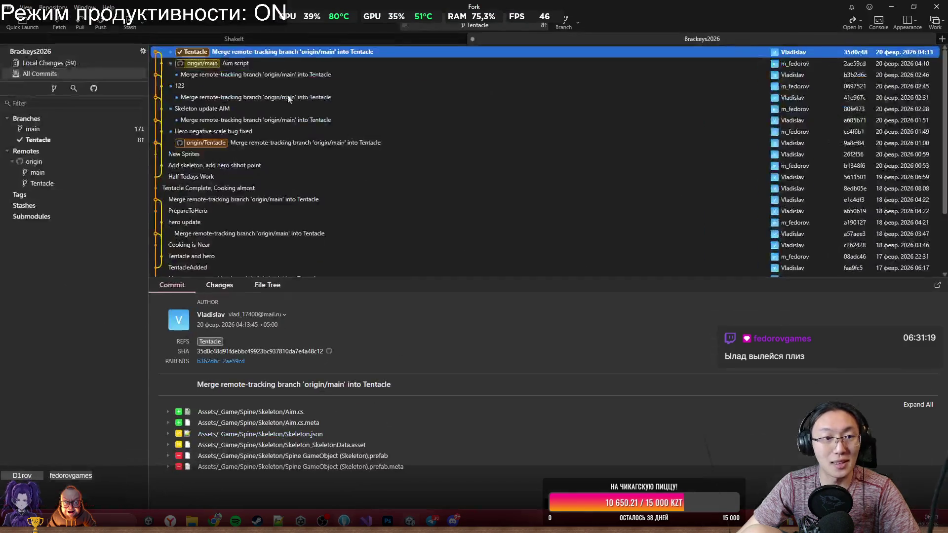
Step: Stage all 55 changed files and commit them as 'Alot of things'
click(66, 62)
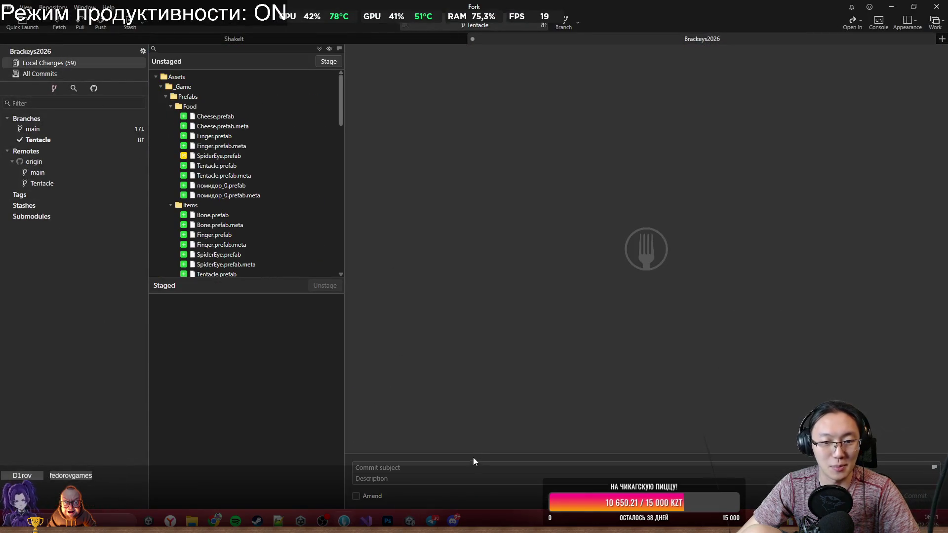
click(482, 467)
text(Alot of things)
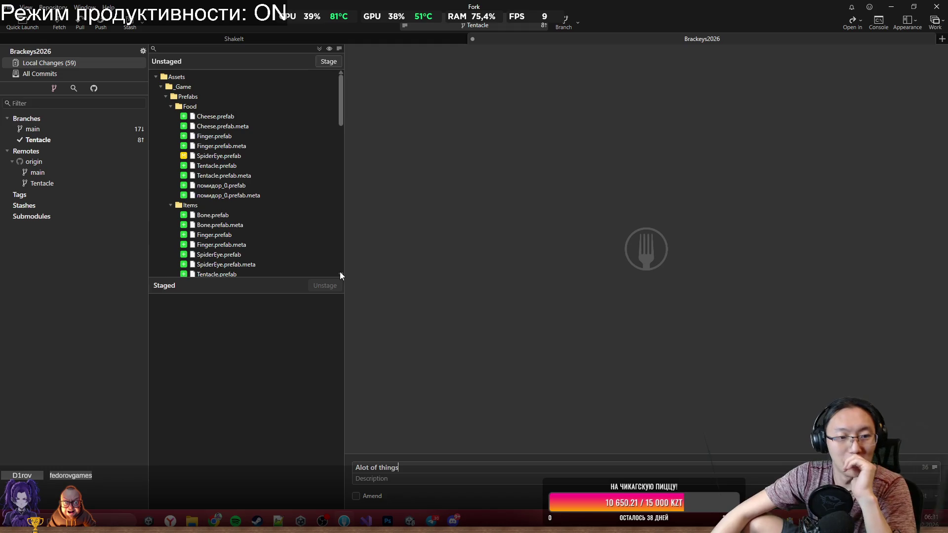
click(257, 196)
key(ctrl+a)
click(335, 61)
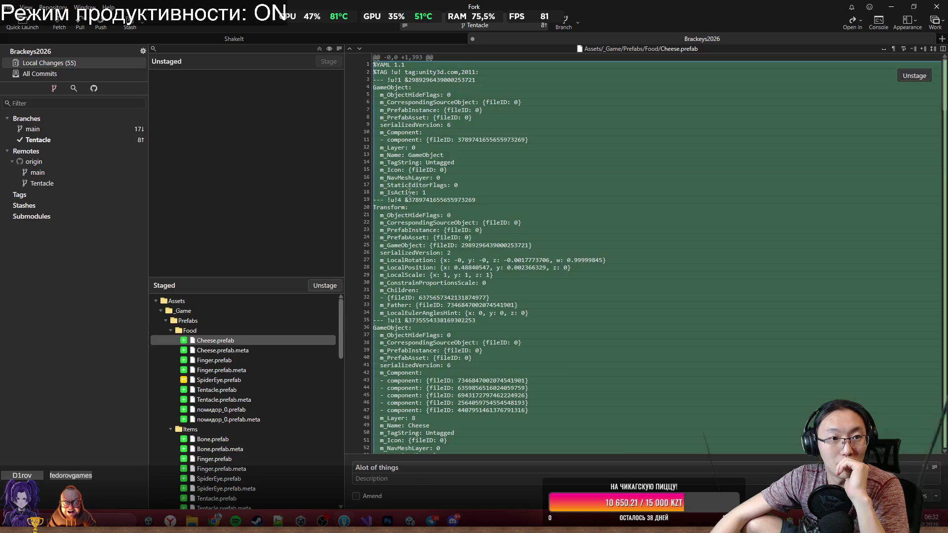
click(925, 497)
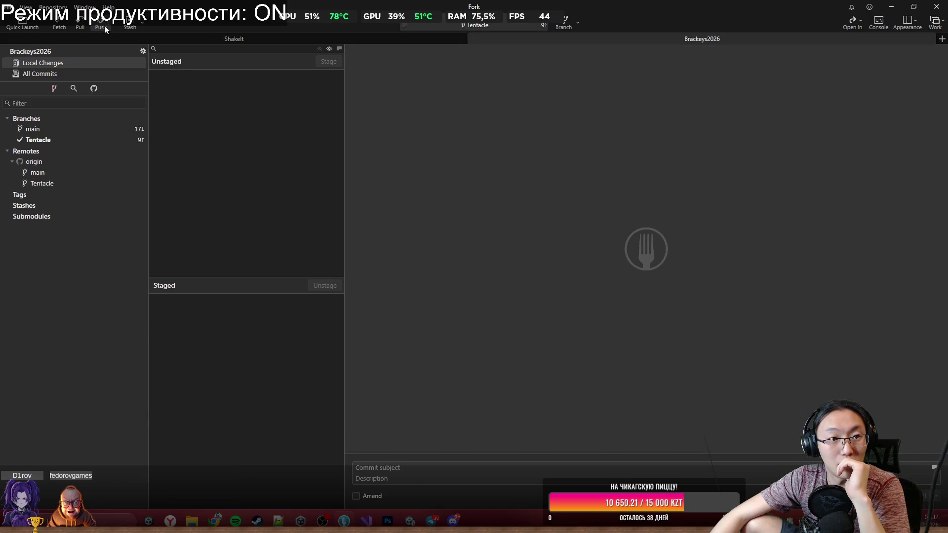
Step: Push the new commit on the Tentacle branch to the remote
click(101, 23)
click(537, 289)
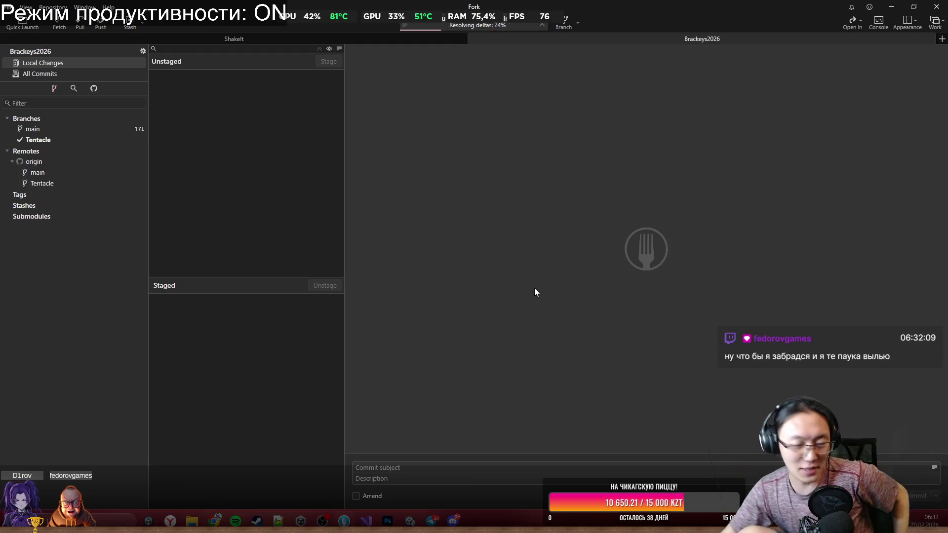
key(alt+Tab)
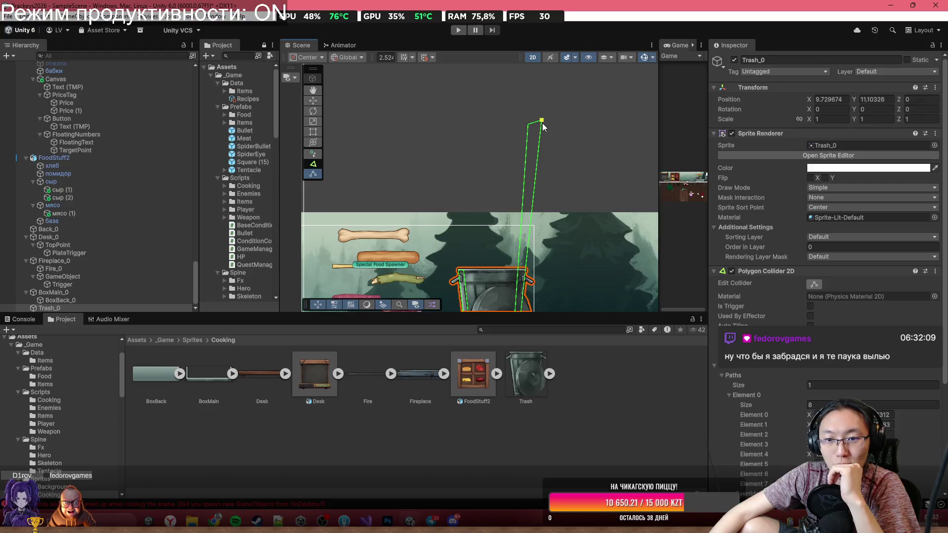
Step: Set Trash_0's Sprite Renderer Order in Layer to 100
scroll(544, 125, down, 2)
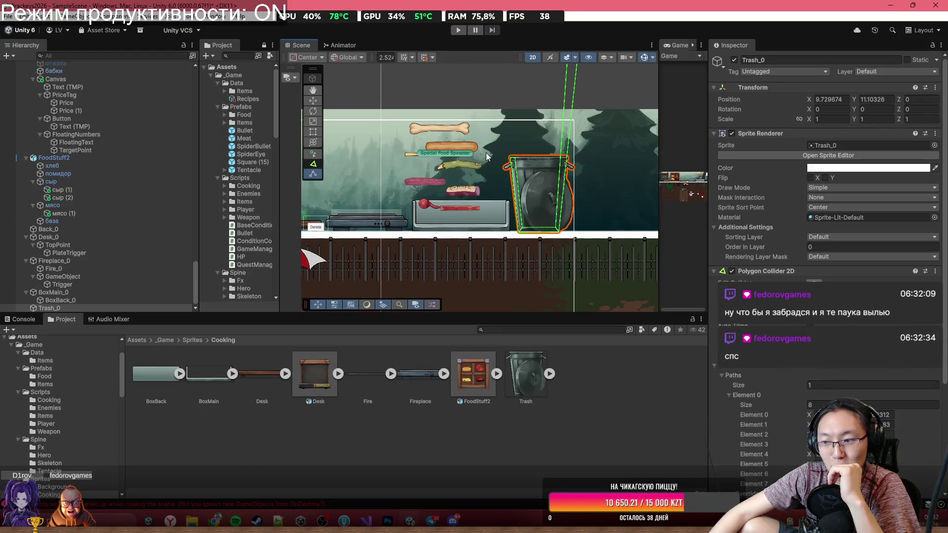
scroll(478, 160, up, 3)
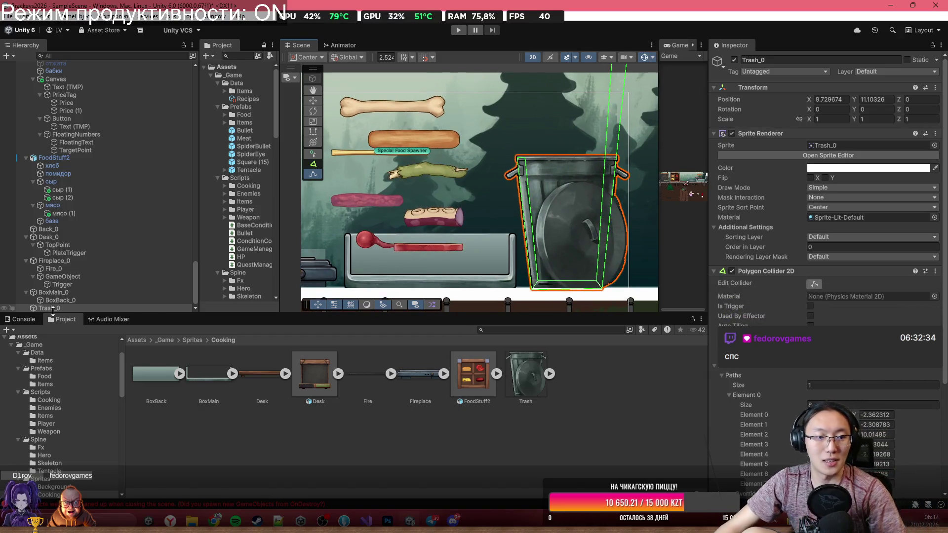
click(812, 246)
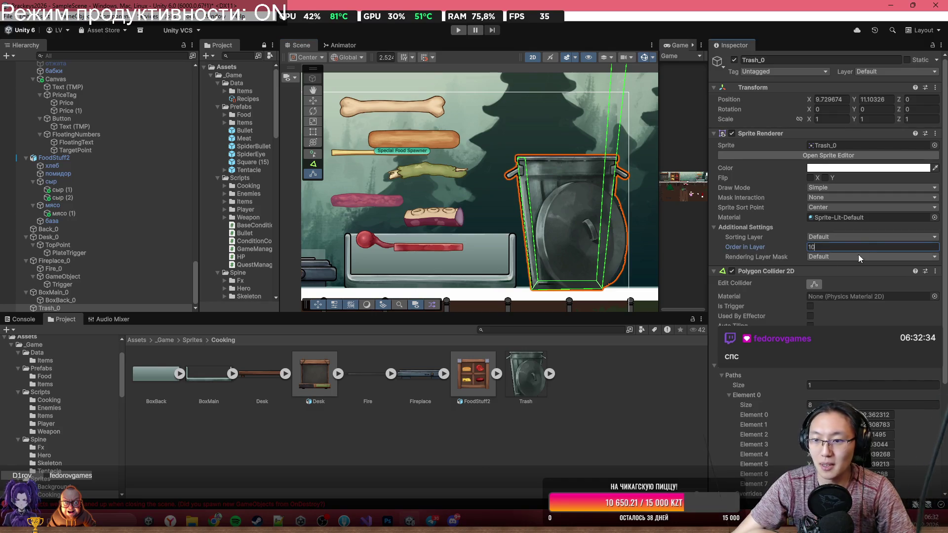
text(100)
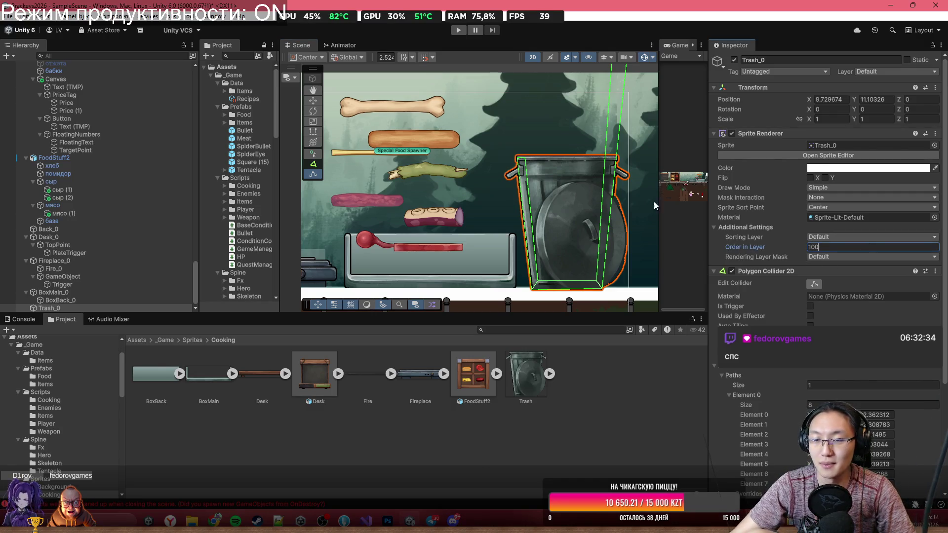
scroll(559, 77, down, 1)
drag(494, 116, 445, 151)
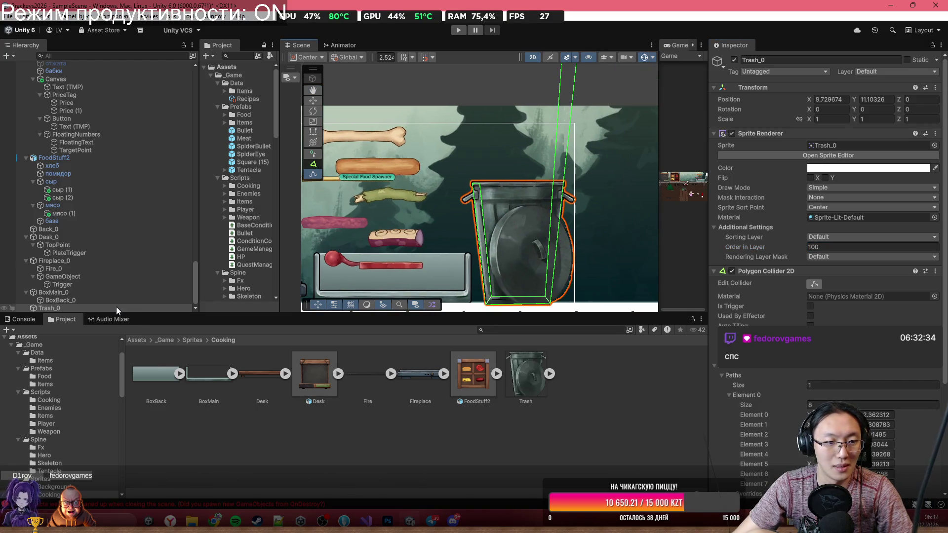
right_click(83, 308)
Step: Create an empty child under Trash_0 with a Box Collider 2D sized over the bin's lower half
click(114, 268)
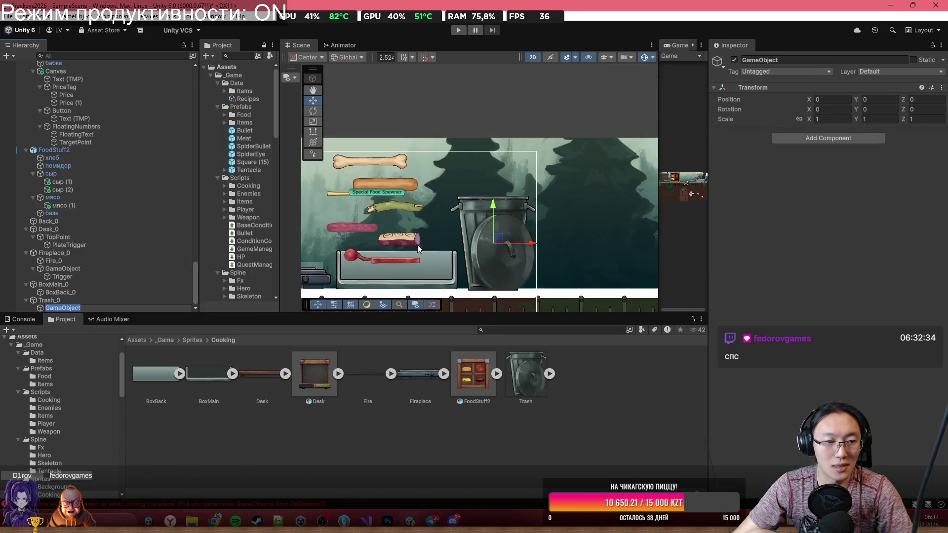
click(812, 143)
text(box)
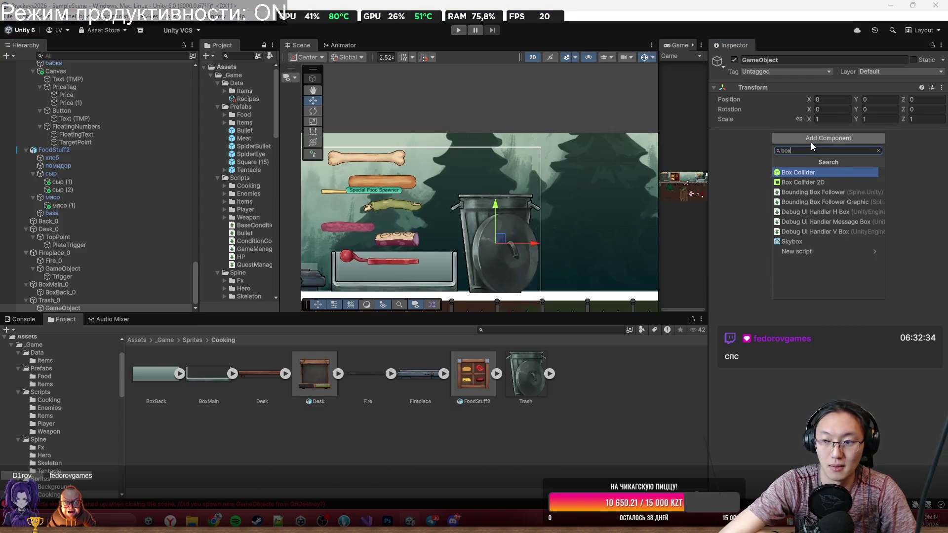
key(Down)
key(Return)
scroll(452, 237, up, 2)
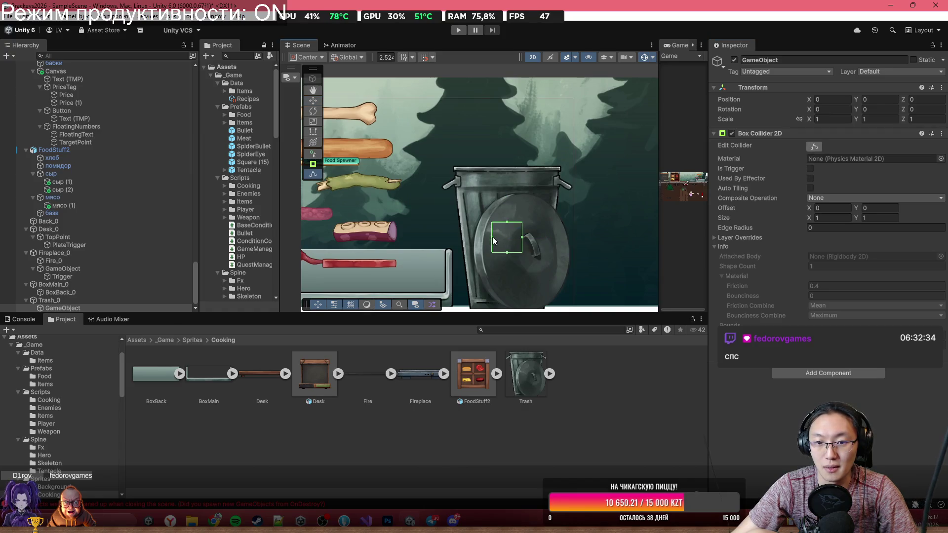
key(w)
click(814, 146)
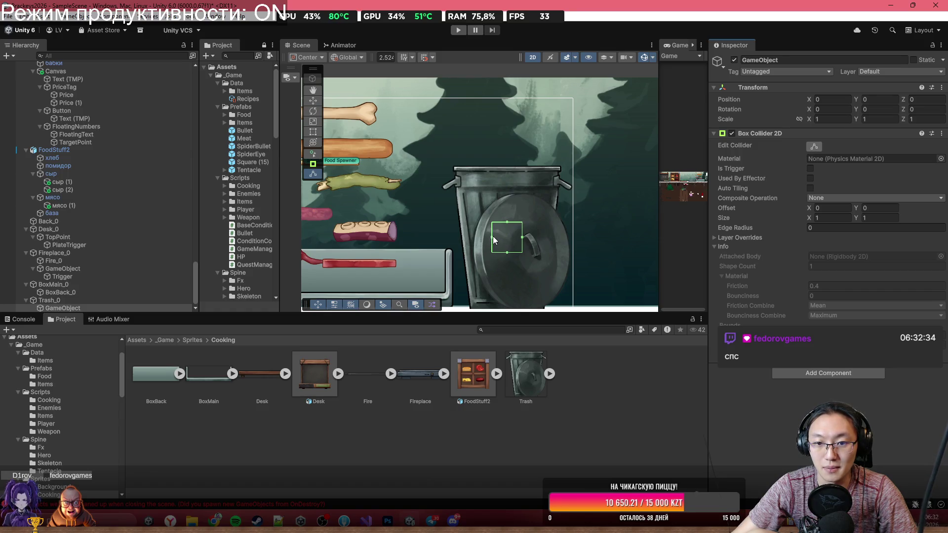
mouse_move(491, 238)
mouse_down()
mouse_move(477, 238)
mouse_move(507, 279)
mouse_move(497, 287)
mouse_move(474, 260)
mouse_up()
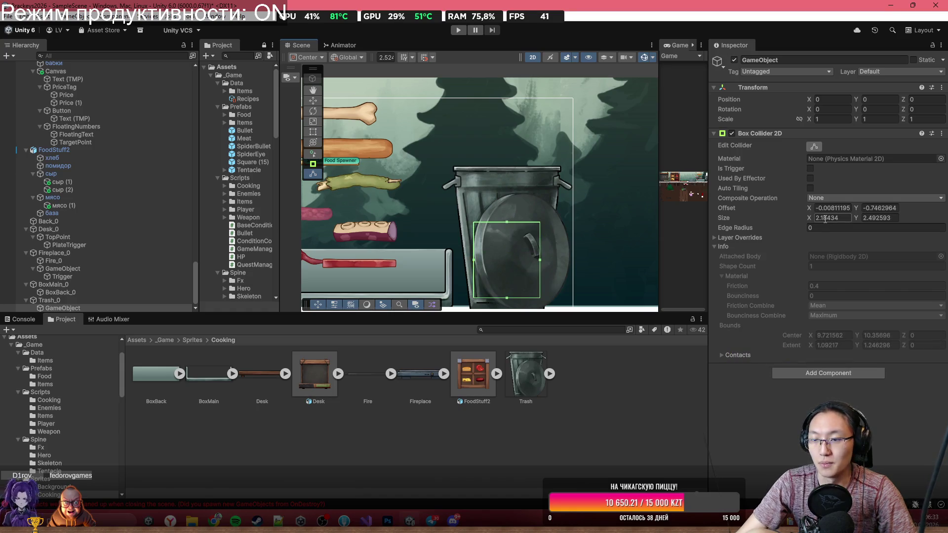
drag(506, 221, 507, 244)
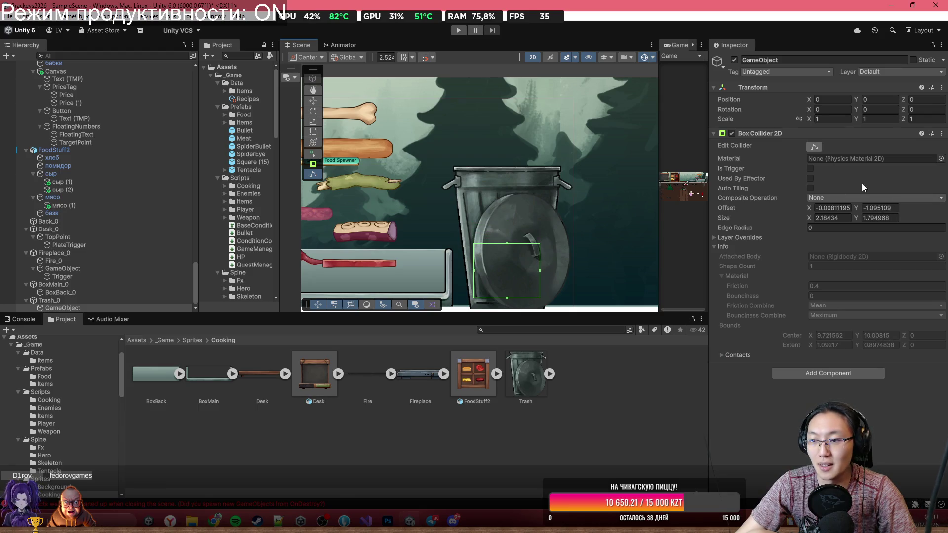
Step: Make the collider a trigger, attach the Trash script, and play-test in the maximized Game view
click(811, 171)
click(833, 373)
text(Tra)
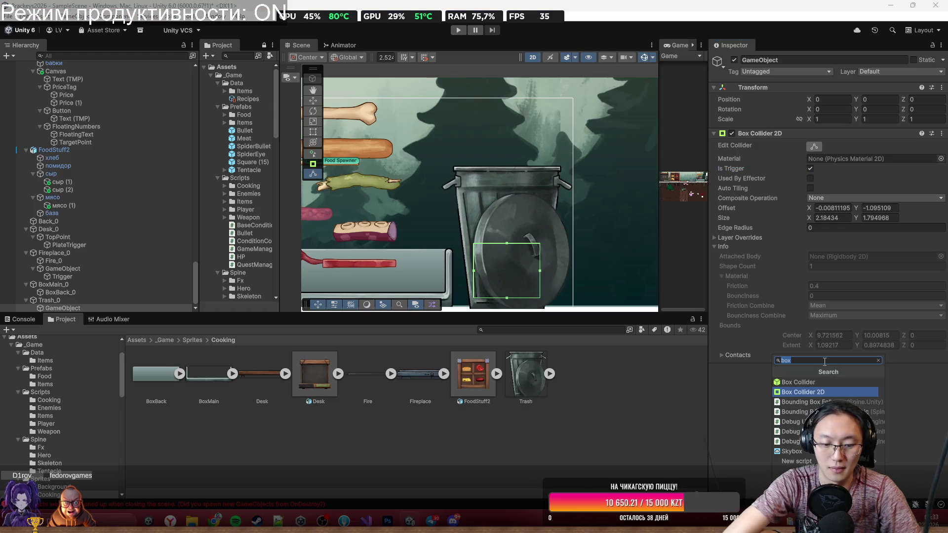
text(sh)
key(Return)
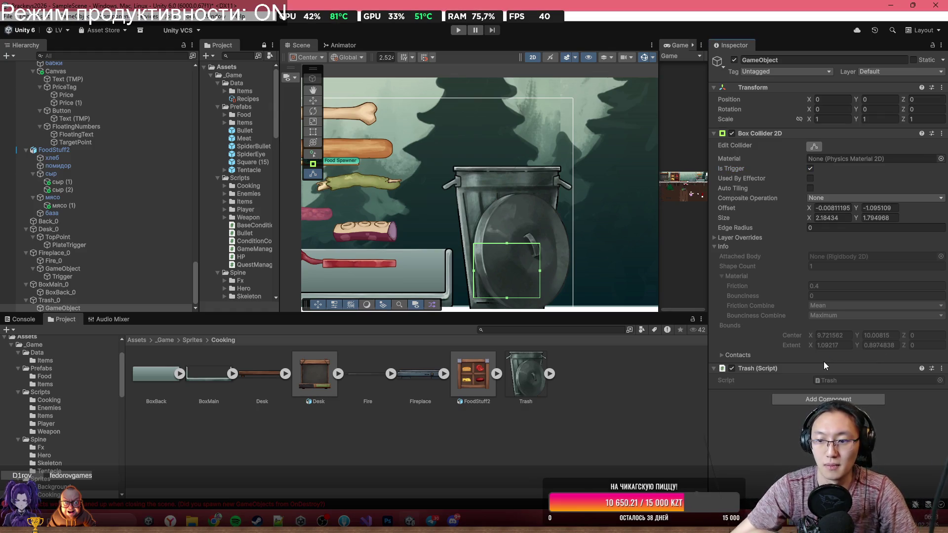
scroll(527, 245, down, 2)
scroll(526, 244, down, 3)
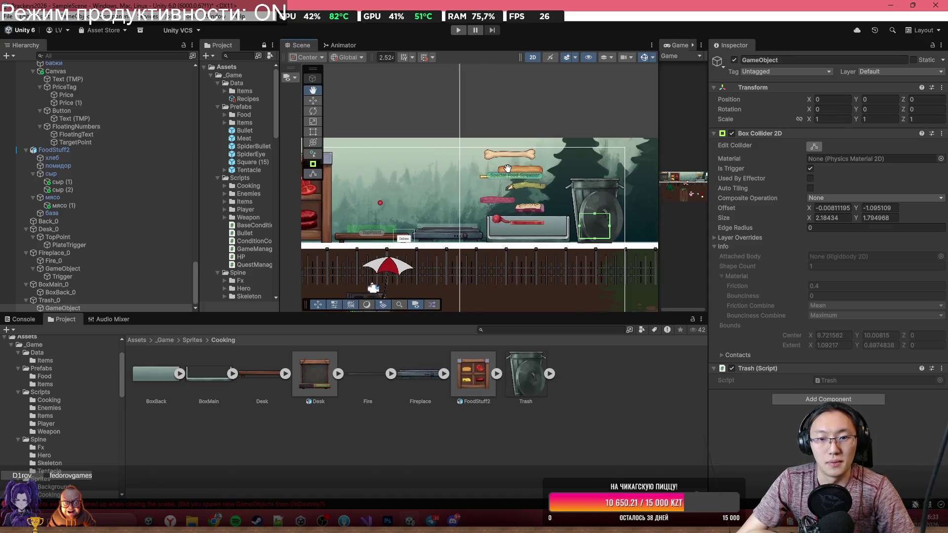
scroll(477, 229, up, 1)
scroll(464, 218, up, 2)
scroll(518, 210, down, 5)
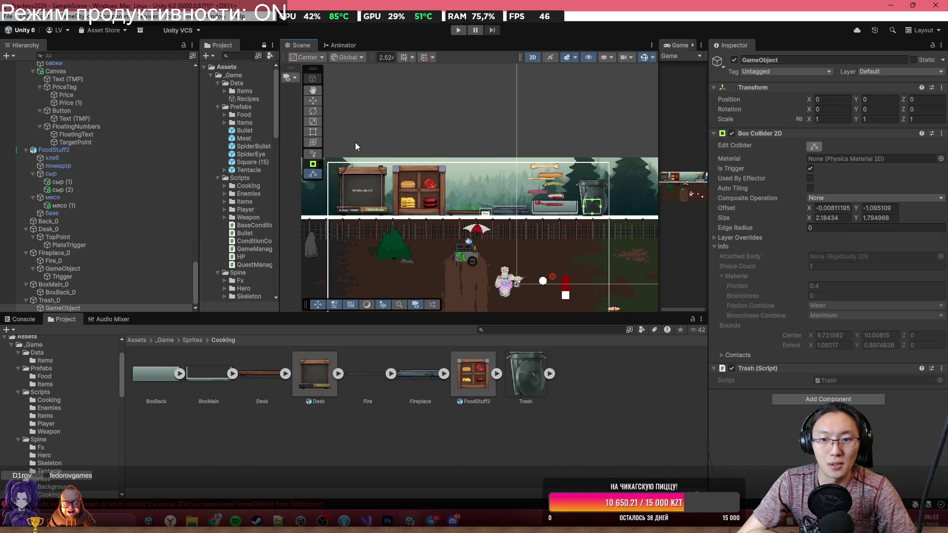
scroll(521, 255, up, 5)
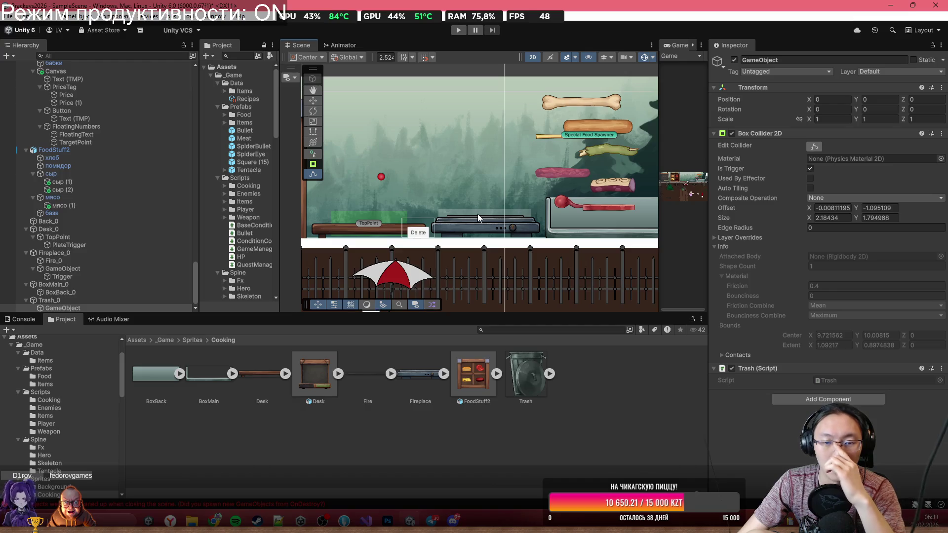
scroll(466, 198, down, 3)
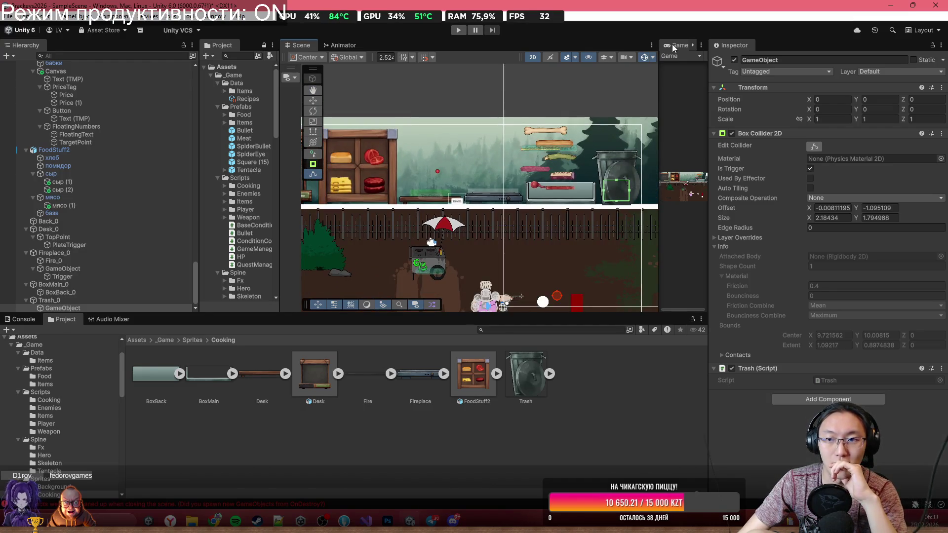
double_click(680, 44)
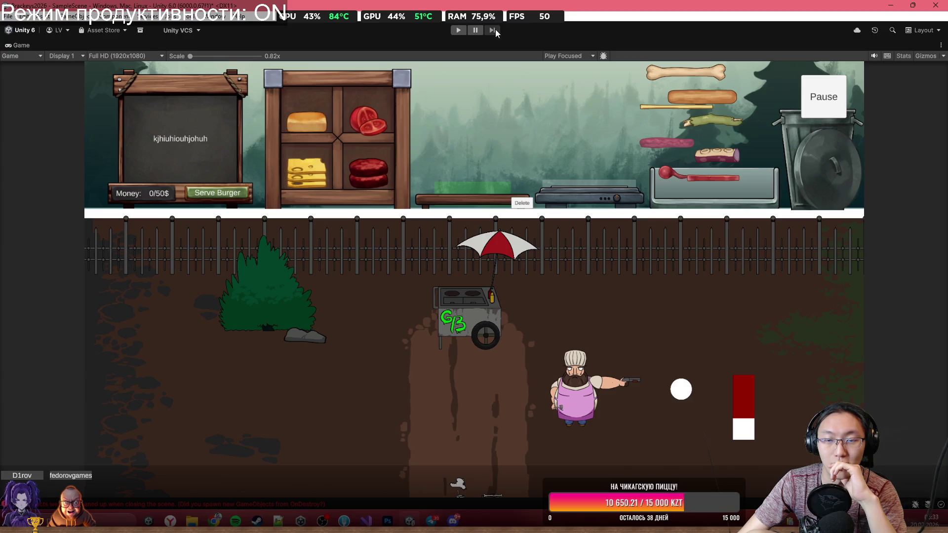
click(459, 30)
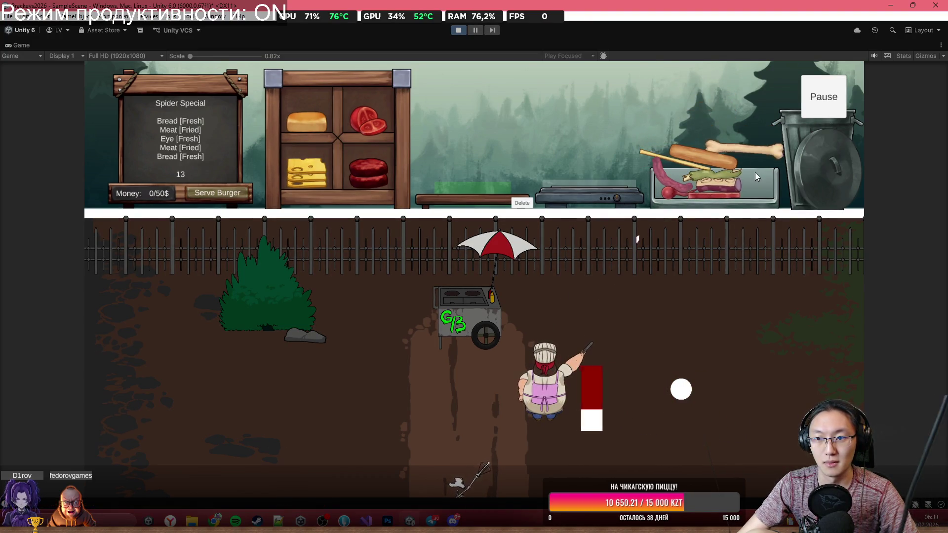
Step: Fry and flip meat slices on the grill and start stacking them on the cutting board
click(569, 428)
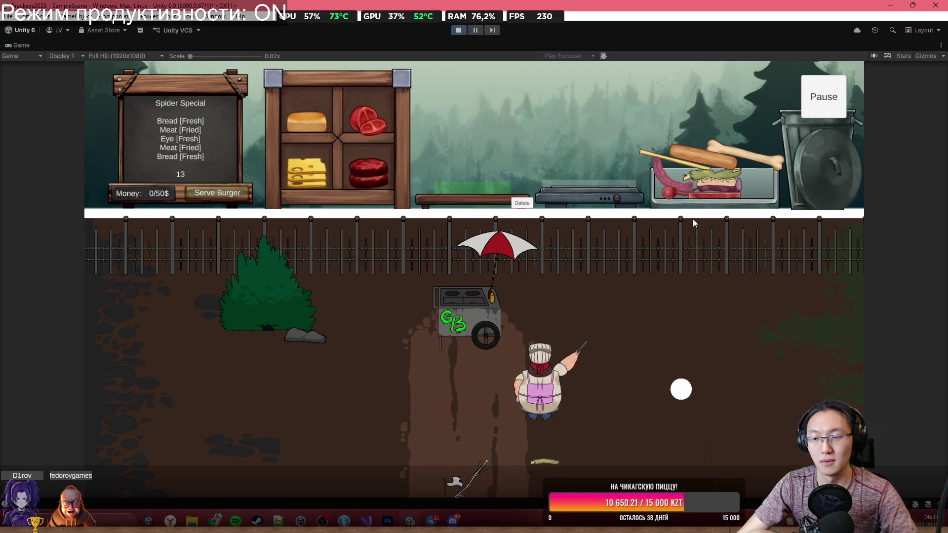
mouse_move(693, 158)
mouse_down()
mouse_move(681, 125)
mouse_move(561, 81)
mouse_move(488, 99)
mouse_move(493, 105)
mouse_move(553, 85)
mouse_move(493, 89)
mouse_move(481, 141)
mouse_up()
mouse_move(742, 164)
mouse_down()
mouse_move(731, 133)
mouse_move(732, 158)
mouse_move(688, 169)
mouse_move(638, 125)
mouse_move(515, 75)
mouse_move(481, 118)
mouse_move(505, 135)
mouse_up()
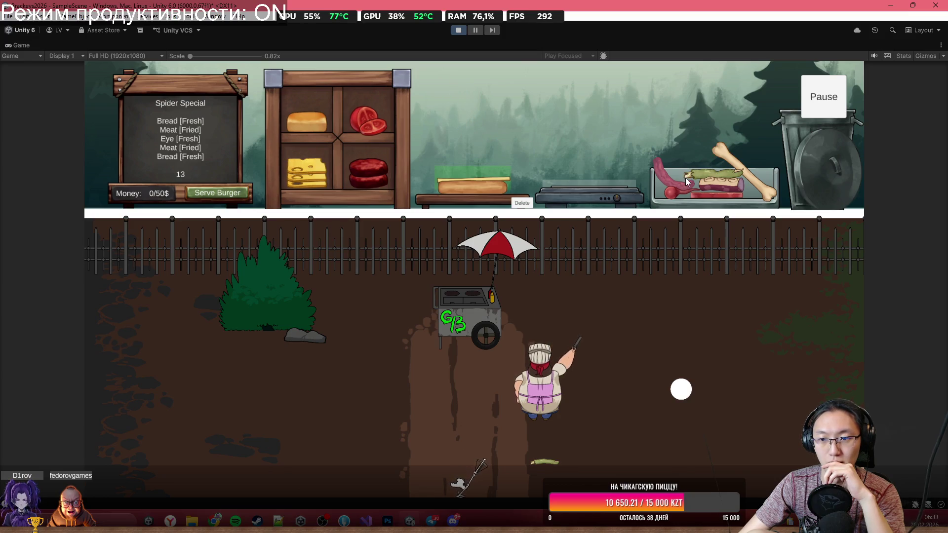
mouse_move(670, 179)
mouse_down()
mouse_move(605, 109)
mouse_move(590, 131)
mouse_move(593, 163)
mouse_up()
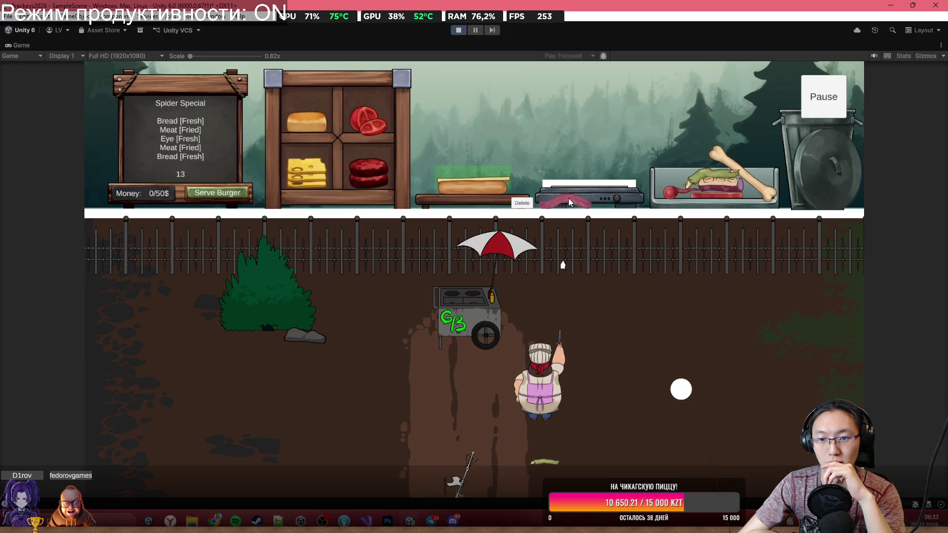
mouse_move(568, 197)
mouse_down()
mouse_move(575, 179)
mouse_move(560, 132)
mouse_up()
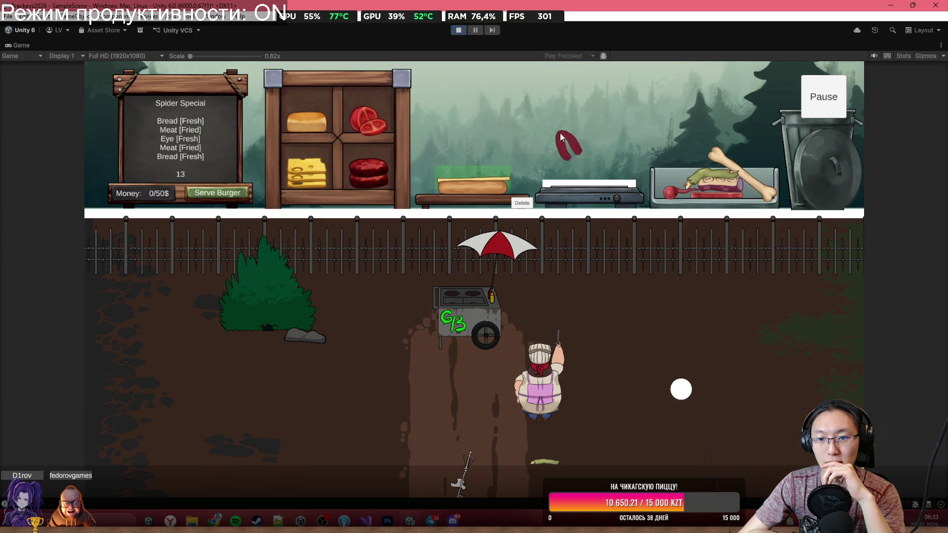
drag(509, 113, 492, 130)
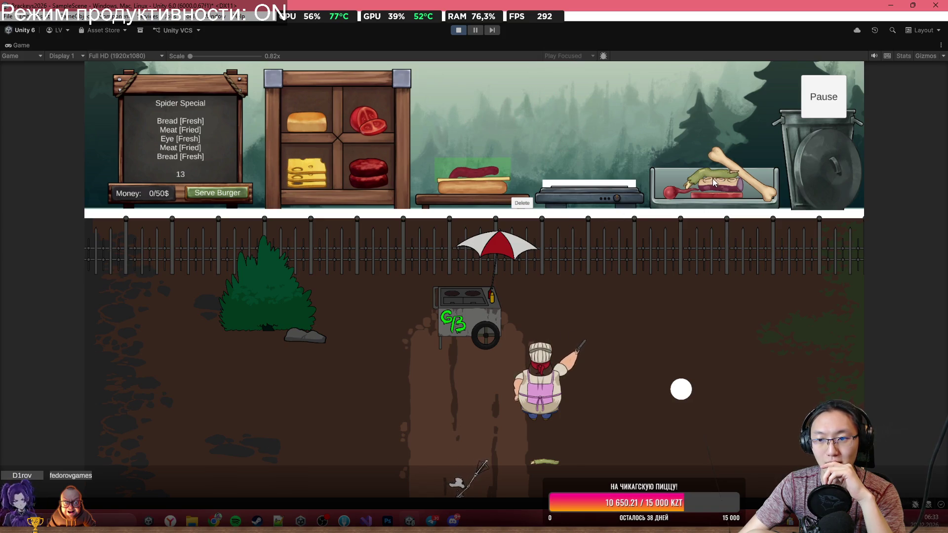
mouse_move(666, 197)
mouse_down()
mouse_move(556, 115)
mouse_move(479, 131)
mouse_up()
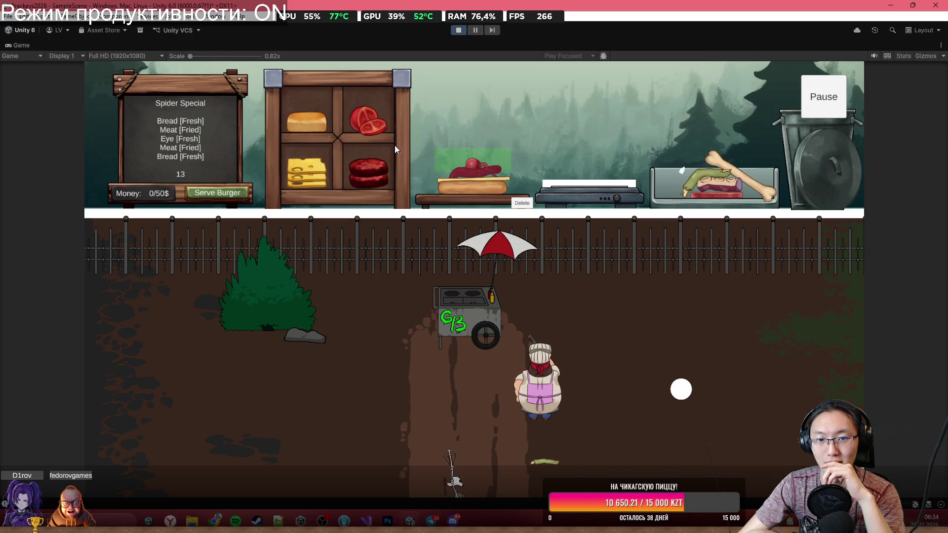
mouse_move(383, 179)
mouse_down()
mouse_move(461, 86)
mouse_move(556, 90)
mouse_move(588, 175)
mouse_up()
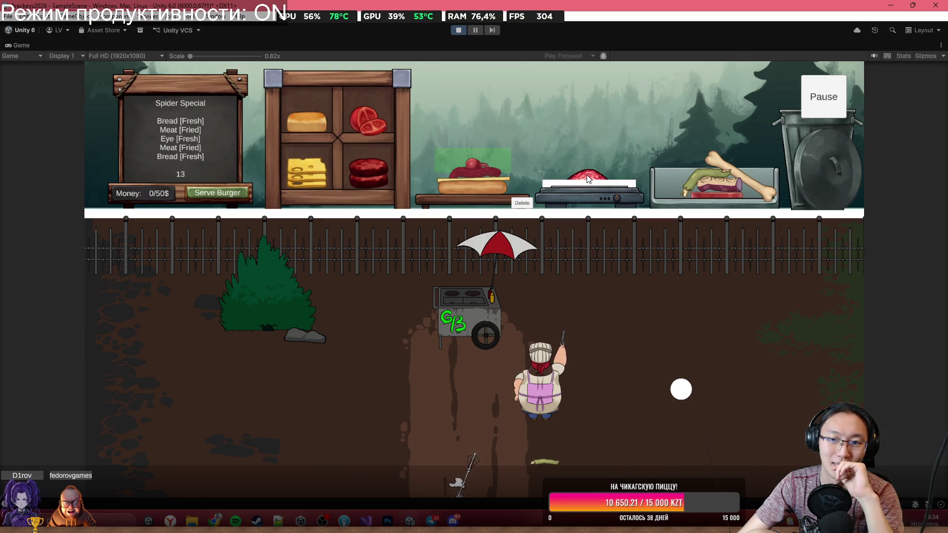
click(588, 176)
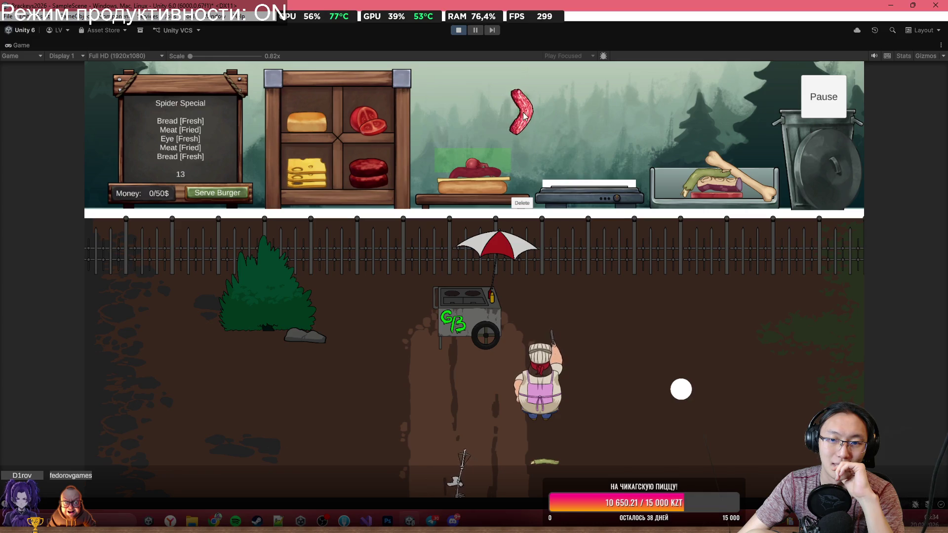
mouse_move(586, 183)
mouse_down()
mouse_move(496, 99)
mouse_move(501, 79)
mouse_move(505, 111)
mouse_move(494, 97)
mouse_move(489, 103)
mouse_up()
mouse_move(719, 186)
mouse_down()
mouse_move(688, 177)
mouse_move(622, 84)
mouse_move(589, 174)
mouse_up()
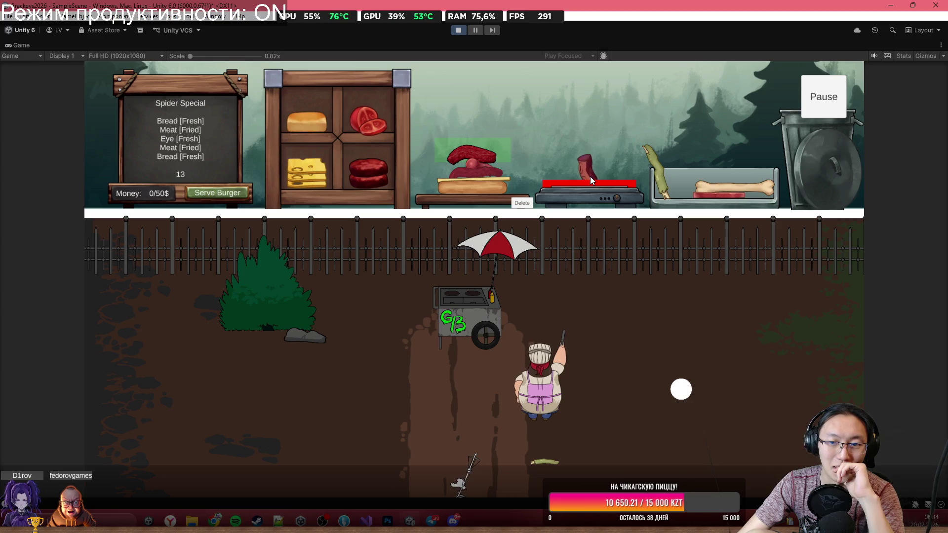
Step: Fry the zombie arm, stack it with a bone, meat and bread bun, and serve
drag(590, 176, 543, 120)
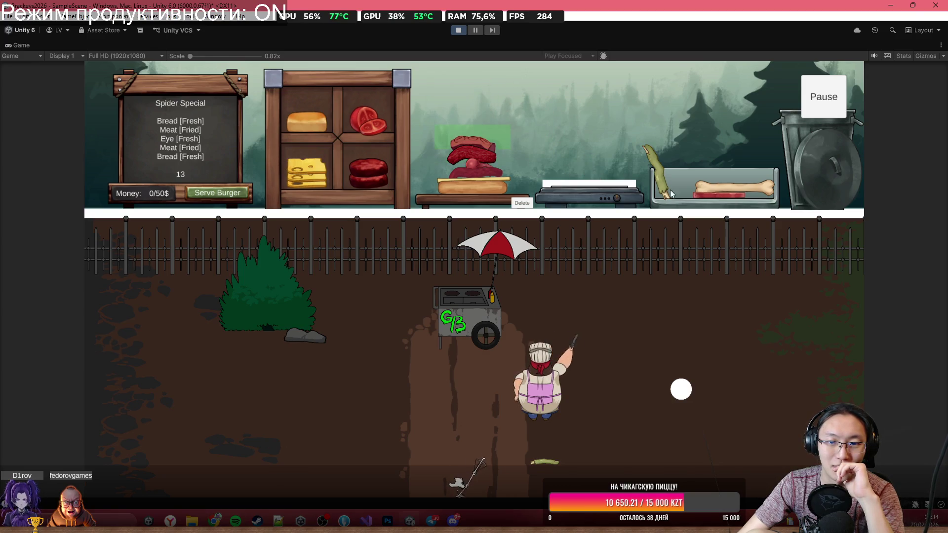
mouse_move(710, 187)
mouse_down()
mouse_move(702, 142)
mouse_move(666, 172)
mouse_move(654, 133)
mouse_up()
drag(586, 153, 594, 179)
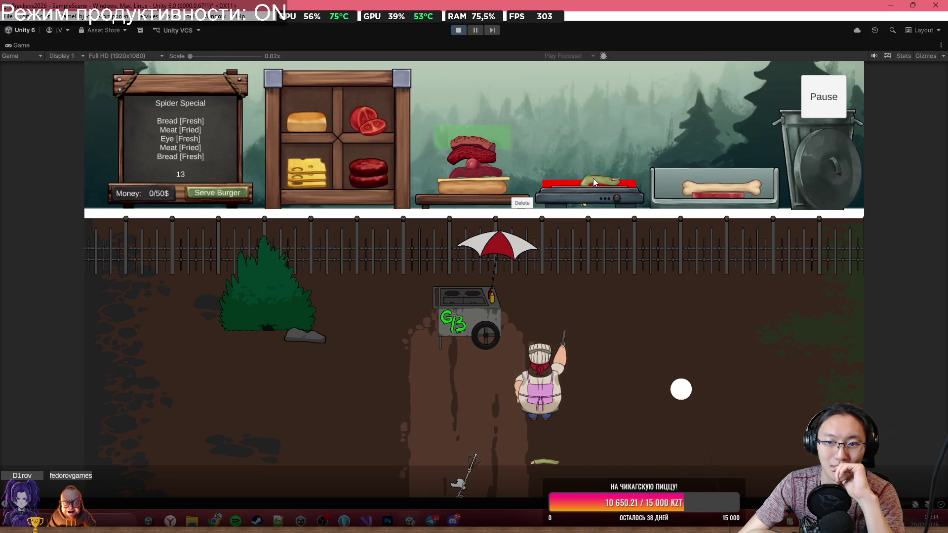
mouse_move(593, 179)
mouse_down()
mouse_move(496, 75)
mouse_move(479, 133)
mouse_up()
mouse_move(703, 188)
mouse_down()
mouse_move(692, 120)
mouse_move(507, 94)
mouse_move(475, 123)
mouse_up()
mouse_move(700, 194)
mouse_down()
mouse_move(481, 130)
mouse_move(491, 128)
mouse_up()
mouse_move(321, 144)
mouse_down()
mouse_move(392, 80)
mouse_move(474, 111)
mouse_up()
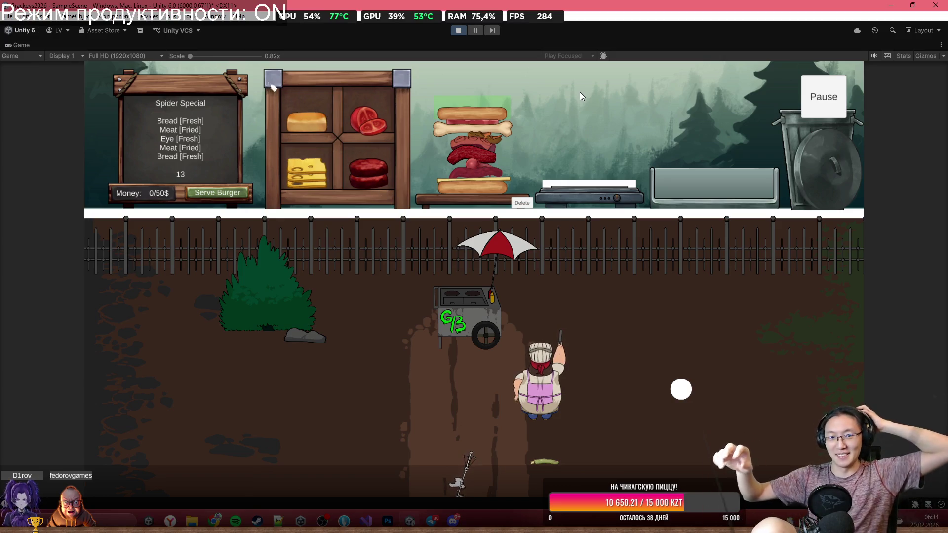
click(232, 196)
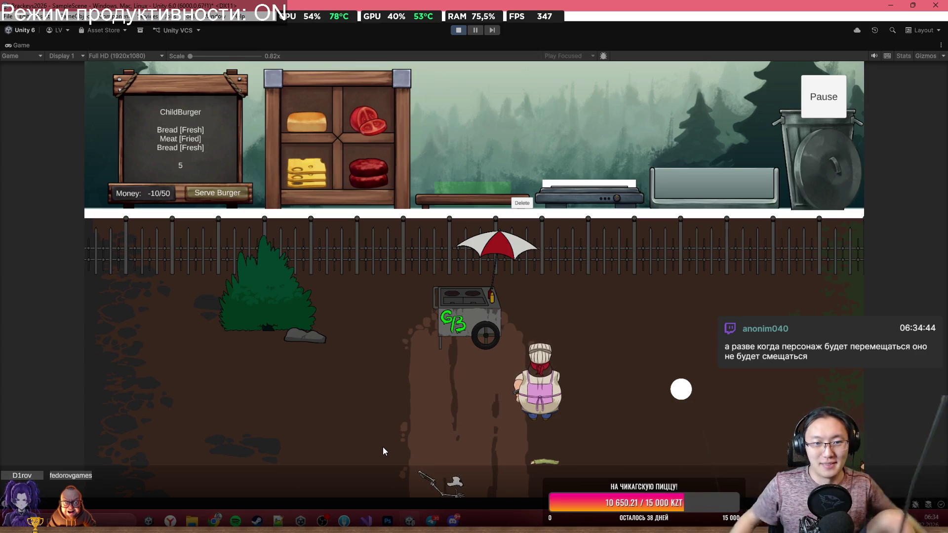
Step: Clear the wrong stack, build a ChildBurger of bread, fried meat and bread, and serve it
mouse_move(306, 122)
mouse_down()
mouse_move(413, 124)
mouse_move(465, 189)
mouse_up()
mouse_move(368, 172)
mouse_down()
mouse_move(454, 146)
mouse_move(478, 176)
mouse_up()
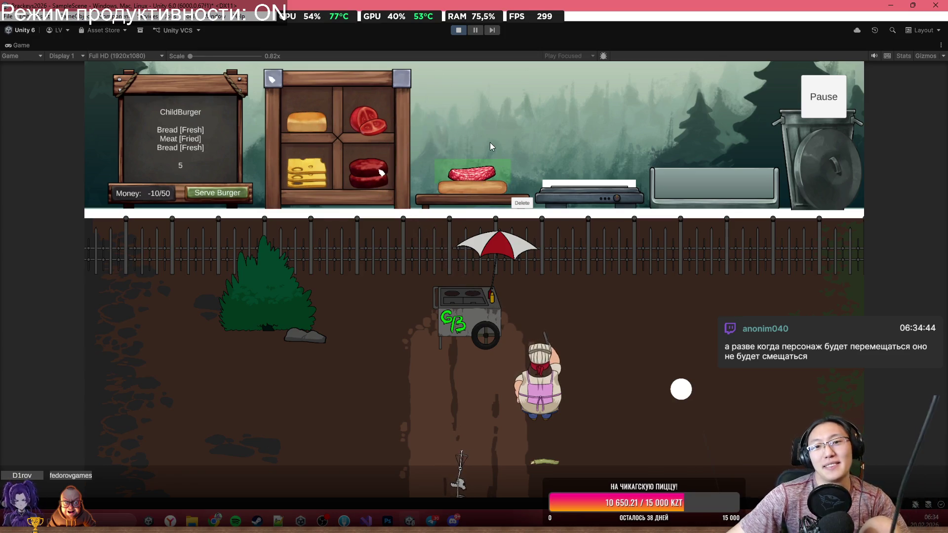
click(522, 203)
mouse_move(309, 137)
mouse_down()
mouse_move(440, 163)
mouse_move(472, 184)
mouse_up()
mouse_move(366, 164)
mouse_down()
mouse_move(489, 150)
mouse_move(425, 137)
mouse_move(593, 183)
mouse_up()
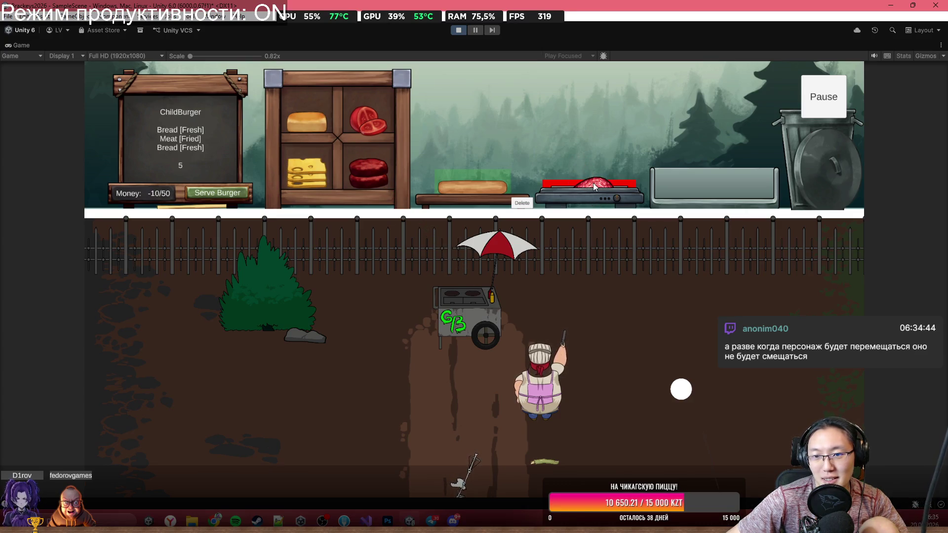
mouse_move(594, 183)
mouse_down()
mouse_move(518, 119)
mouse_move(440, 170)
mouse_up()
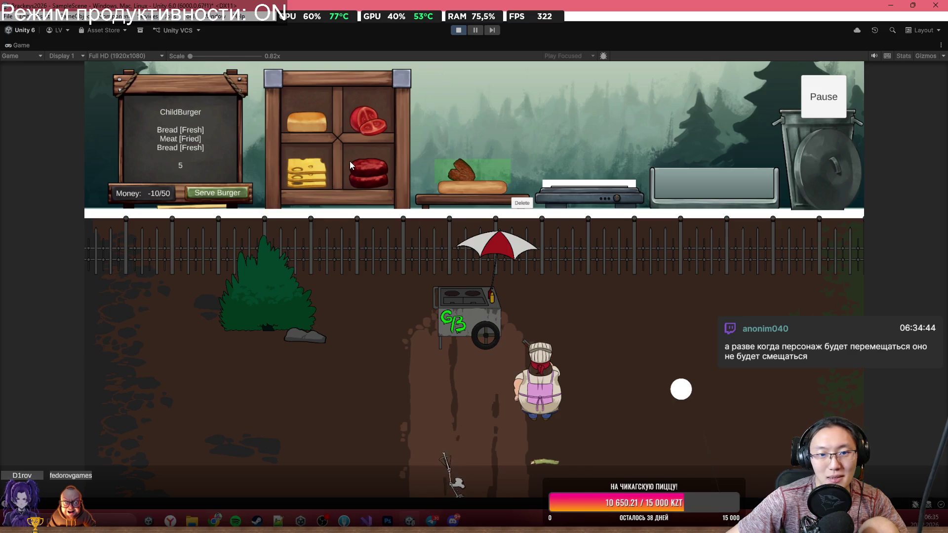
drag(308, 125, 491, 187)
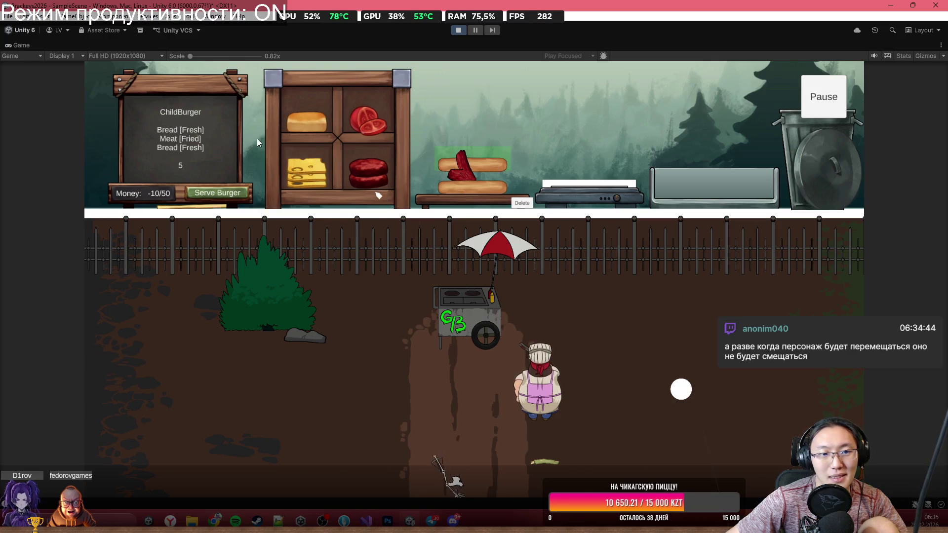
click(217, 193)
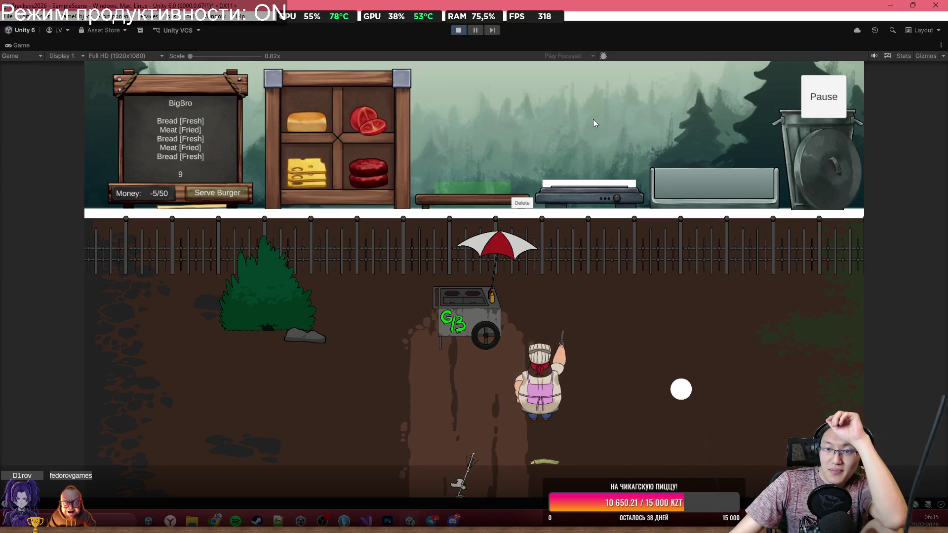
Step: Toss spare ingredients like a tomato and bread loaf into the trash can
mouse_move(351, 119)
mouse_down()
mouse_move(742, 122)
mouse_move(807, 89)
mouse_move(757, 174)
mouse_up()
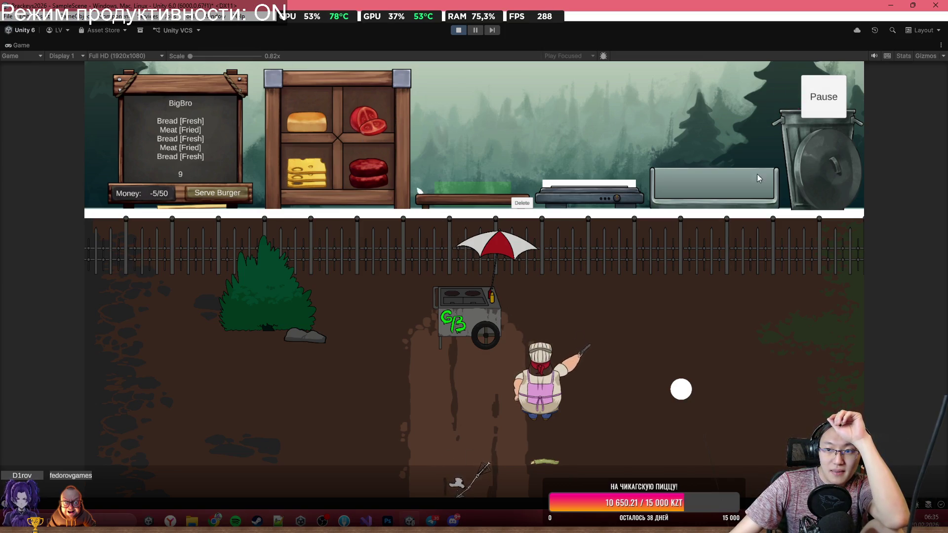
mouse_move(383, 166)
mouse_down()
mouse_move(711, 119)
mouse_move(799, 89)
mouse_move(822, 99)
mouse_move(822, 84)
mouse_move(783, 105)
mouse_move(840, 138)
mouse_up()
mouse_move(316, 122)
mouse_down()
mouse_move(725, 87)
mouse_move(732, 140)
mouse_move(785, 101)
mouse_up()
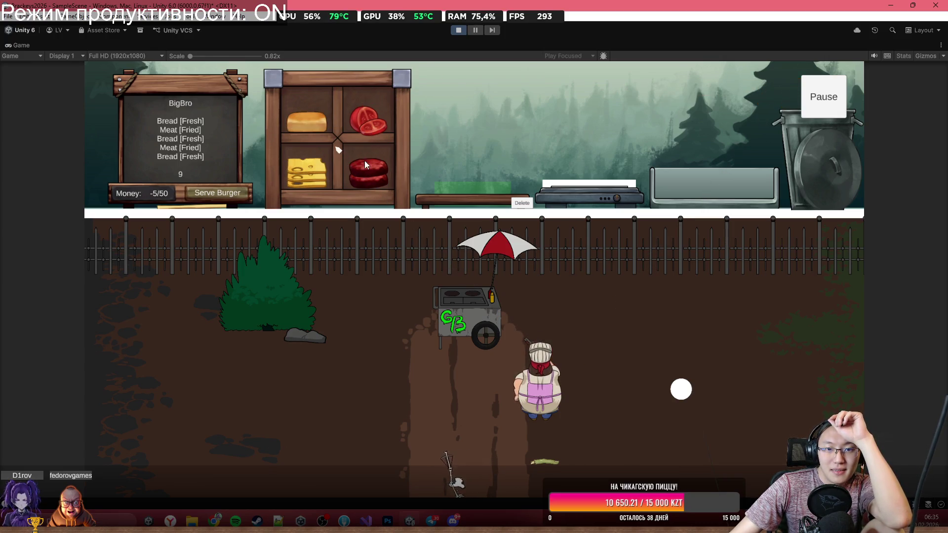
mouse_move(370, 174)
mouse_down()
mouse_move(478, 121)
mouse_move(620, 141)
mouse_move(642, 178)
mouse_up()
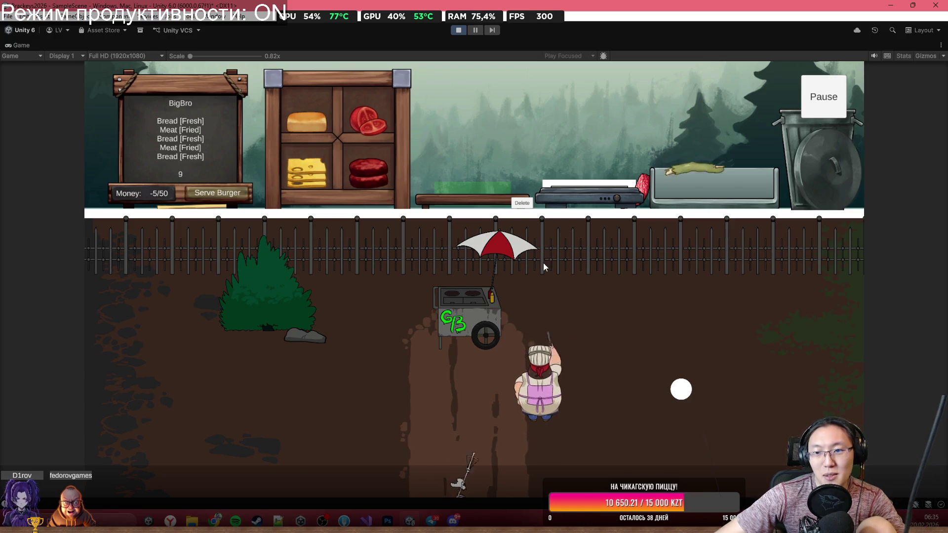
mouse_move(673, 193)
mouse_down()
mouse_move(690, 140)
mouse_move(623, 119)
mouse_move(594, 150)
mouse_move(674, 88)
mouse_move(724, 158)
mouse_move(503, 86)
mouse_move(473, 133)
mouse_move(538, 115)
mouse_up()
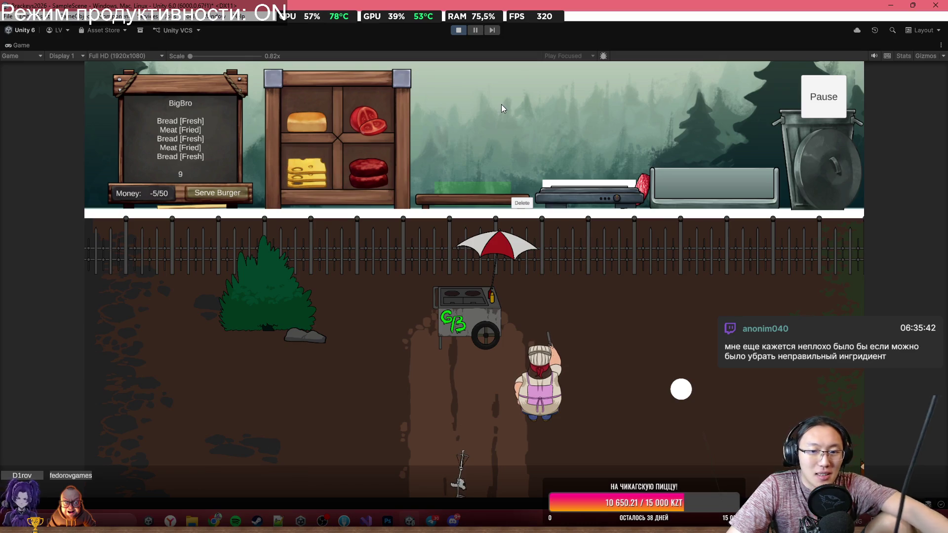
Step: Walk the chef to the food cart, grab the fried meat from the grill and toss it away
key(a)
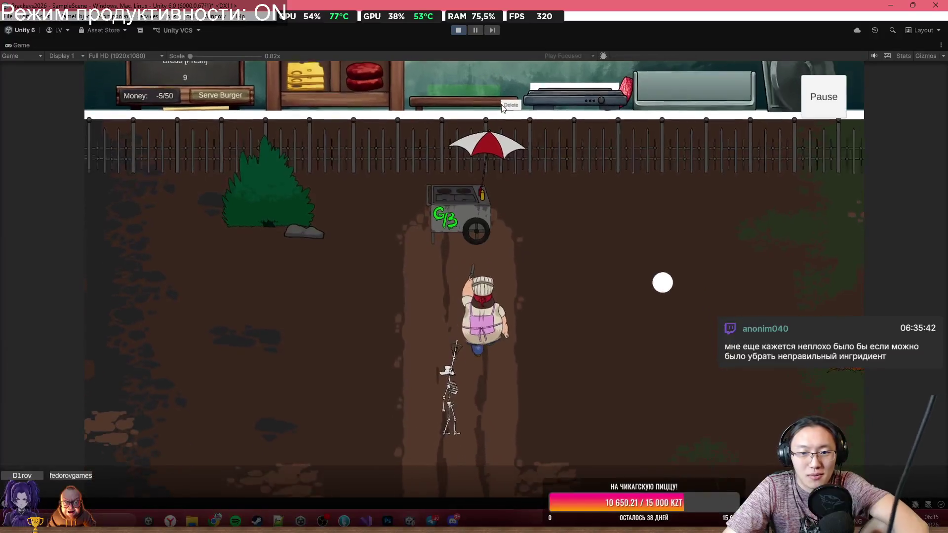
key(d)
key(w)
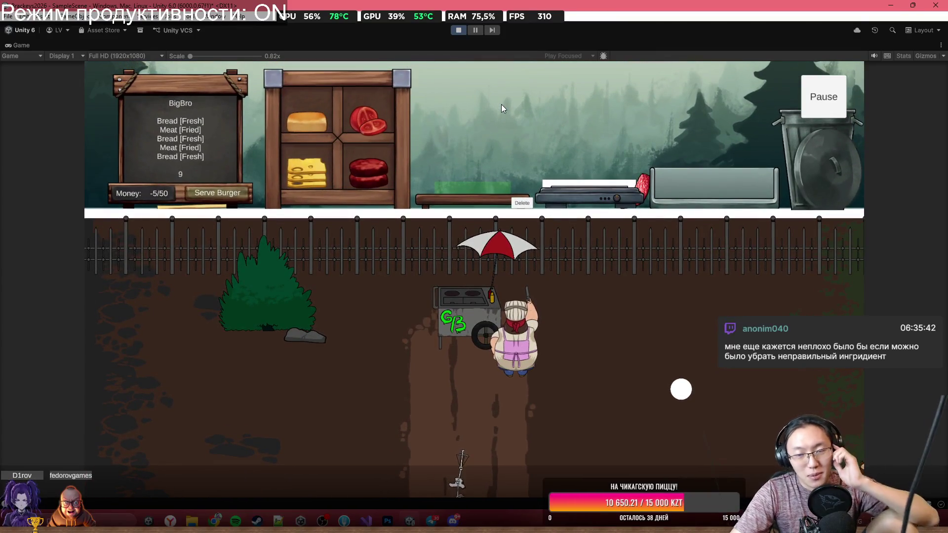
mouse_move(642, 186)
mouse_down()
mouse_move(593, 117)
mouse_move(457, 88)
mouse_up()
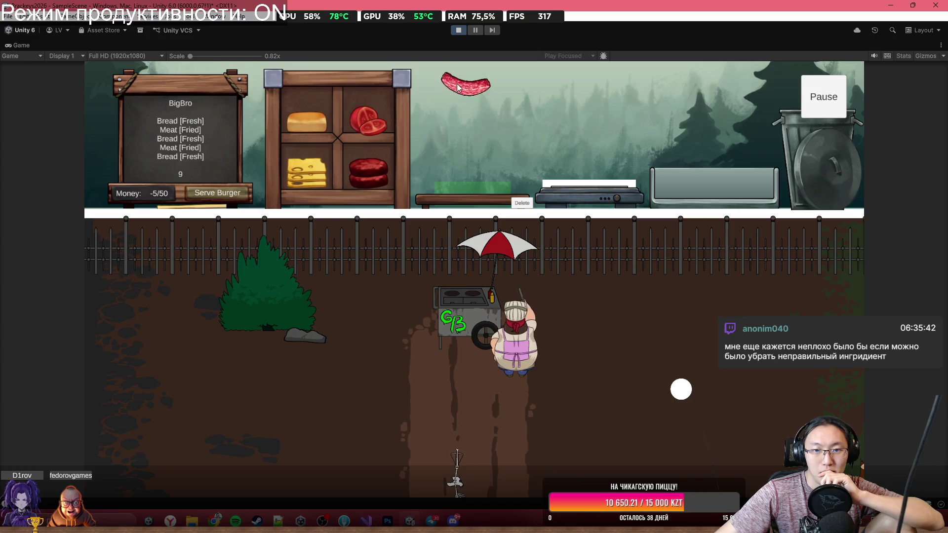
mouse_move(372, 126)
mouse_down()
mouse_move(413, 82)
mouse_move(377, 58)
mouse_move(232, 146)
mouse_up()
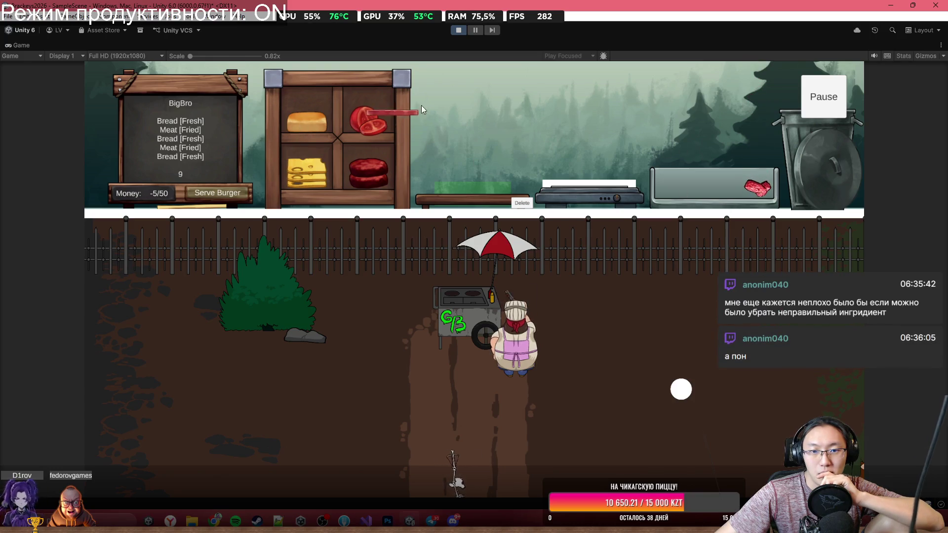
Step: Fling and catch sausages across the counter, and carry a raw meat strip from the crate
mouse_move(401, 134)
mouse_down()
mouse_move(426, 109)
mouse_move(487, 146)
mouse_up()
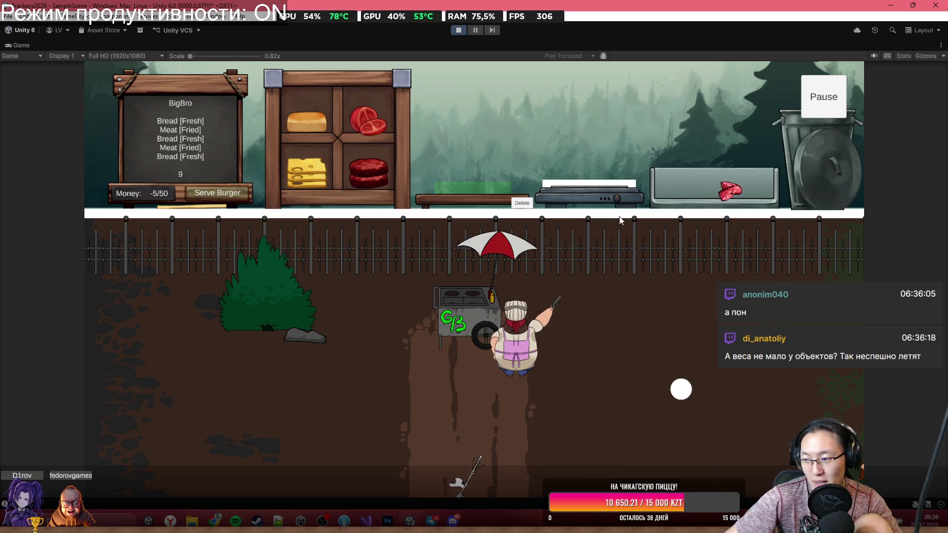
mouse_move(435, 132)
mouse_down()
mouse_move(439, 107)
mouse_move(416, 72)
mouse_move(532, 146)
mouse_up()
drag(637, 164, 402, 108)
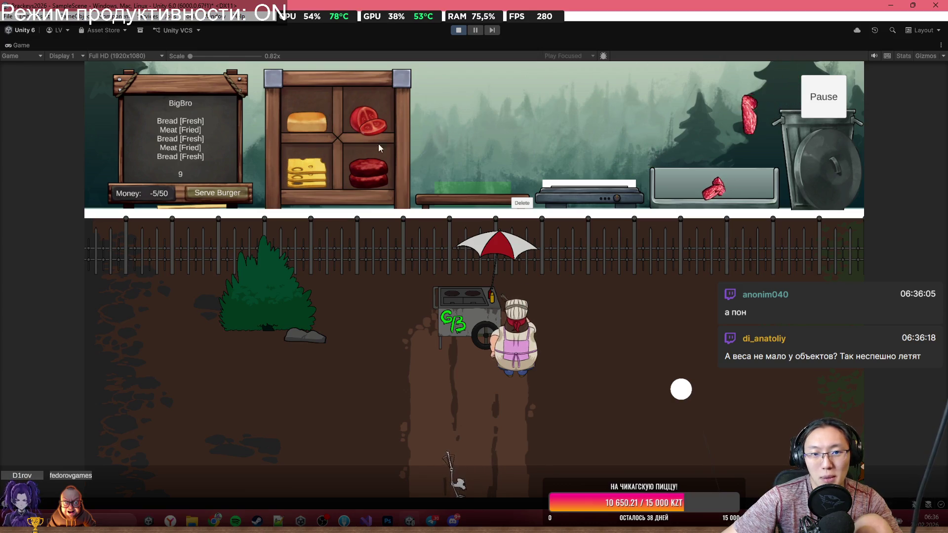
mouse_move(356, 173)
mouse_down()
mouse_move(408, 130)
mouse_move(629, 126)
mouse_move(664, 103)
mouse_up()
mouse_move(607, 89)
mouse_down()
mouse_move(533, 111)
mouse_move(475, 108)
mouse_move(538, 103)
mouse_move(563, 86)
mouse_move(539, 87)
mouse_up()
mouse_move(450, 118)
mouse_down()
mouse_move(467, 96)
mouse_move(475, 106)
mouse_move(522, 104)
mouse_move(516, 99)
mouse_move(425, 187)
mouse_move(414, 185)
mouse_move(436, 174)
mouse_move(425, 178)
mouse_up()
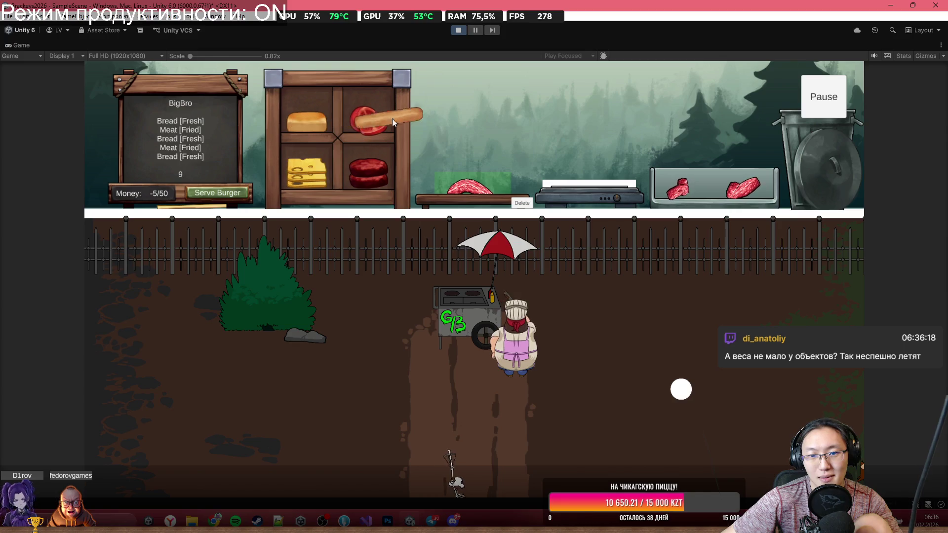
Step: Stack bun, meat, cheese and top bun on the board, delete the burger, and stop play mode
drag(392, 119, 364, 178)
mouse_move(390, 114)
mouse_down()
mouse_move(387, 158)
mouse_move(472, 167)
mouse_up()
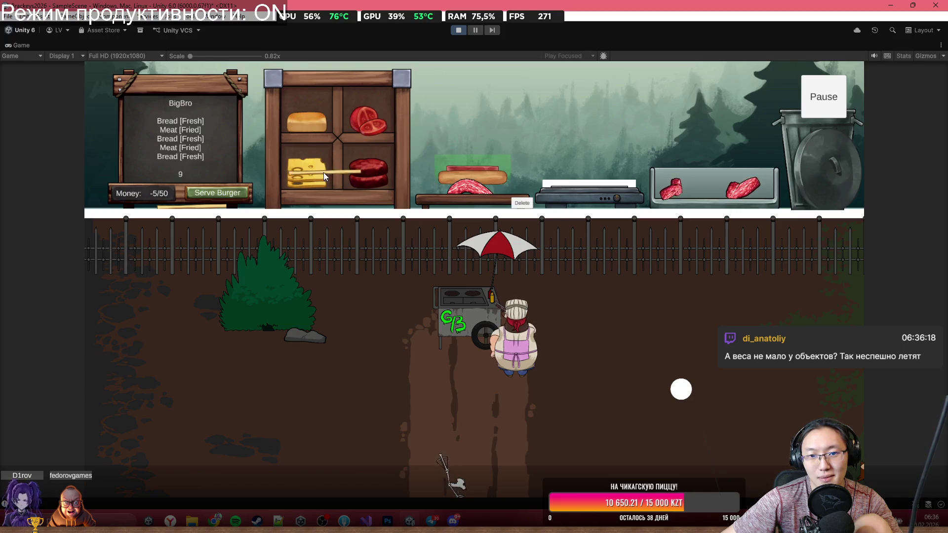
mouse_move(316, 161)
mouse_down()
mouse_move(412, 183)
mouse_move(447, 148)
mouse_up()
mouse_move(311, 123)
mouse_down()
mouse_move(408, 102)
mouse_move(469, 118)
mouse_up()
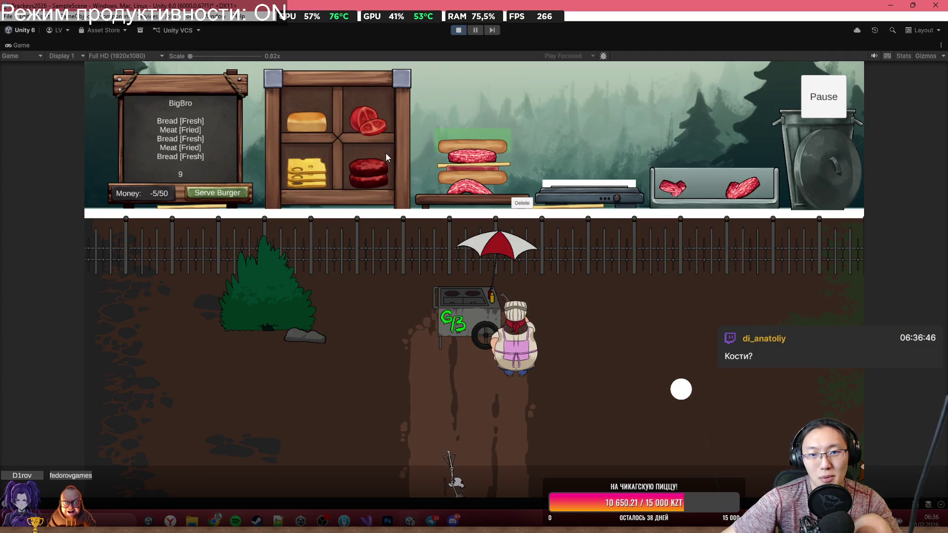
click(517, 202)
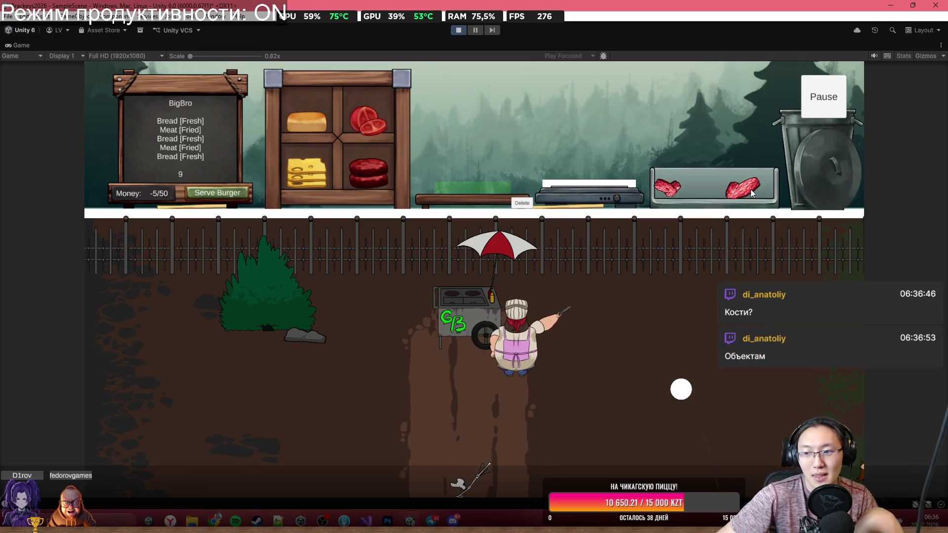
click(459, 31)
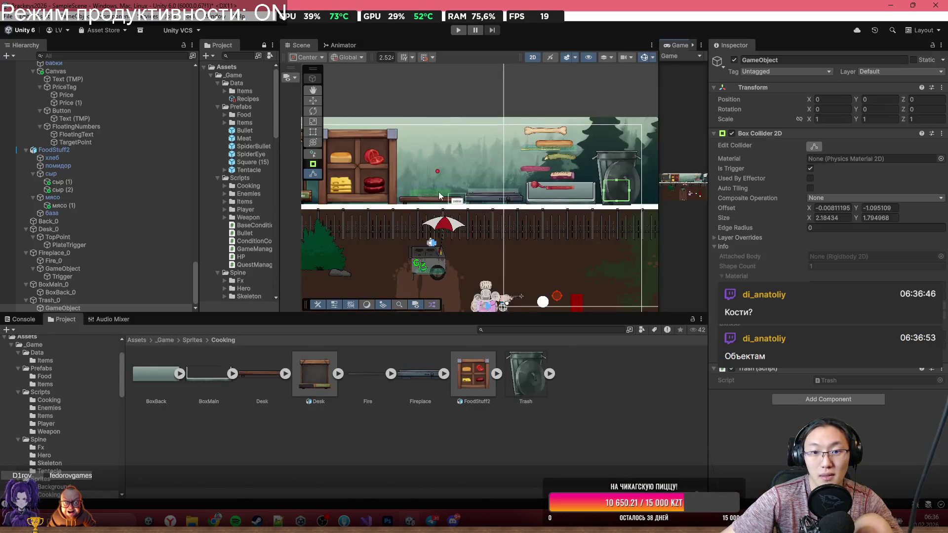
Step: Add a Box Collider 2D to the desk object through a 'box' component search
scroll(439, 191, up, 3)
click(371, 201)
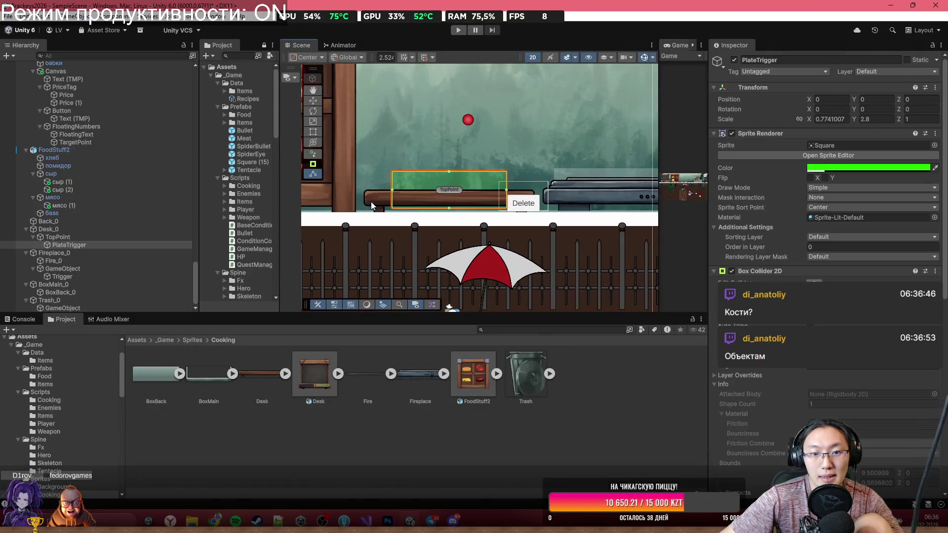
click(372, 202)
scroll(373, 201, up, 3)
click(841, 325)
text(box)
key(Return)
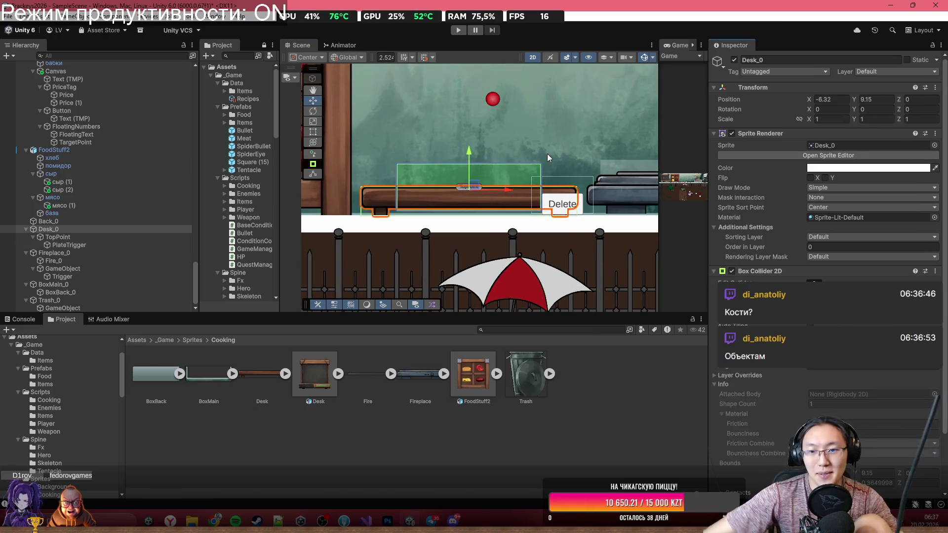
Step: Check the desk's and PlateTrigger's Sprite Renderer colours in the colour picker
scroll(553, 157, down, 3)
scroll(475, 173, down, 2)
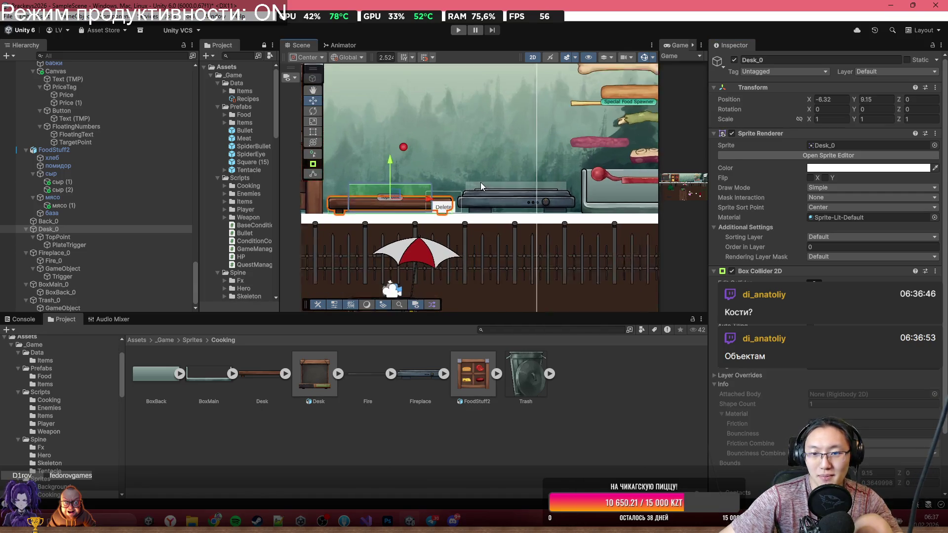
scroll(482, 181, up, 1)
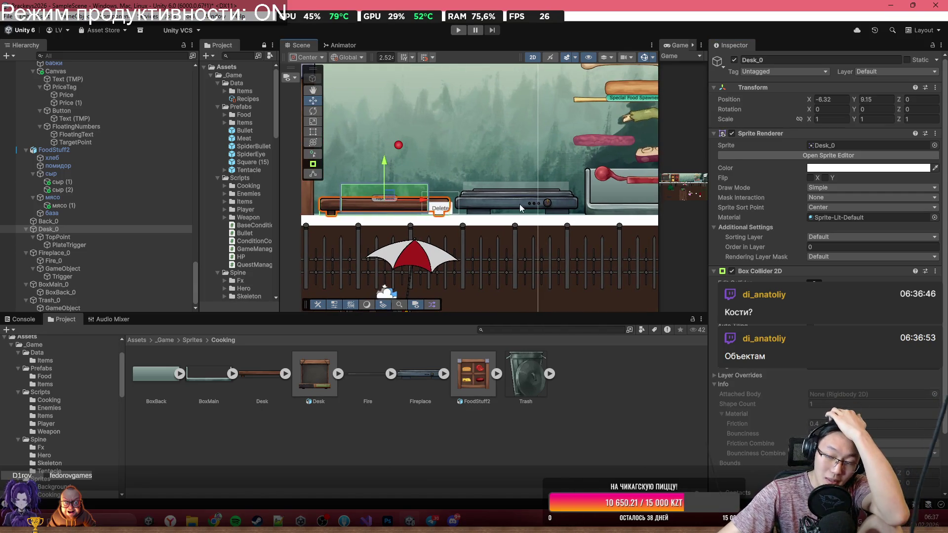
scroll(368, 211, up, 2)
drag(335, 188, 375, 189)
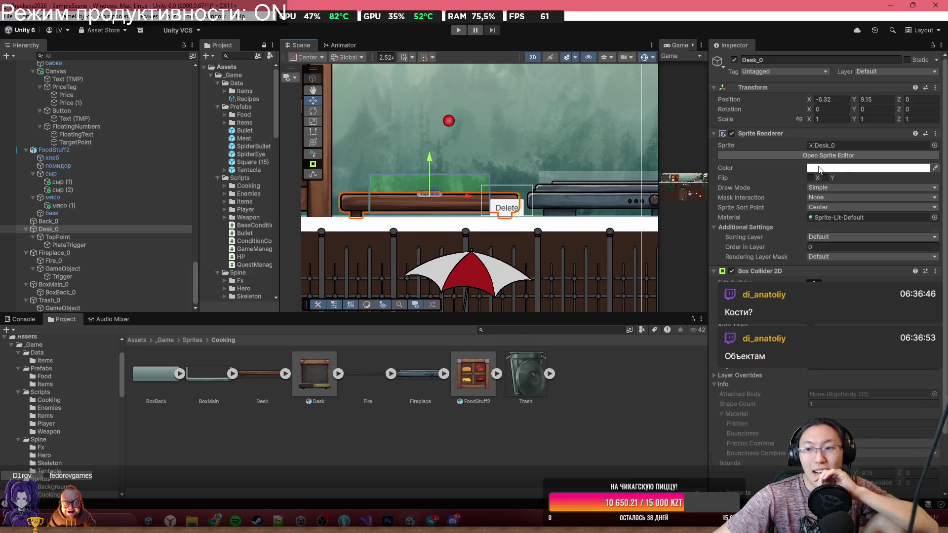
click(849, 168)
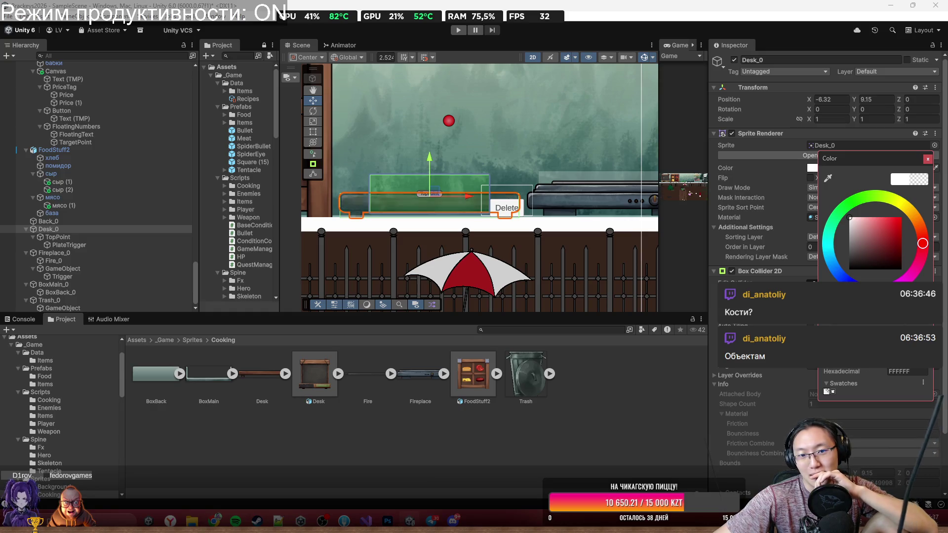
click(95, 244)
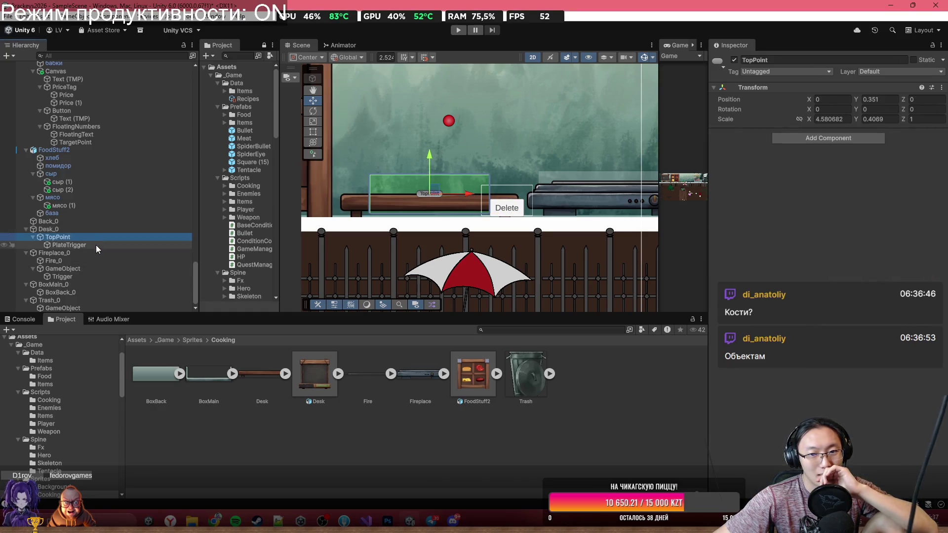
click(839, 167)
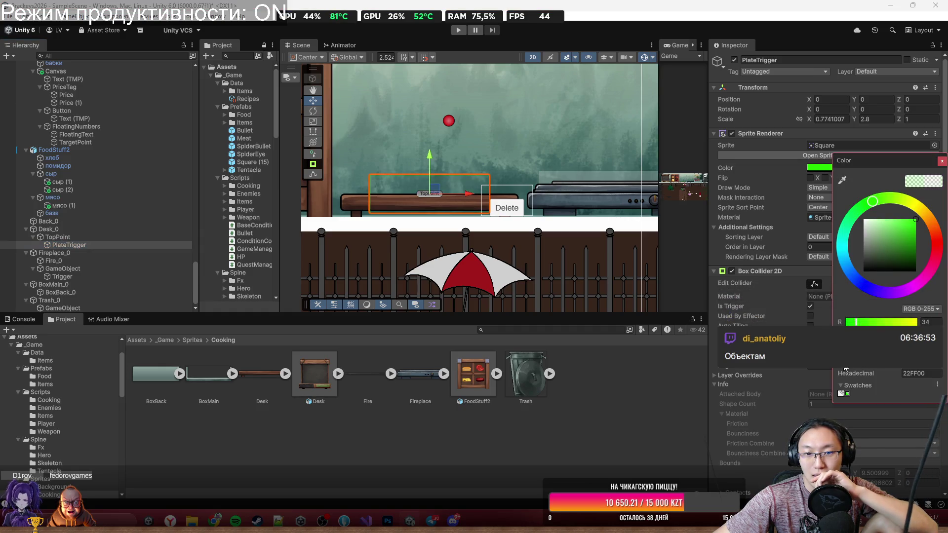
click(942, 161)
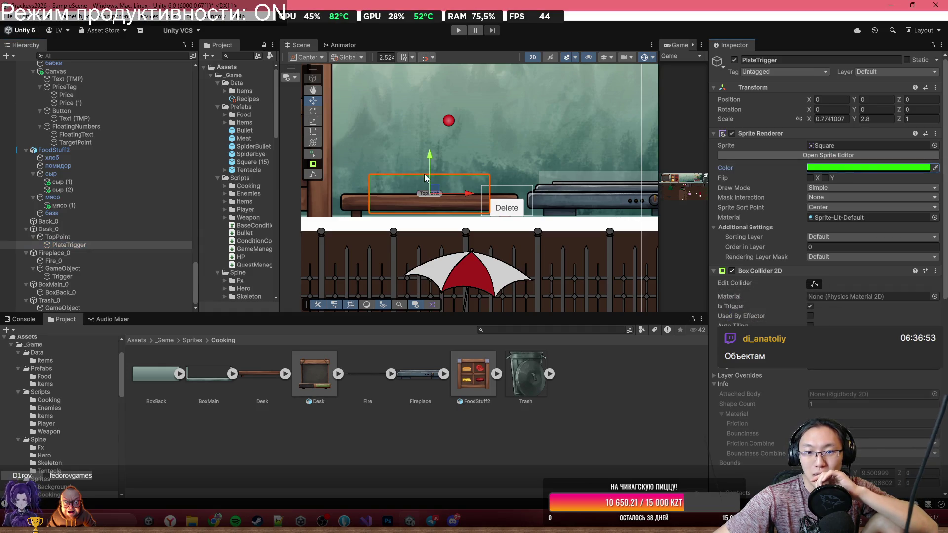
Step: Give PlateTrigger a magenta label icon, then select Brow_0 and the Trigger object
click(724, 67)
click(754, 95)
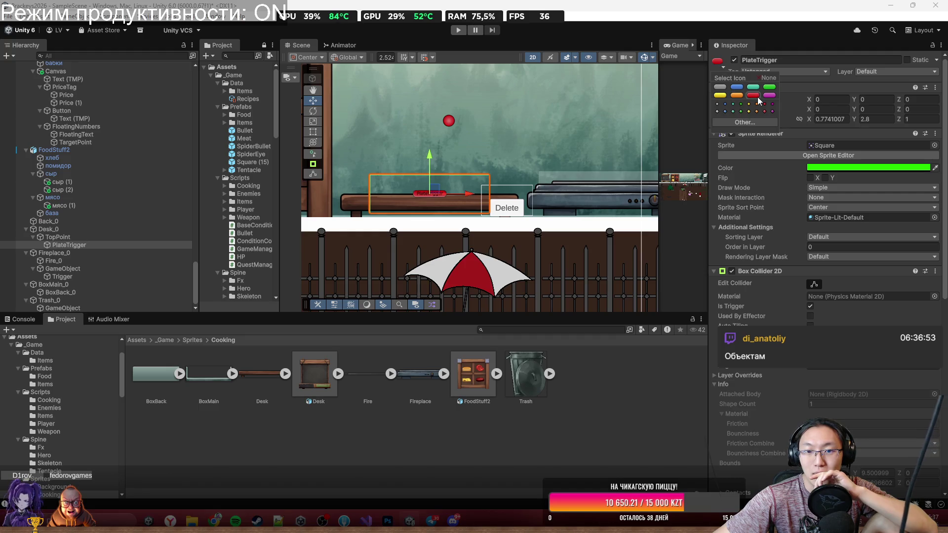
click(769, 95)
click(556, 253)
scroll(544, 194, down, 2)
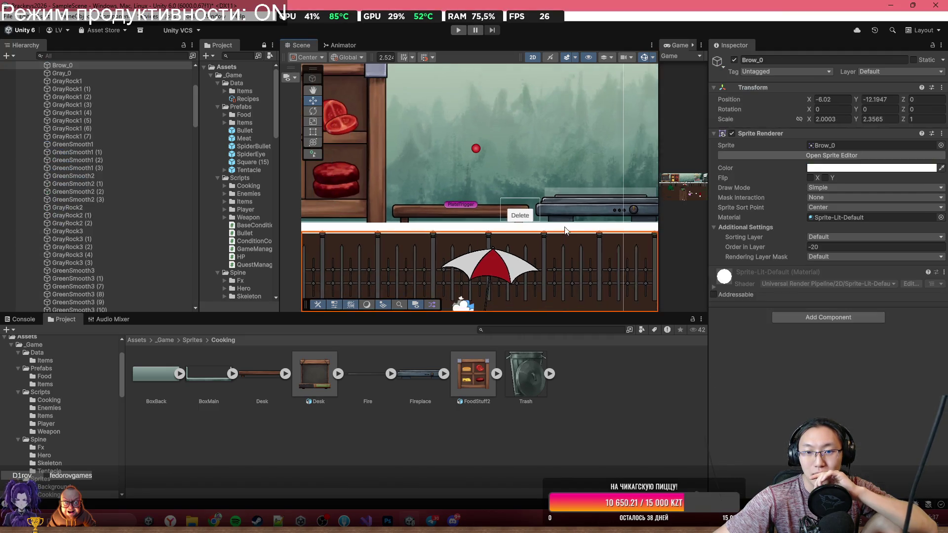
scroll(544, 194, down, 1)
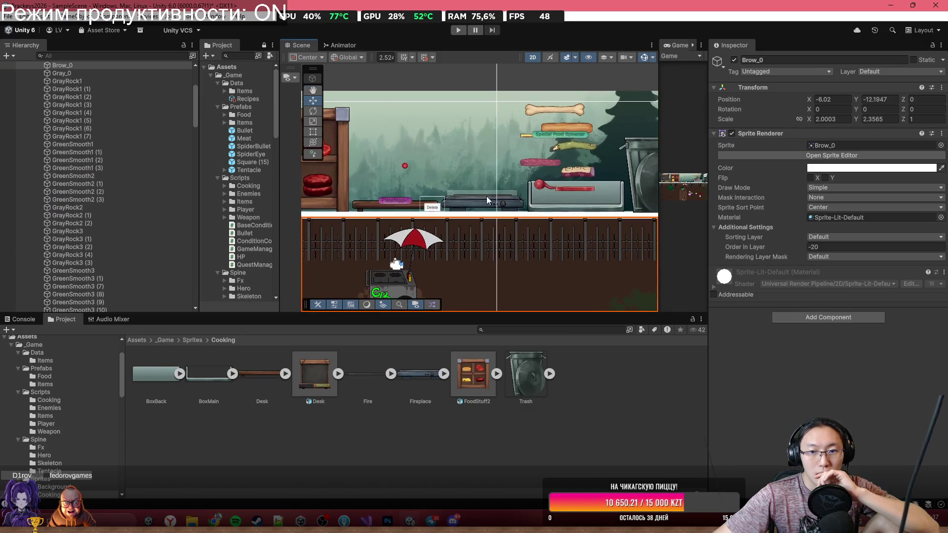
click(484, 198)
scroll(449, 235, down, 2)
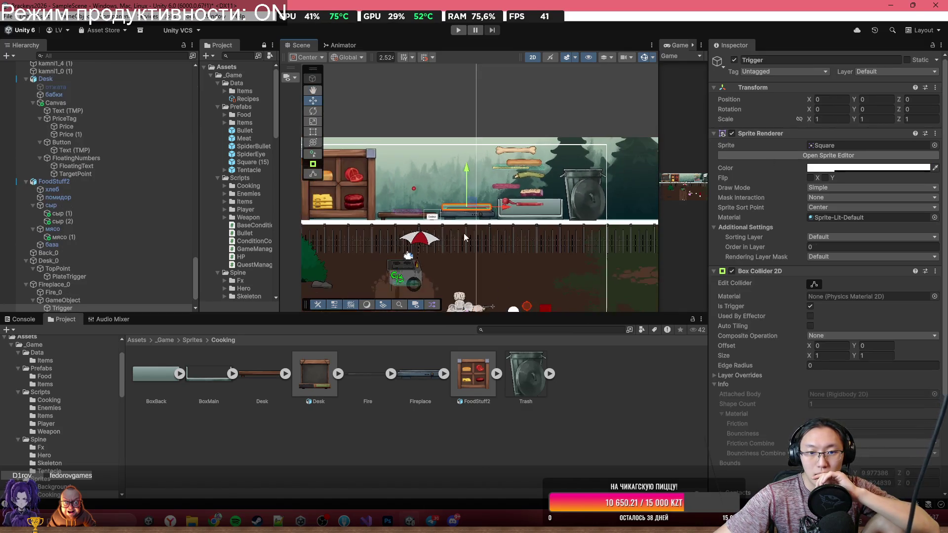
Step: Nudge the Desk board and the FoodStuff2 shelf slightly left with the Move tool
click(376, 194)
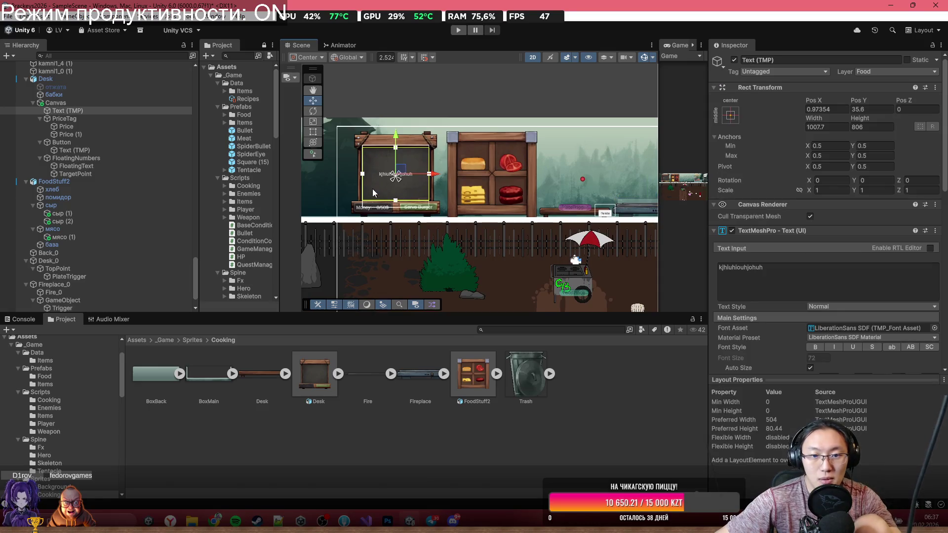
click(374, 139)
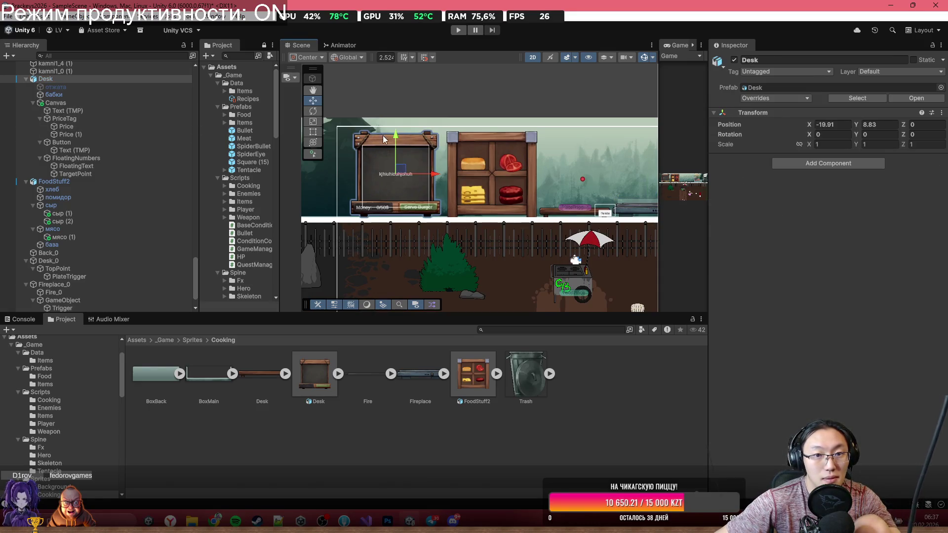
click(363, 140)
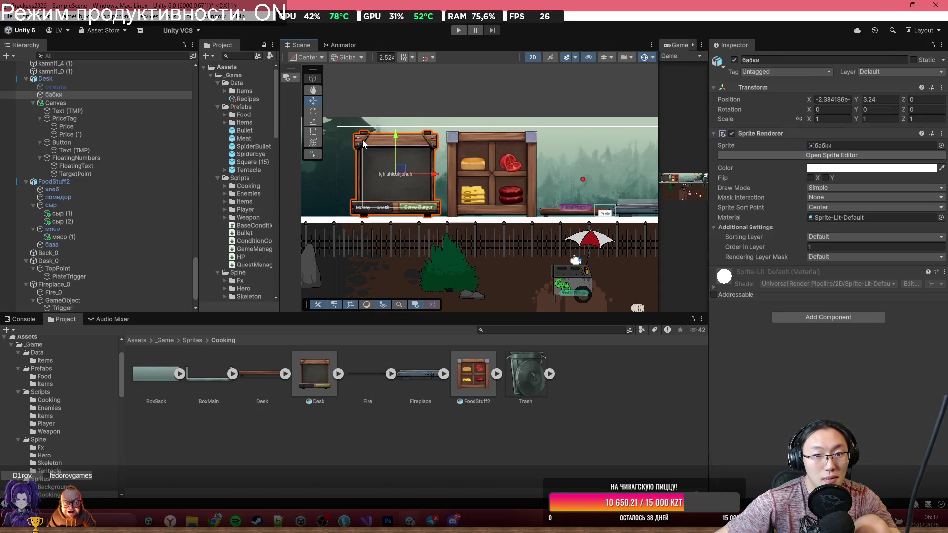
click(106, 79)
mouse_move(438, 175)
mouse_down()
mouse_move(462, 176)
mouse_move(459, 163)
mouse_up()
click(459, 146)
scroll(466, 202, up, 1)
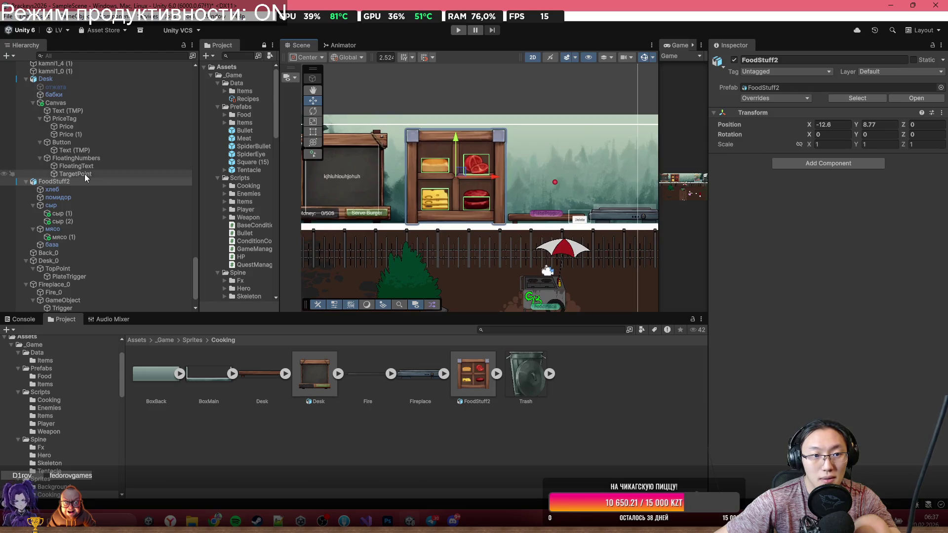
drag(495, 179, 486, 174)
key(Right)
Step: Nudge Desk_0 to X -6.87 and Fireplace_0 to X -1.27, then bring up Add Component
click(448, 223)
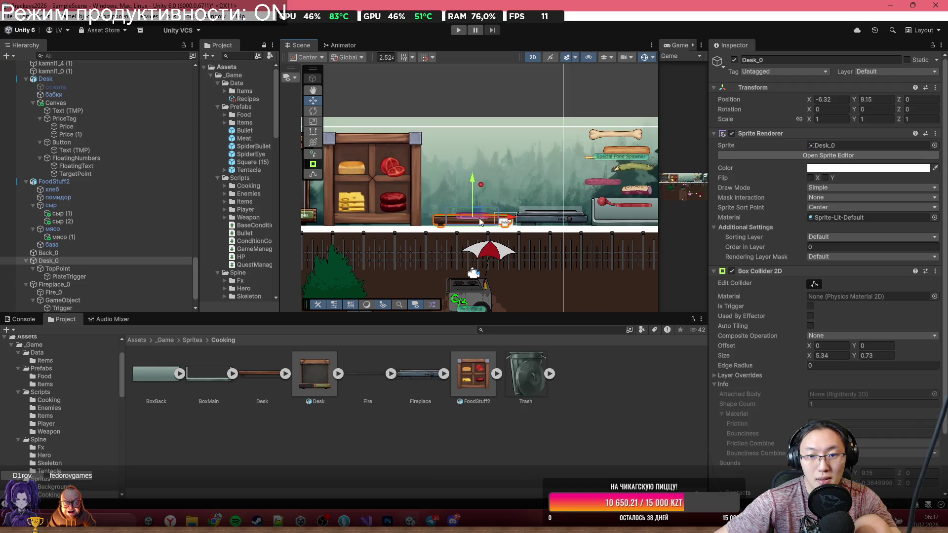
drag(508, 218, 502, 219)
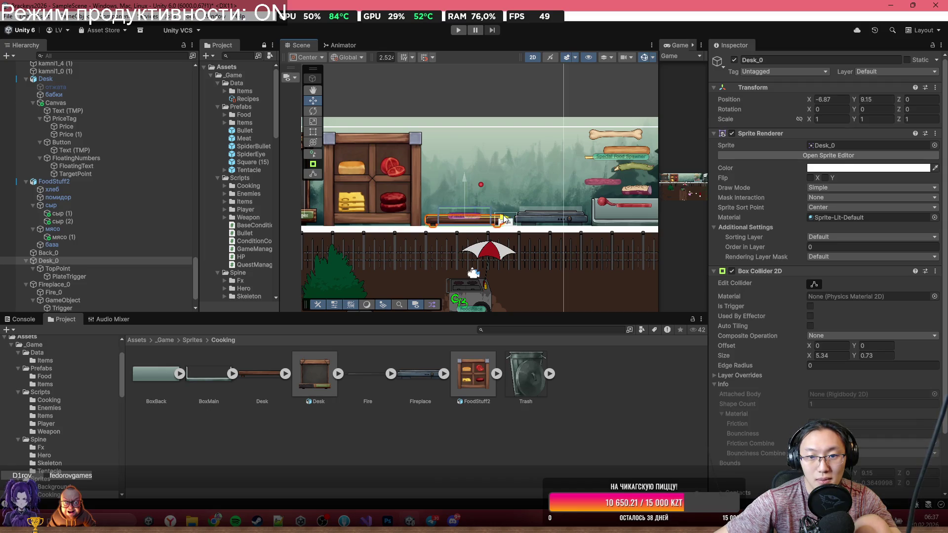
click(547, 220)
scroll(558, 219, up, 3)
drag(588, 214, 578, 214)
click(845, 319)
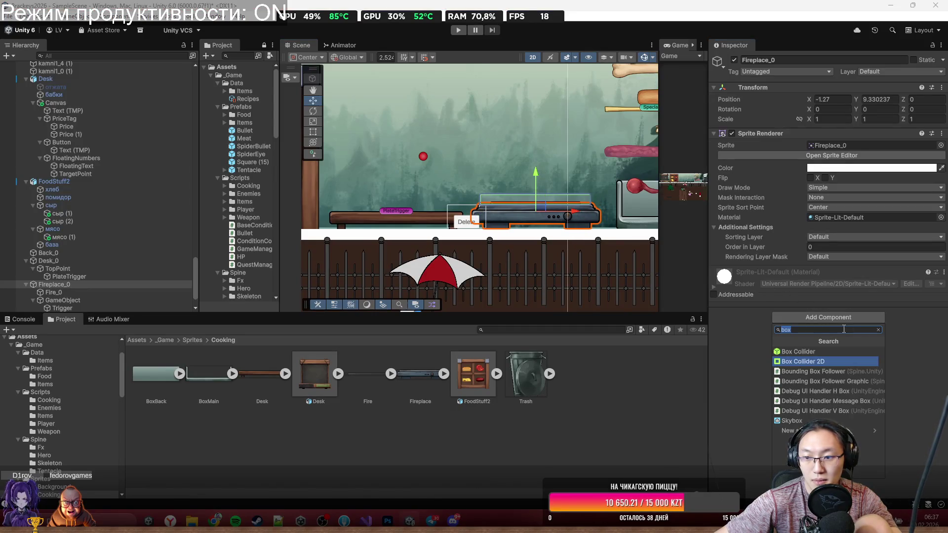
Step: Give Fireplace_0 a Box Collider 2D with edges pulled in to about 4.58 by 0.97
click(831, 351)
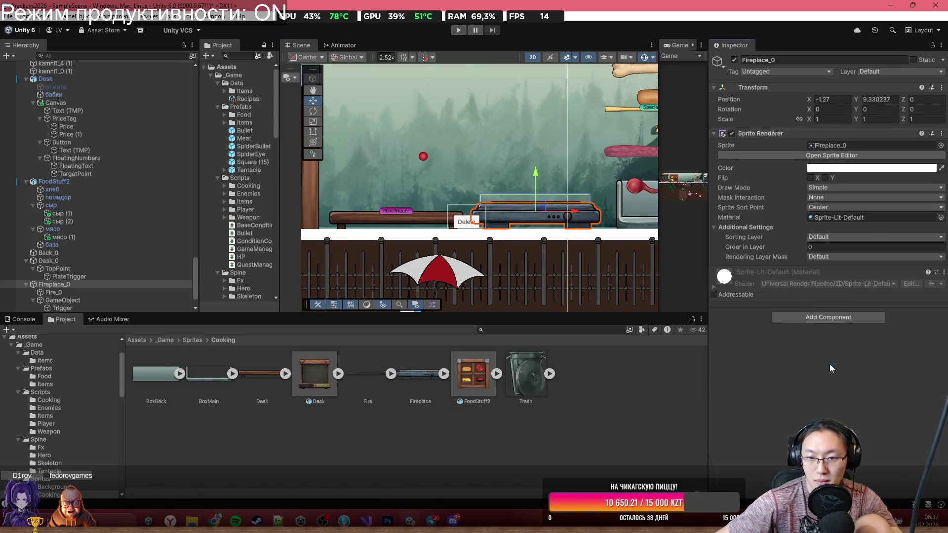
scroll(600, 223, up, 1)
click(815, 284)
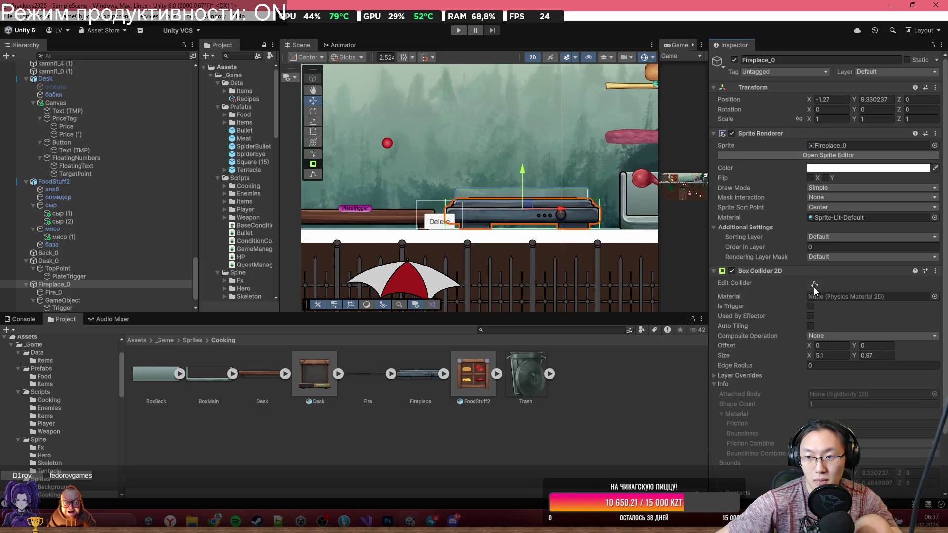
scroll(446, 218, up, 2)
drag(445, 215, 453, 221)
scroll(617, 162, down, 1)
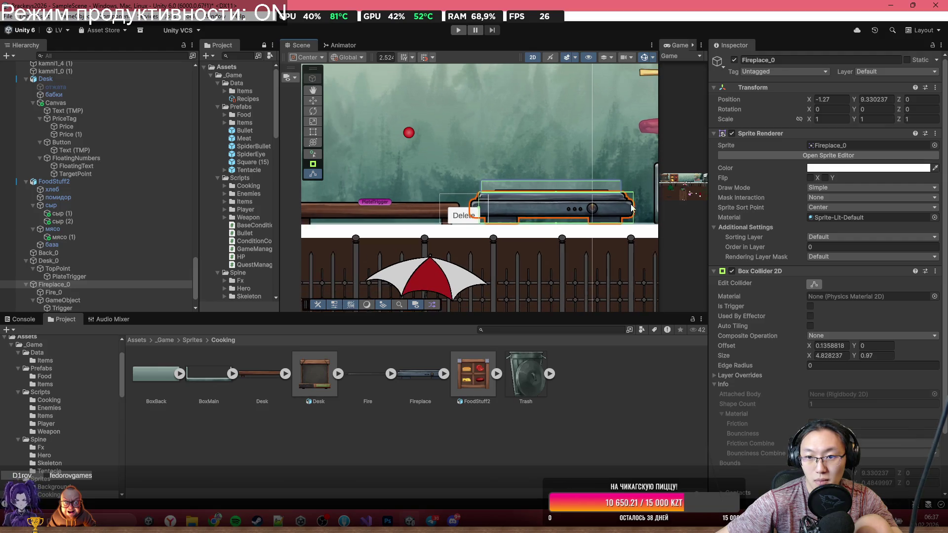
drag(634, 211, 625, 209)
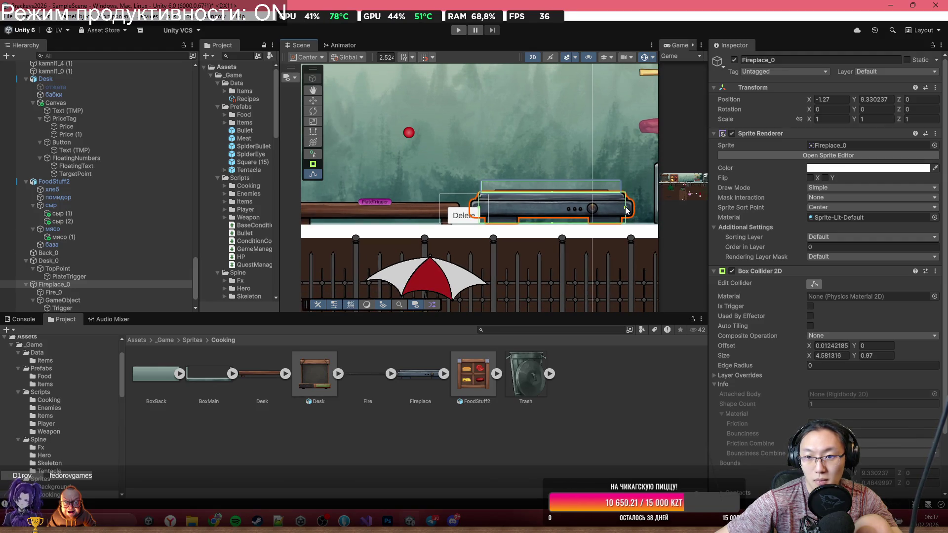
key(w)
scroll(541, 142, down, 4)
click(560, 127)
scroll(560, 127, down, 3)
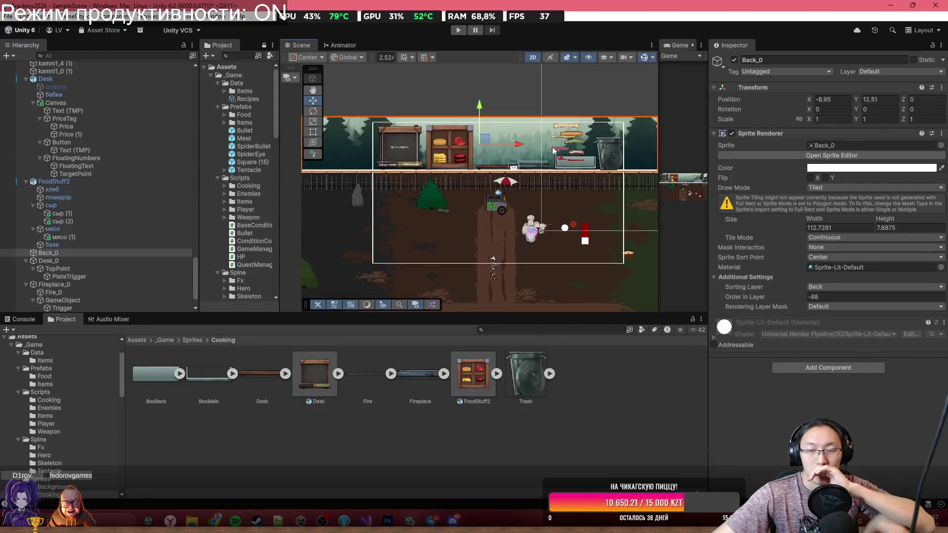
Step: Maximize the Scene view, pan along the kitchen strip and select Trash_0 at the counter's right end
scroll(578, 117, up, 5)
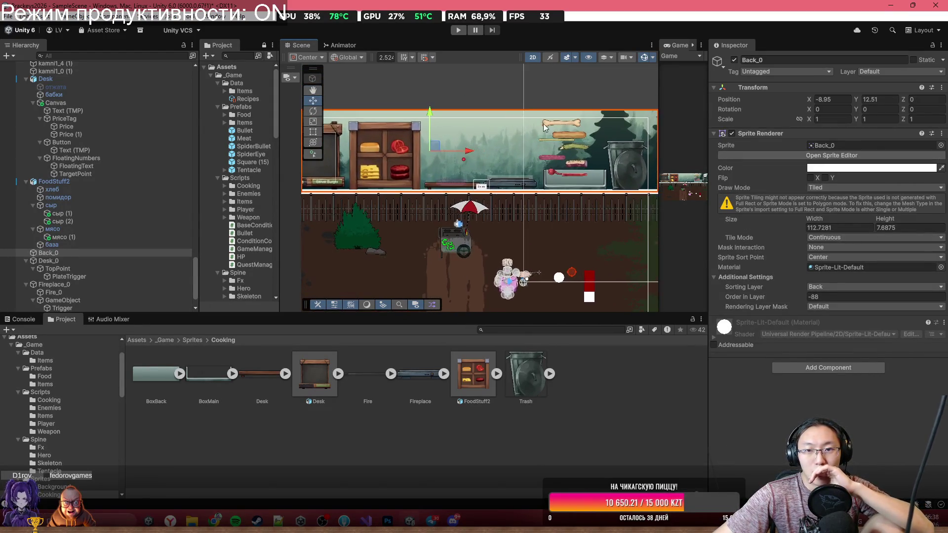
scroll(556, 83, down, 3)
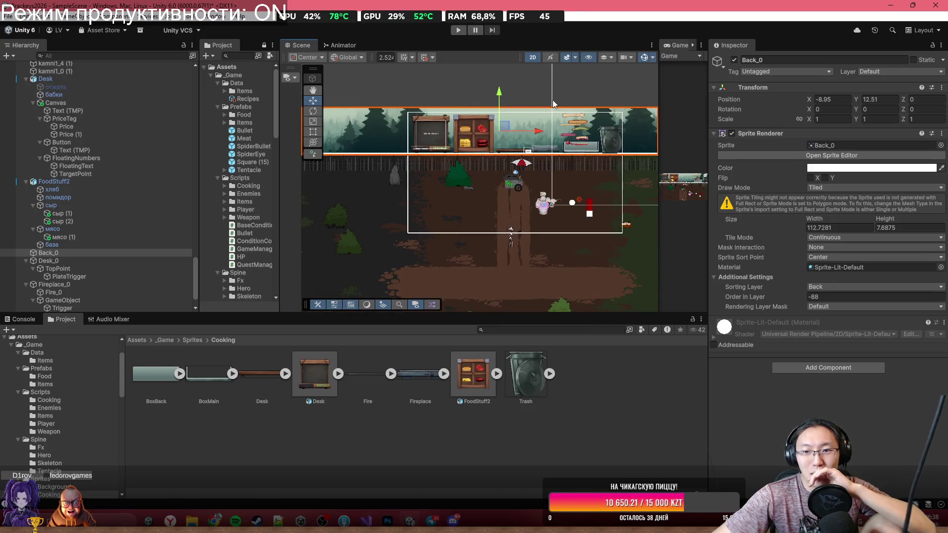
scroll(553, 104, up, 3)
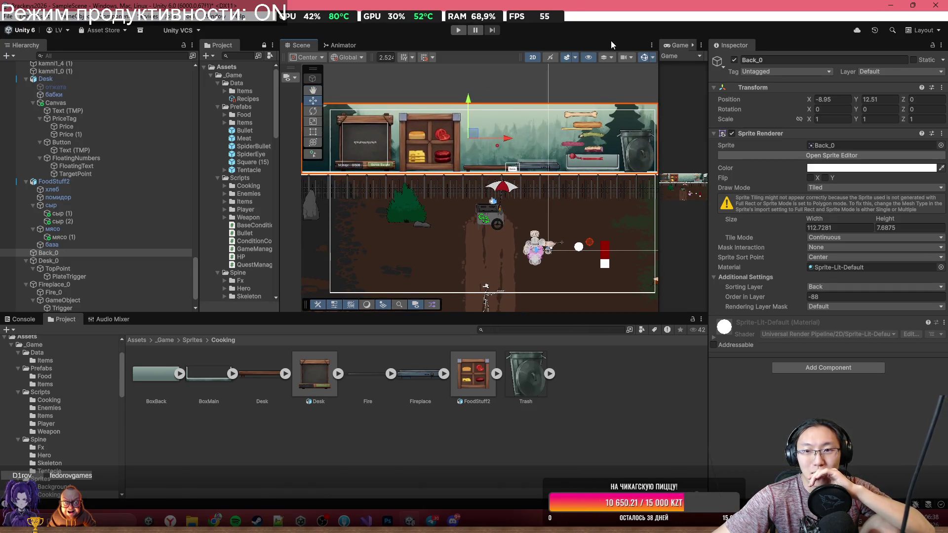
key(shift+space)
scroll(785, 300, up, 3)
drag(786, 300, 833, 312)
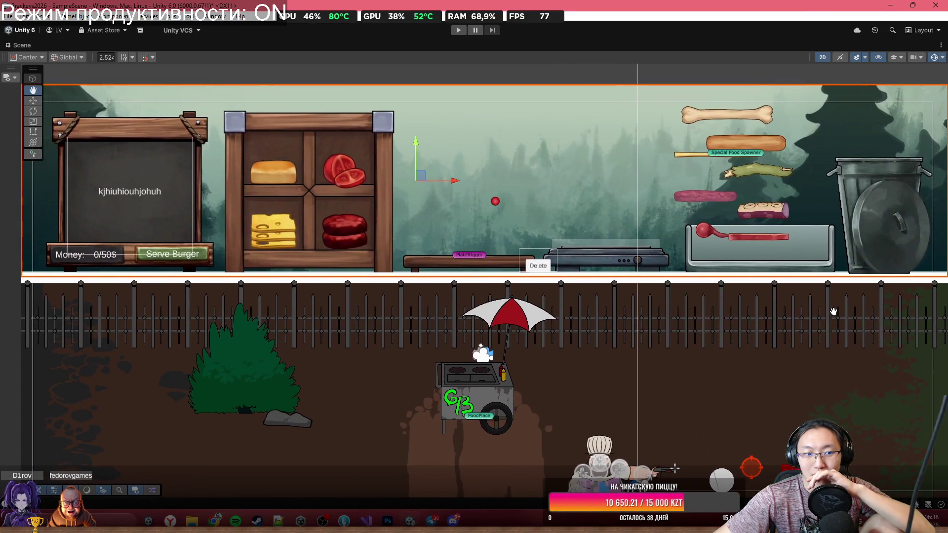
key(w)
click(855, 200)
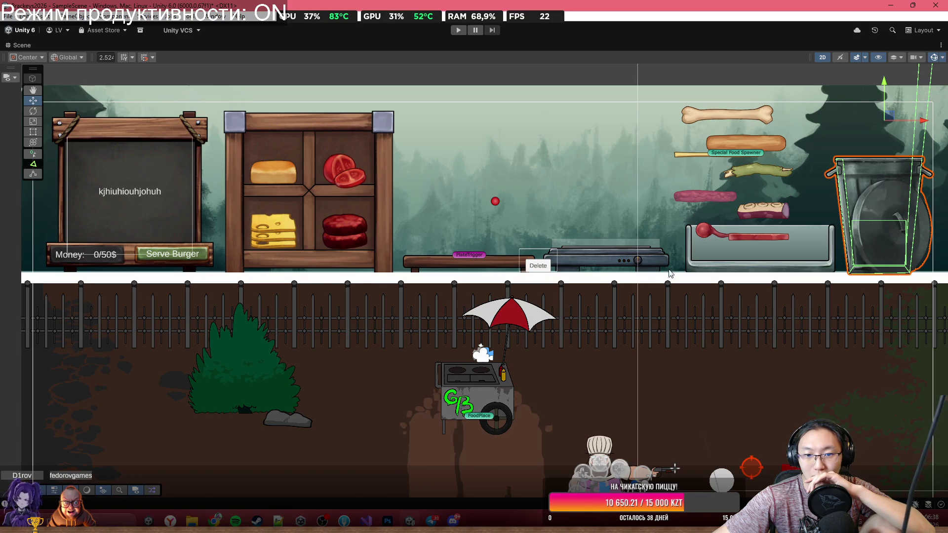
scroll(736, 262, down, 2)
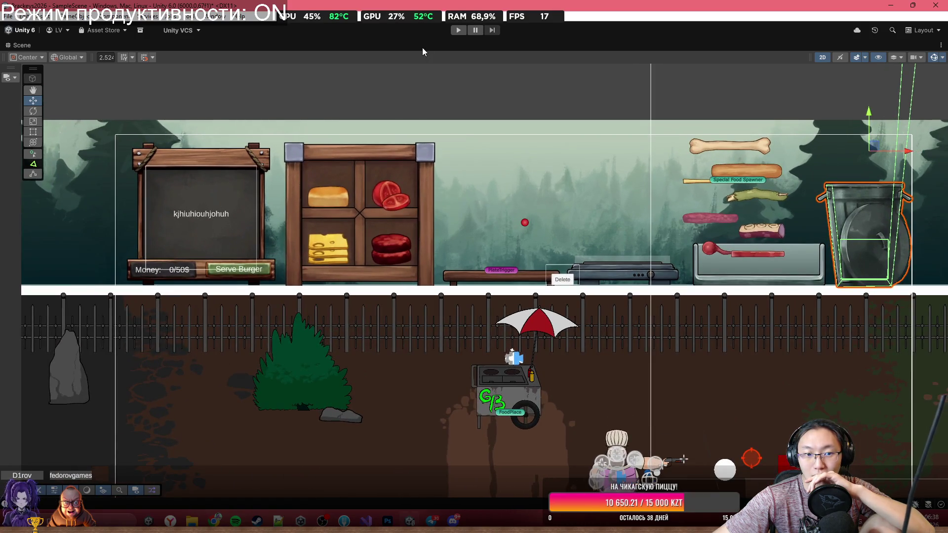
Step: Restore the layout, dock the Game view beside the Scene view, and deselect the trash can
key(shift+space)
scroll(539, 119, down, 3)
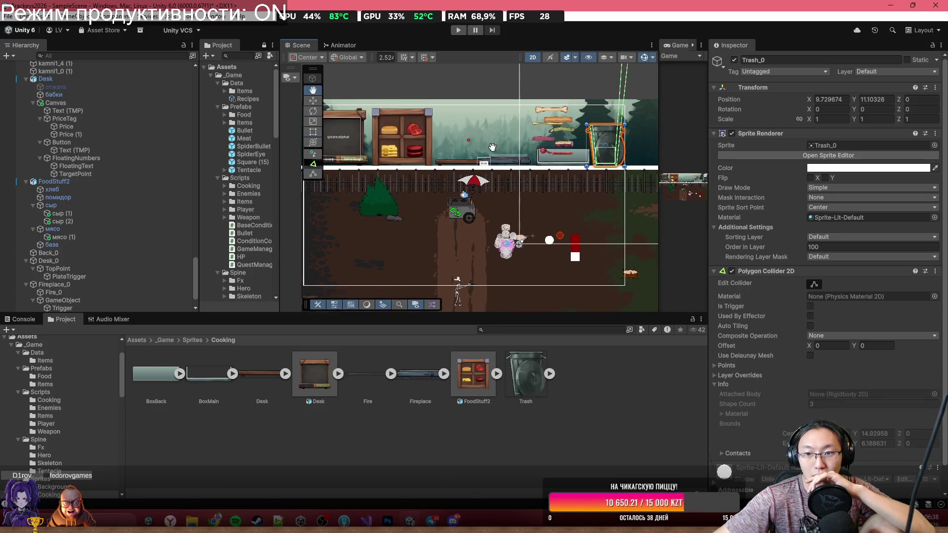
drag(709, 132, 726, 133)
drag(696, 45, 395, 45)
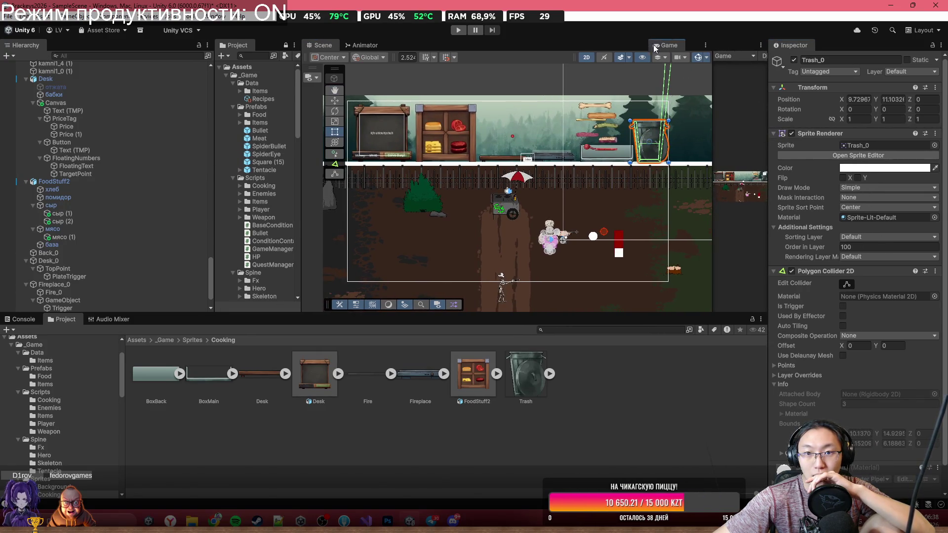
click(407, 45)
click(323, 45)
scroll(568, 171, up, 3)
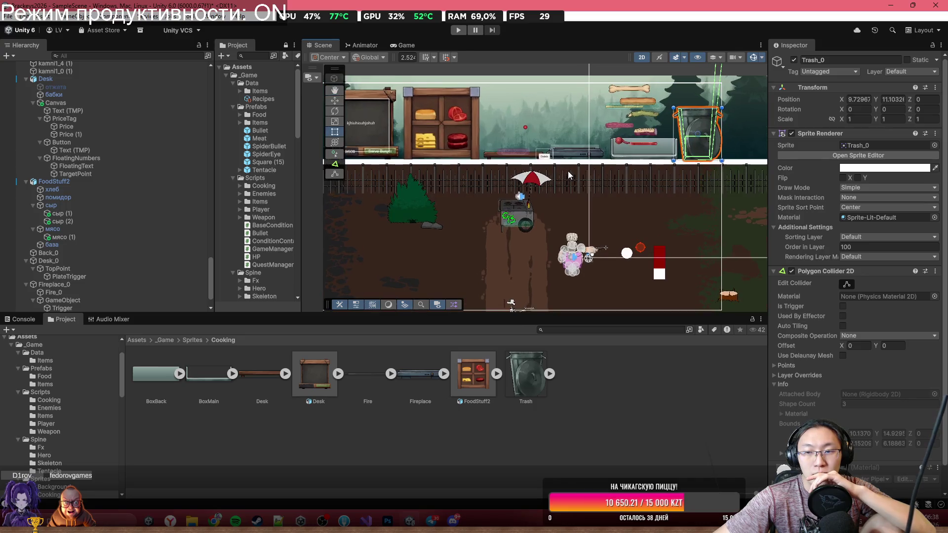
drag(585, 171, 603, 174)
scroll(626, 182, down, 1)
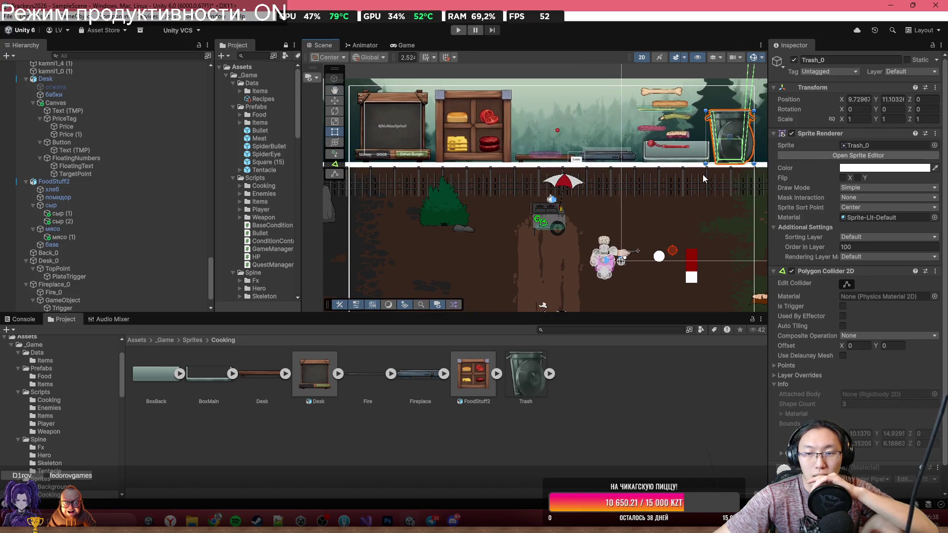
click(576, 76)
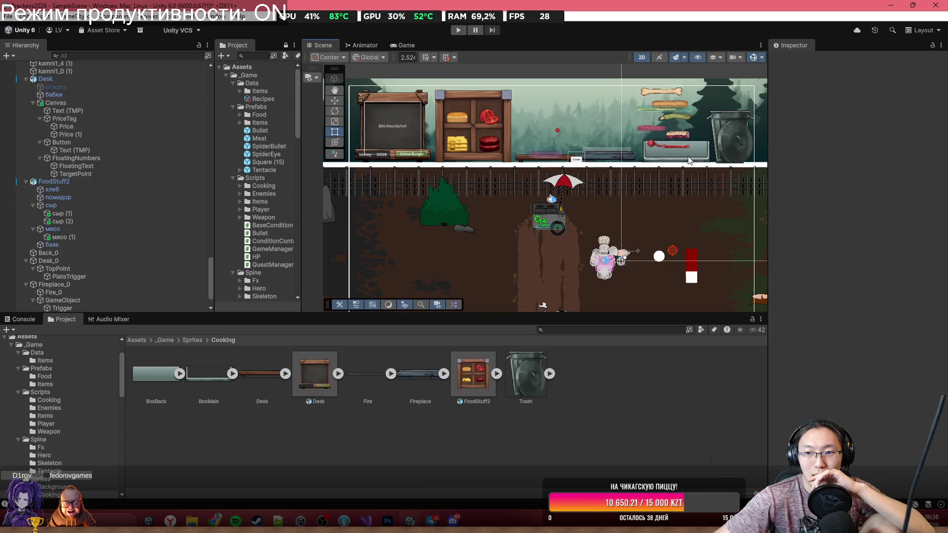
Step: Slide the Fireplace_0 tray right from X -1.27 to -0.98
scroll(600, 167, up, 3)
click(611, 159)
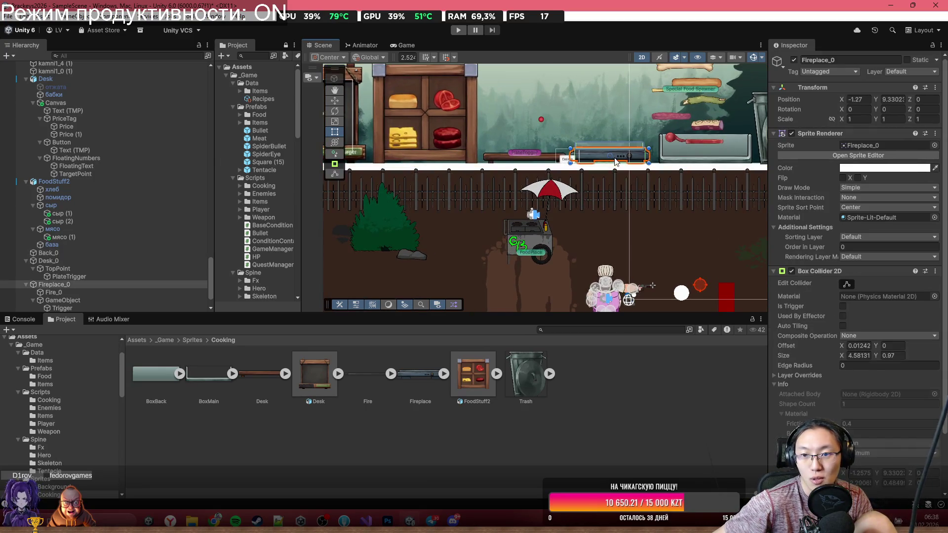
click(335, 101)
drag(645, 157, 651, 161)
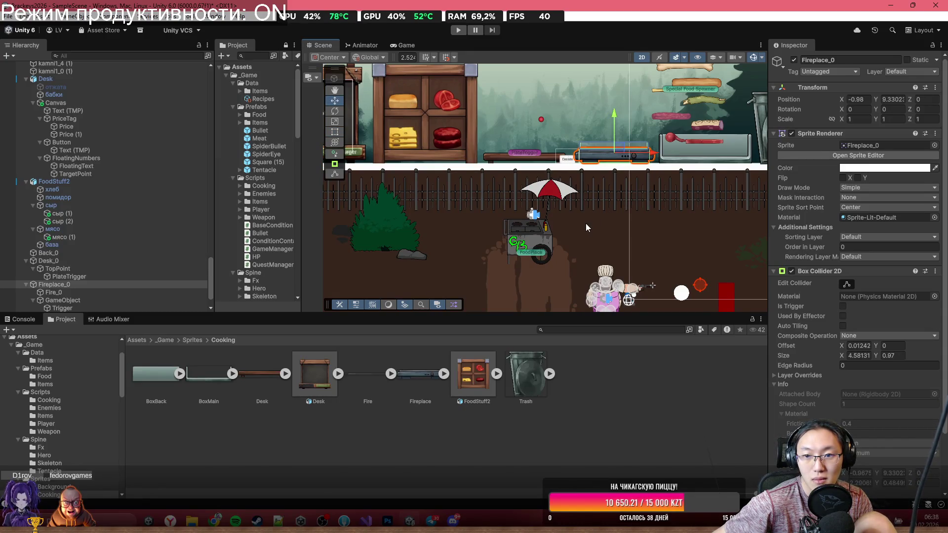
click(585, 223)
scroll(584, 222, down, 2)
click(562, 78)
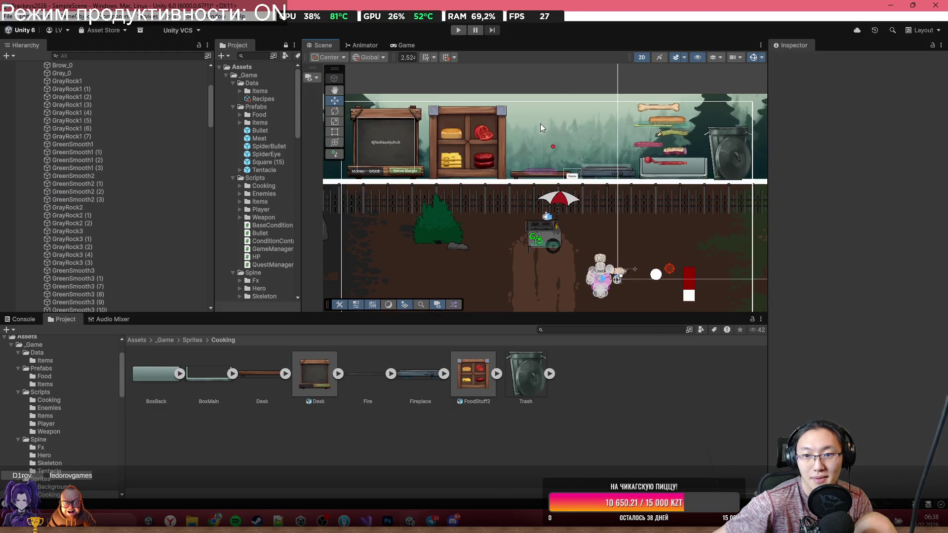
Step: Zoom and pan over the shelf and desk, then maximize the Scene view
scroll(540, 126, up, 3)
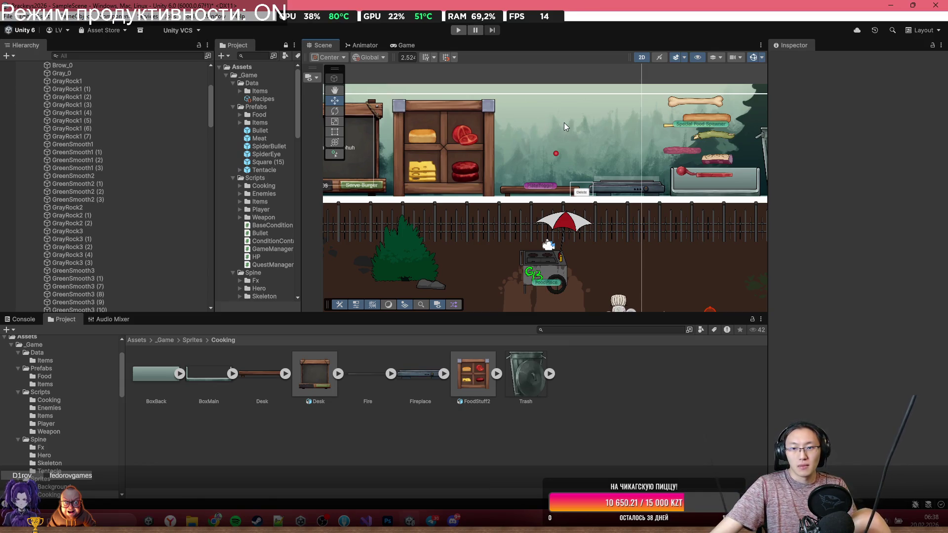
scroll(618, 138, up, 3)
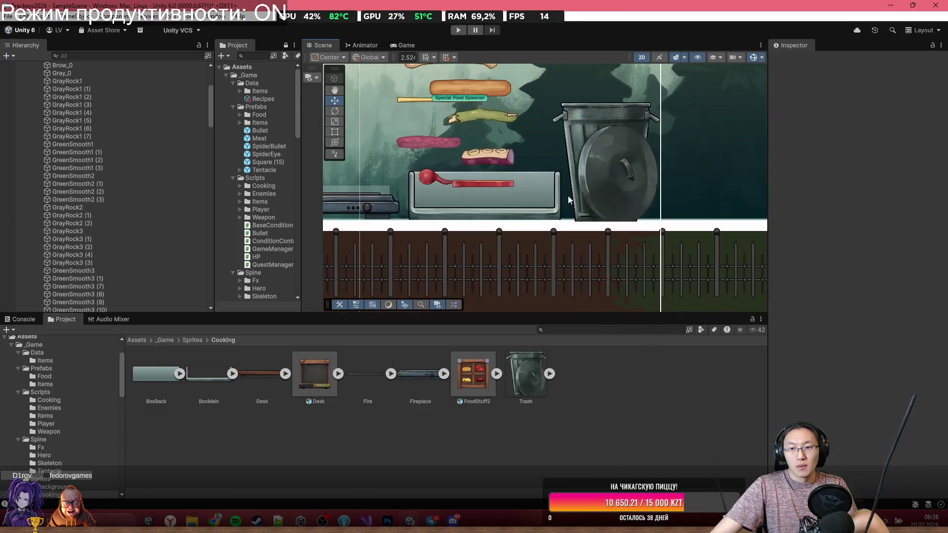
scroll(659, 106, up, 3)
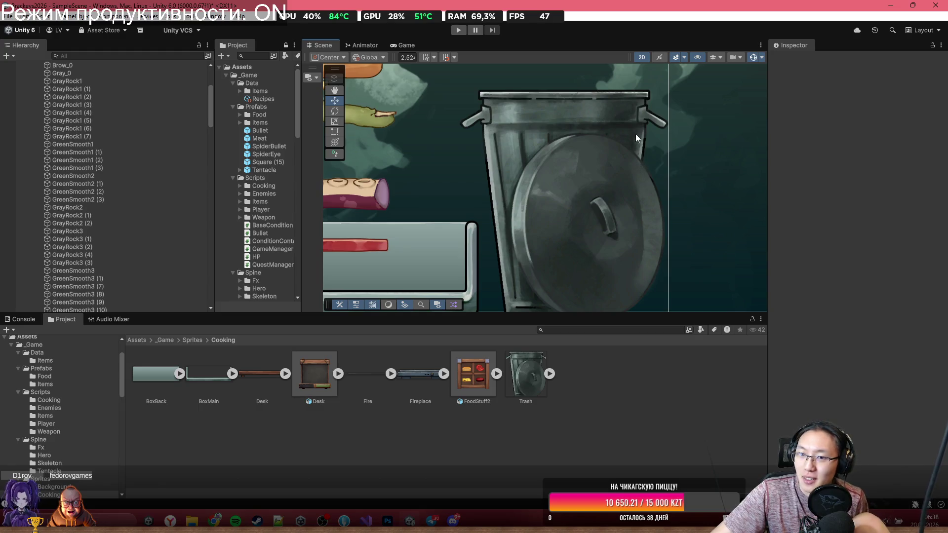
scroll(635, 117, down, 6)
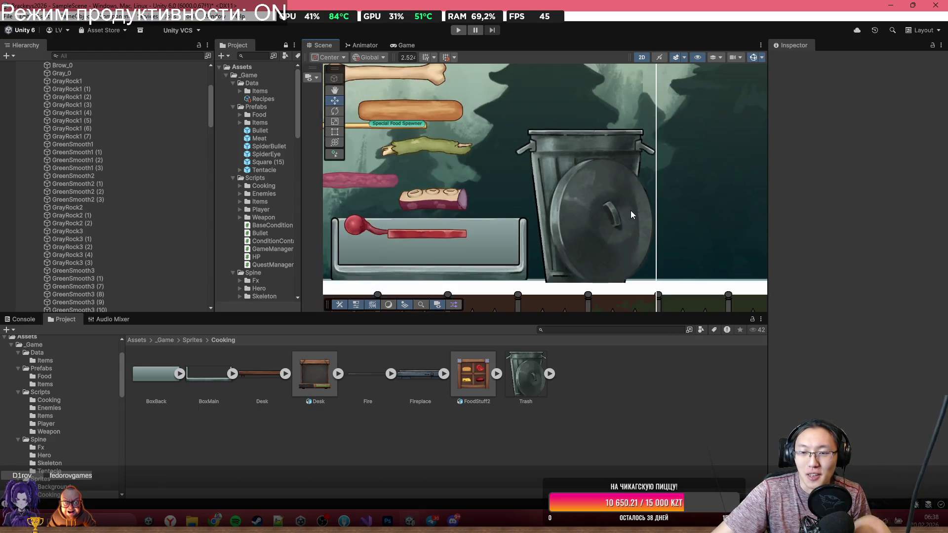
scroll(591, 189, down, 3)
mouse_move(591, 188)
mouse_down()
mouse_move(641, 165)
mouse_move(694, 165)
mouse_move(670, 167)
mouse_up()
scroll(666, 165, down, 2)
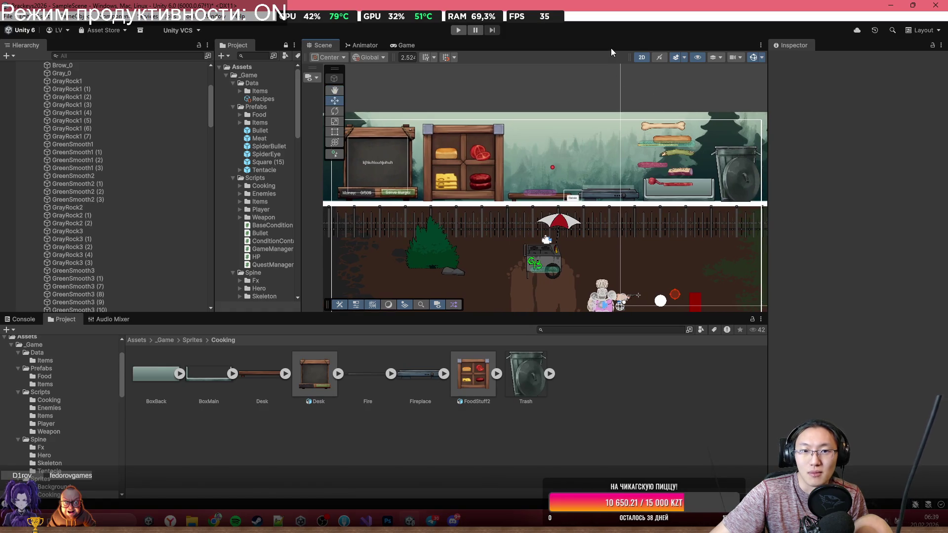
key(shift+space)
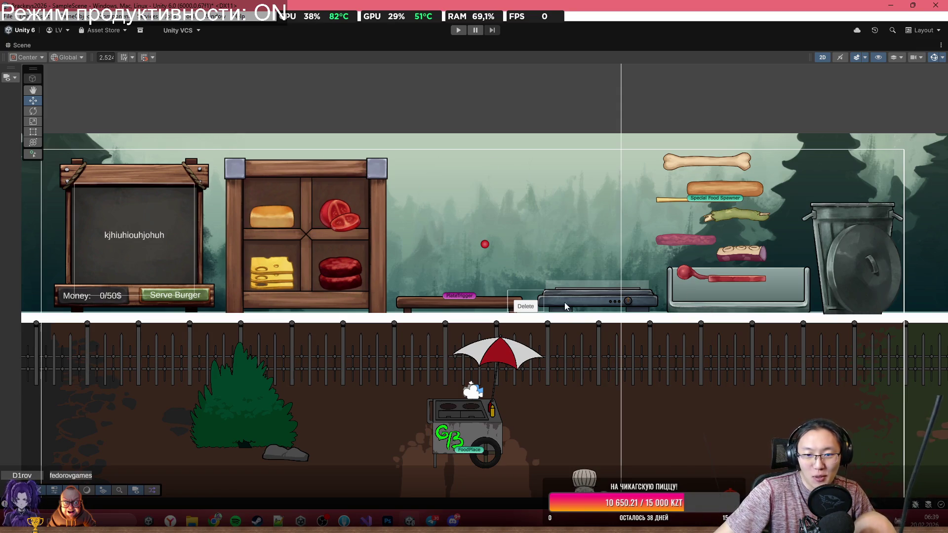
Step: Select the Desk plank beneath PlateTrigger, shift it slightly left, and restore the full layout
click(485, 309)
click(497, 301)
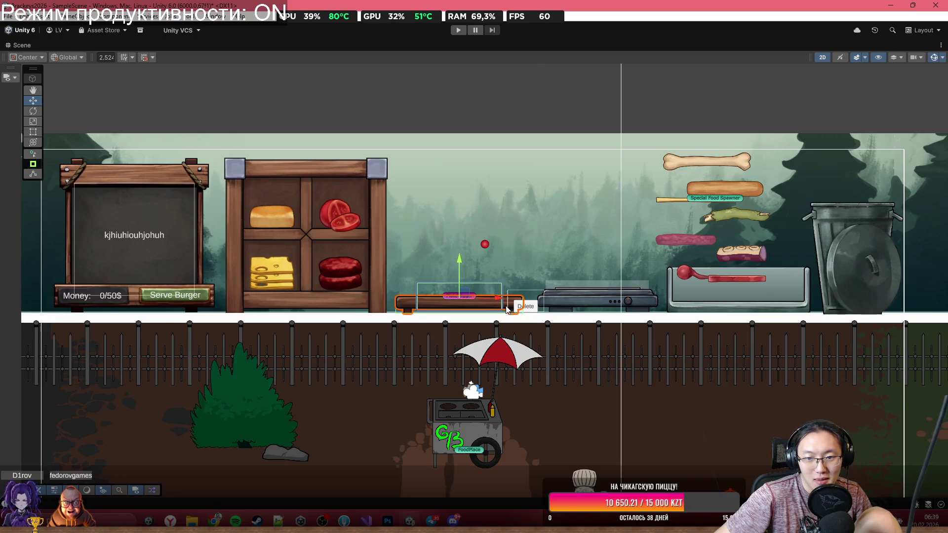
click(561, 361)
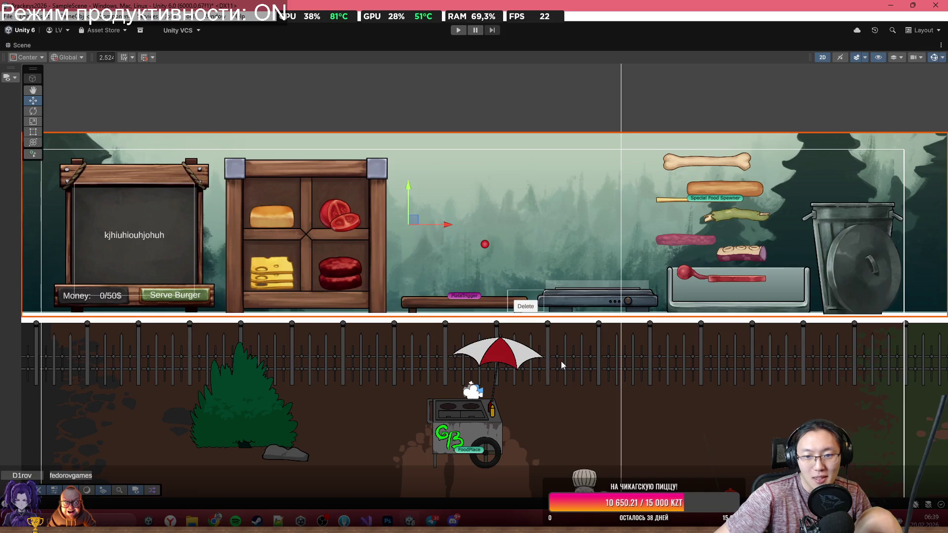
scroll(561, 369, down, 2)
scroll(467, 319, up, 1)
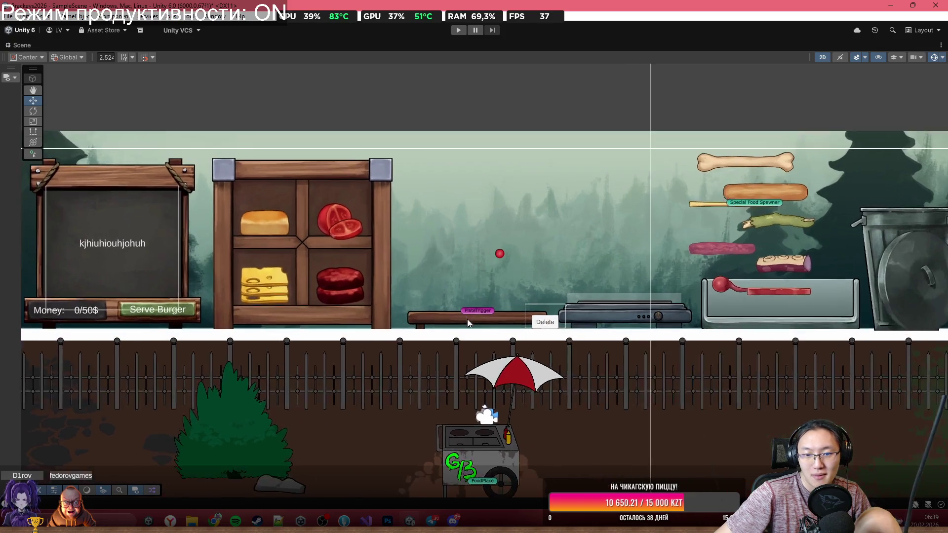
click(456, 324)
click(457, 324)
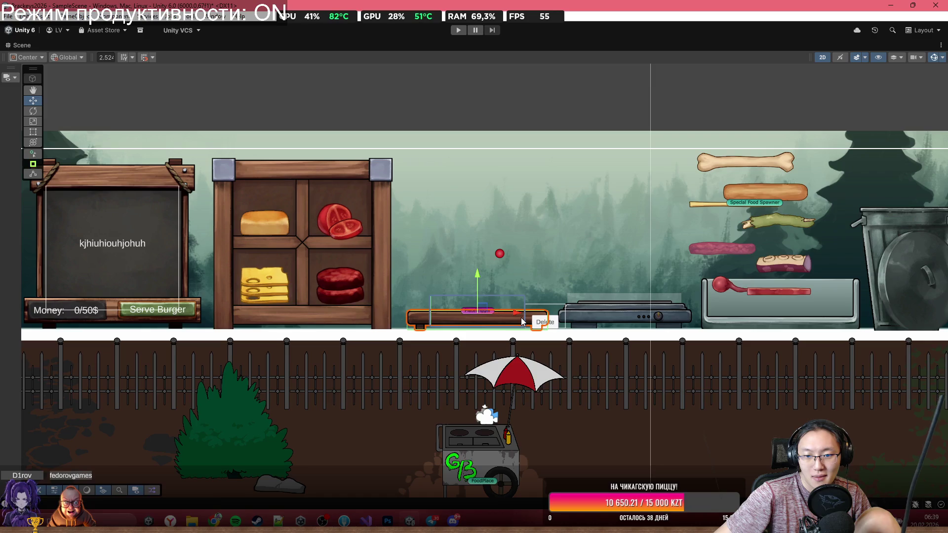
drag(519, 315, 515, 315)
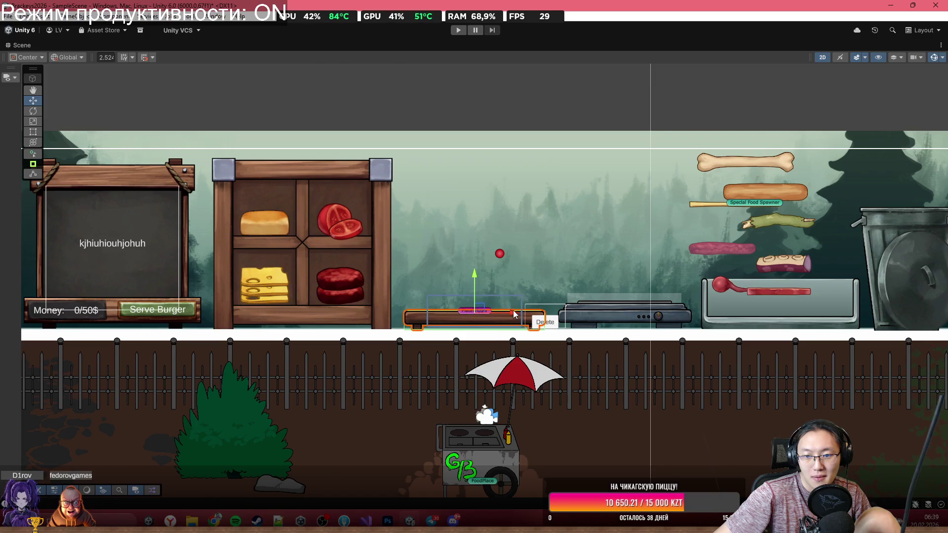
click(525, 101)
scroll(523, 167, down, 1)
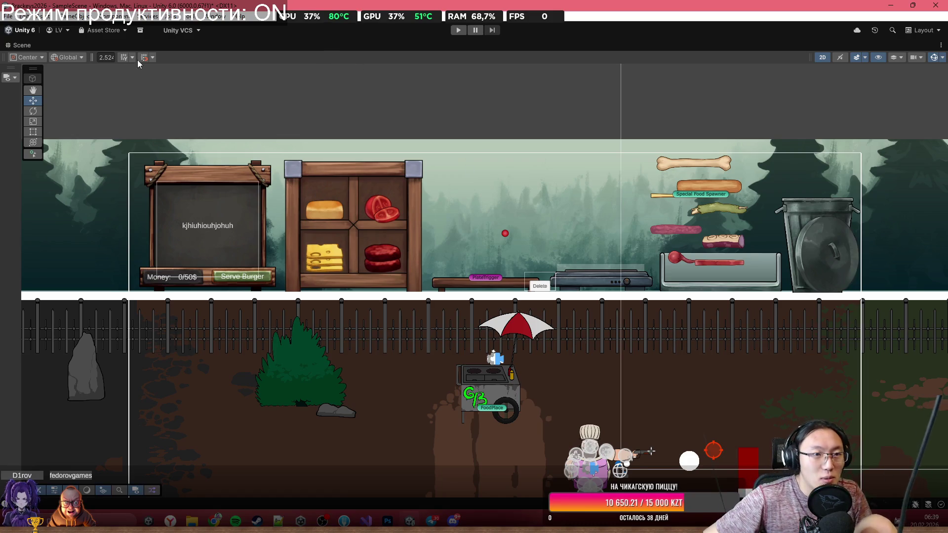
double_click(156, 45)
Step: Preview the kitchen scene in a maximized Game view, then switch to FoodStuff.psb in Photoshop
click(400, 46)
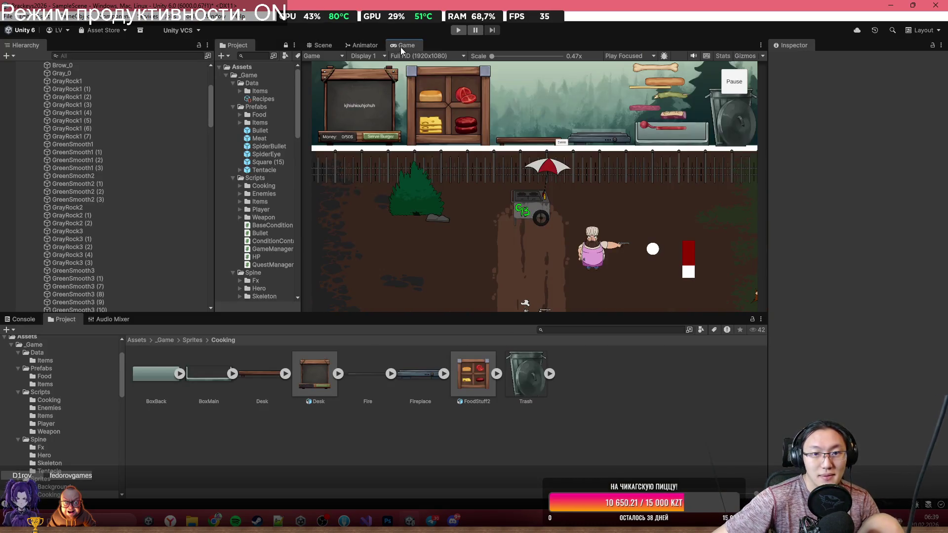
double_click(548, 44)
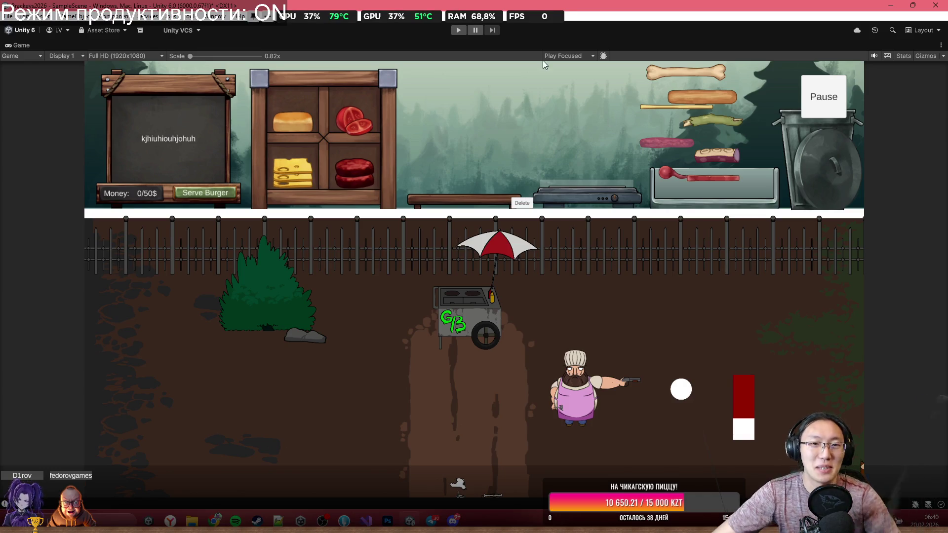
double_click(538, 39)
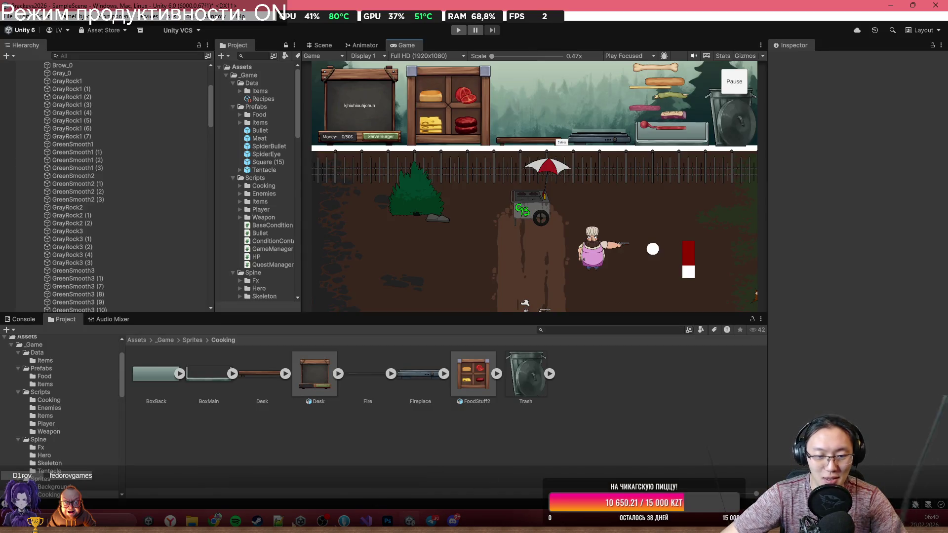
click(387, 521)
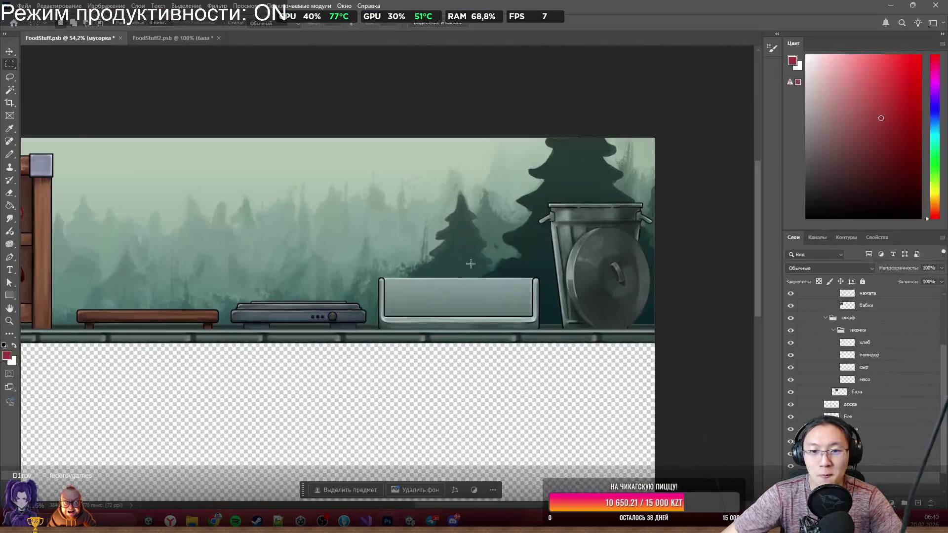
Step: Quick-export the стол counter layer as Table.png, then minimize Photoshop
ctrl+click(464, 335)
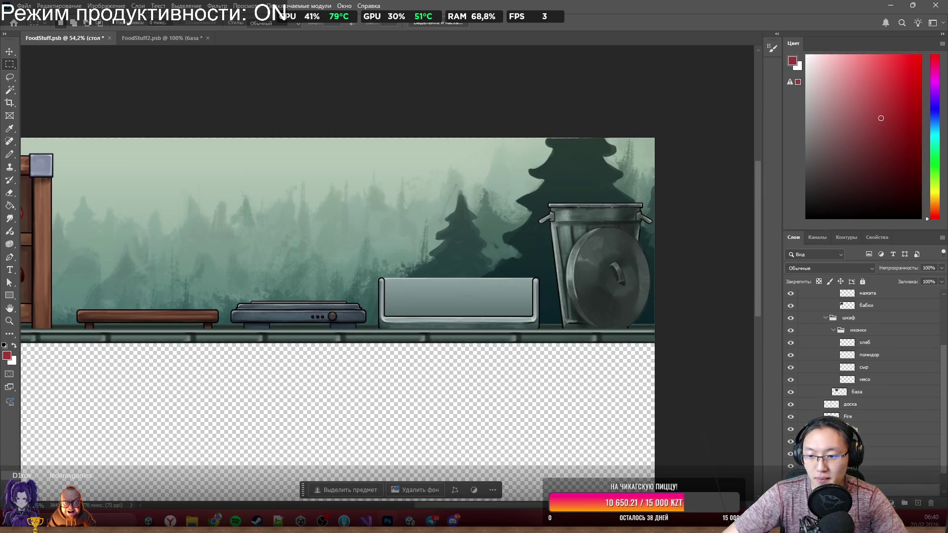
right_click(816, 403)
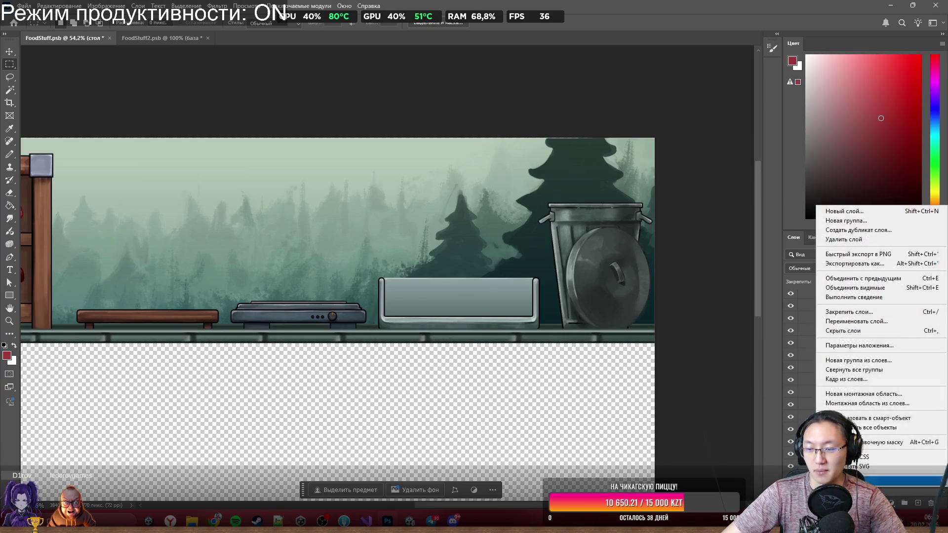
click(858, 252)
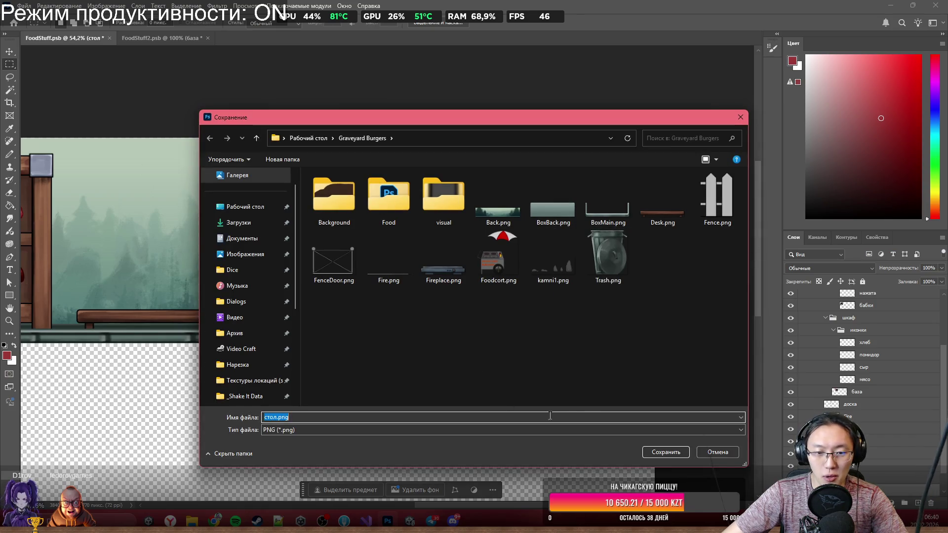
text(T)
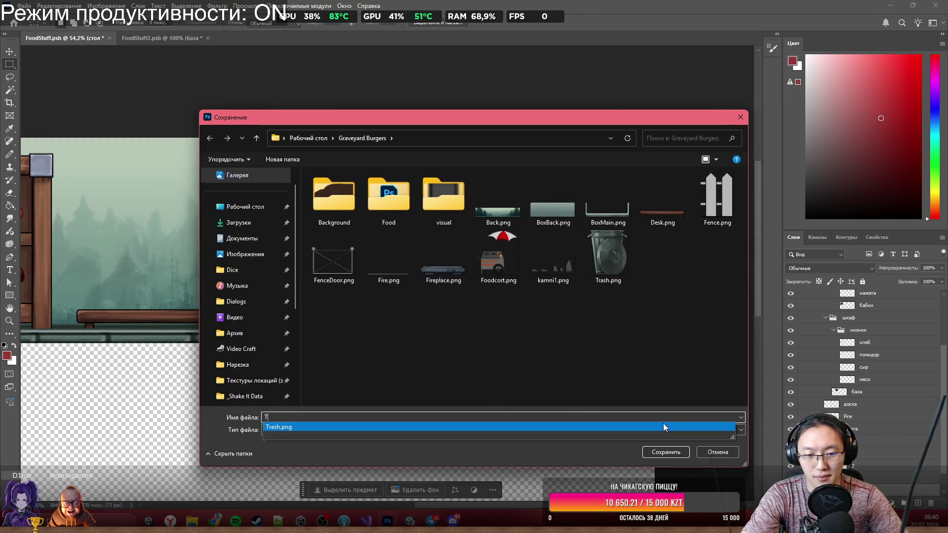
text(abke)
key(Return)
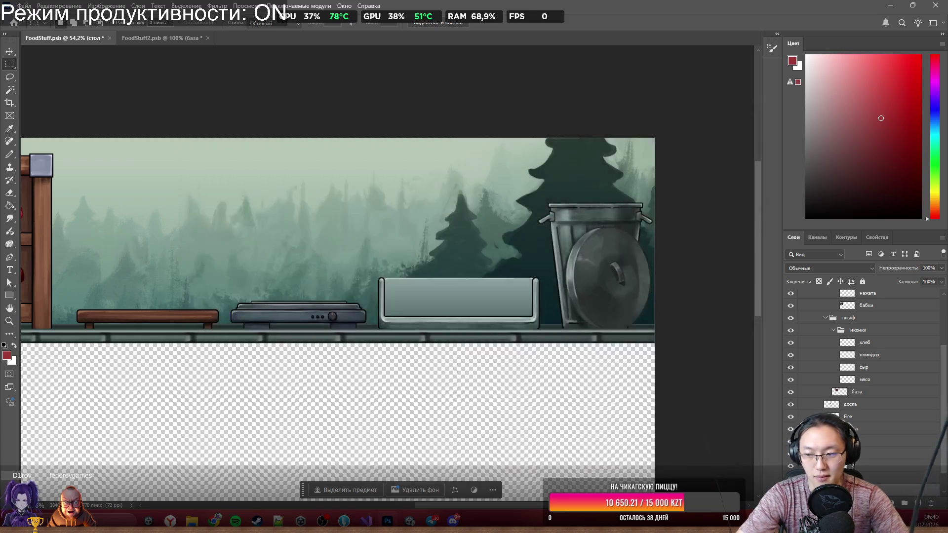
click(890, 5)
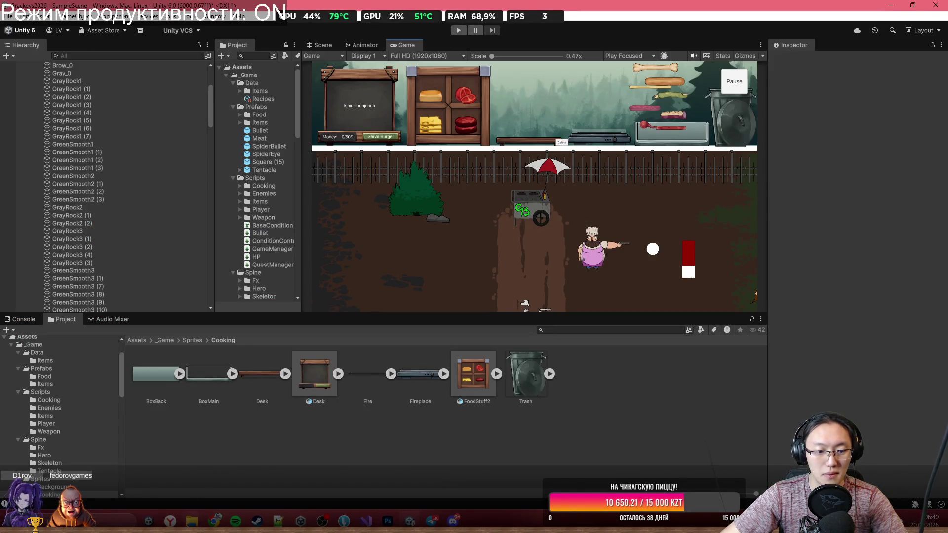
Step: Drag Table.png from the Graveyard Burgers folder into Unity's Cooking sprites folder
mouse_move(192, 520)
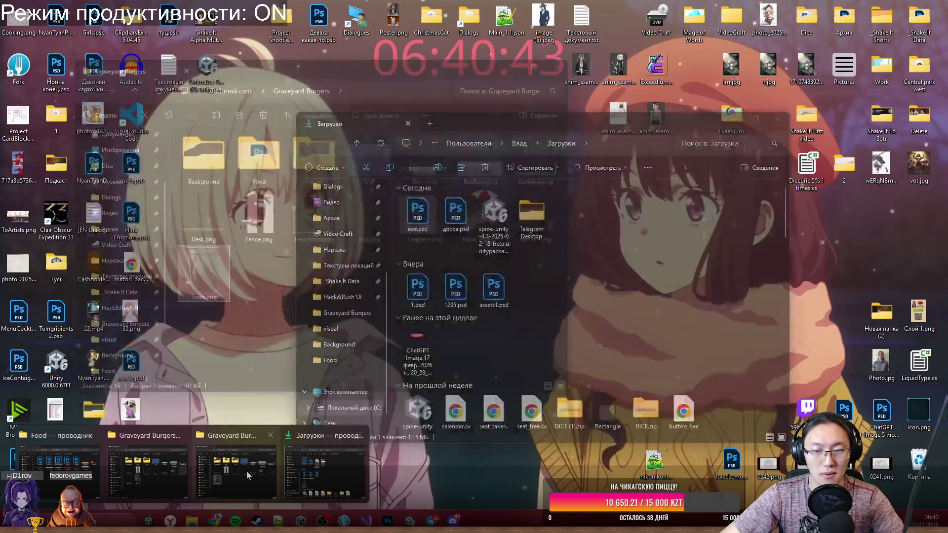
click(247, 471)
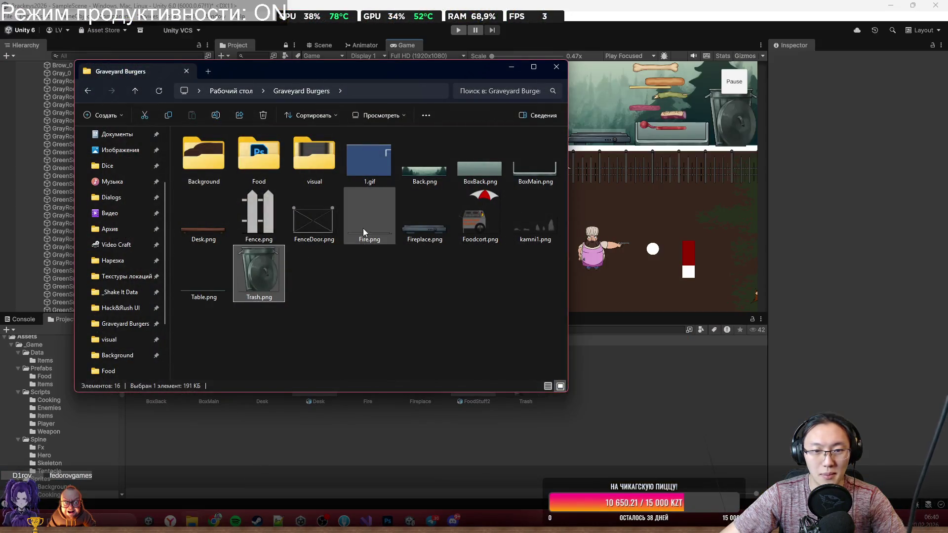
click(365, 225)
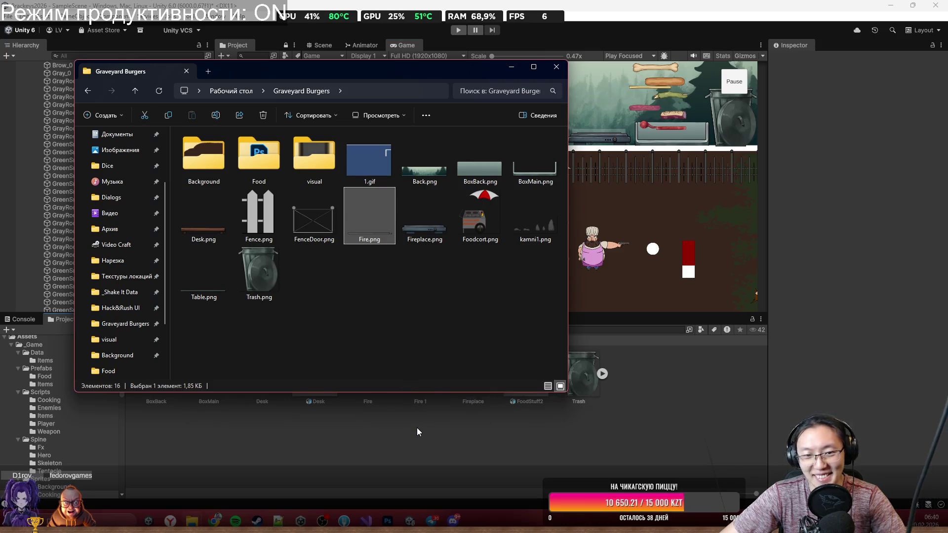
drag(204, 272, 300, 461)
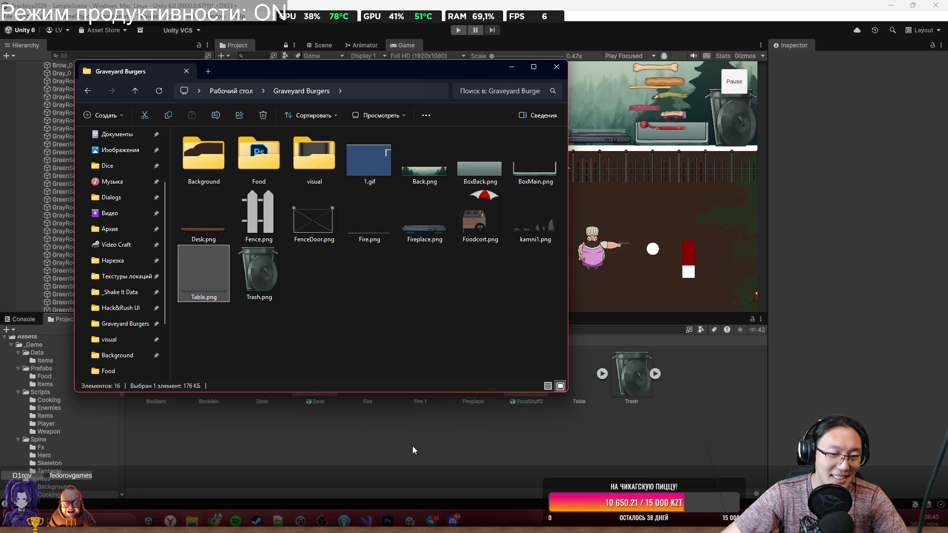
click(413, 446)
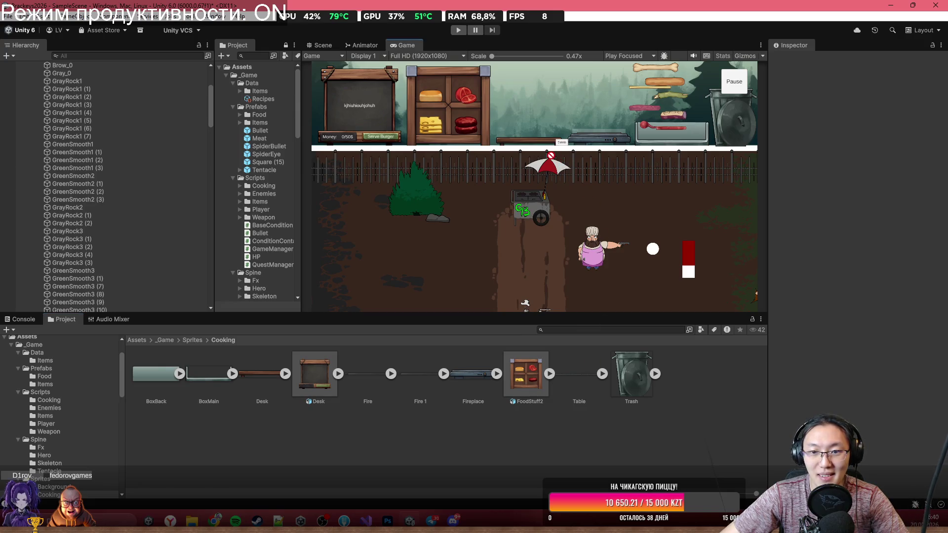
Step: Change the Table texture's Sprite Mode from Multiple to Single and apply
click(588, 378)
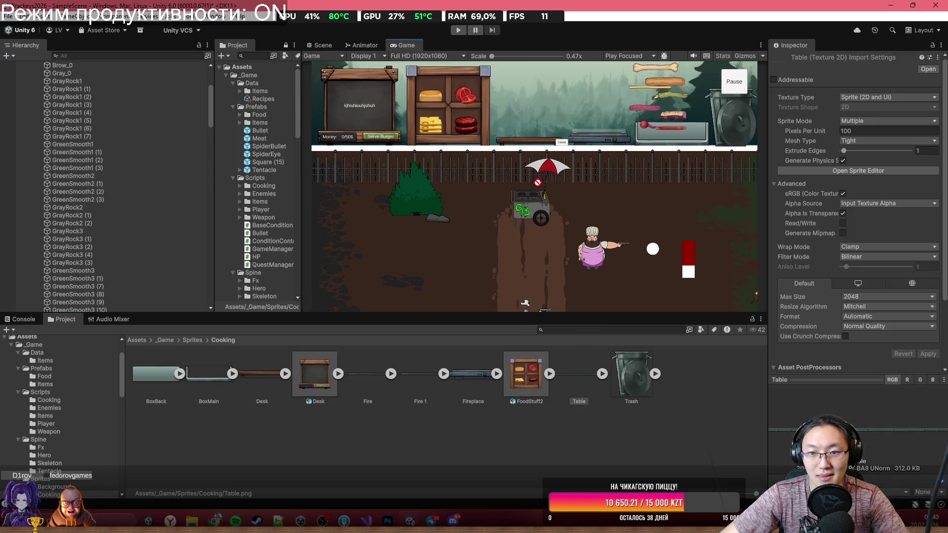
click(876, 122)
click(861, 130)
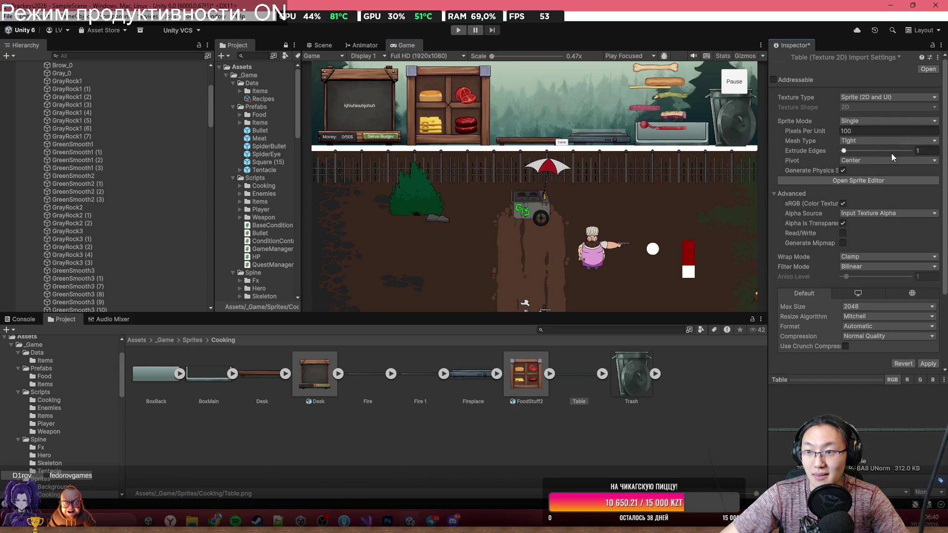
click(927, 365)
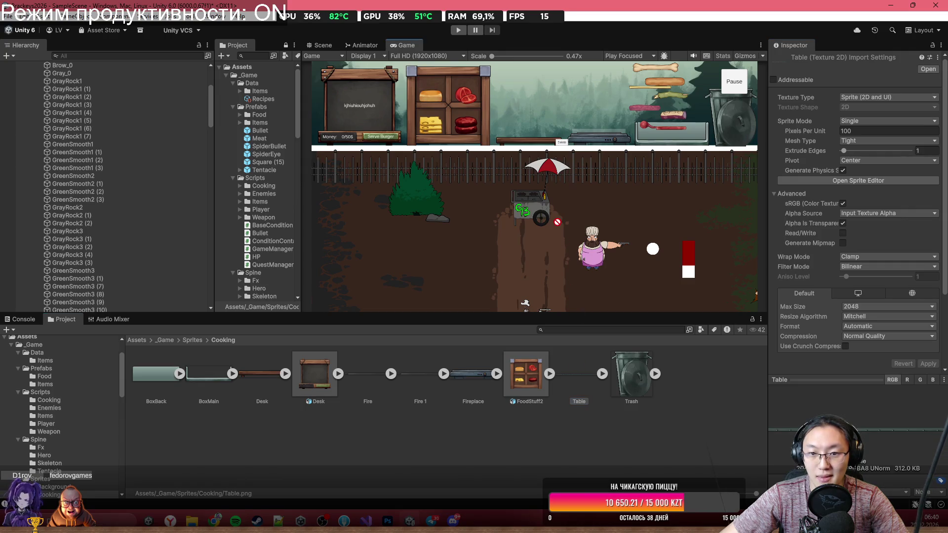
Step: Put the Table strip on the Back sorting layer and move it up slightly
click(321, 45)
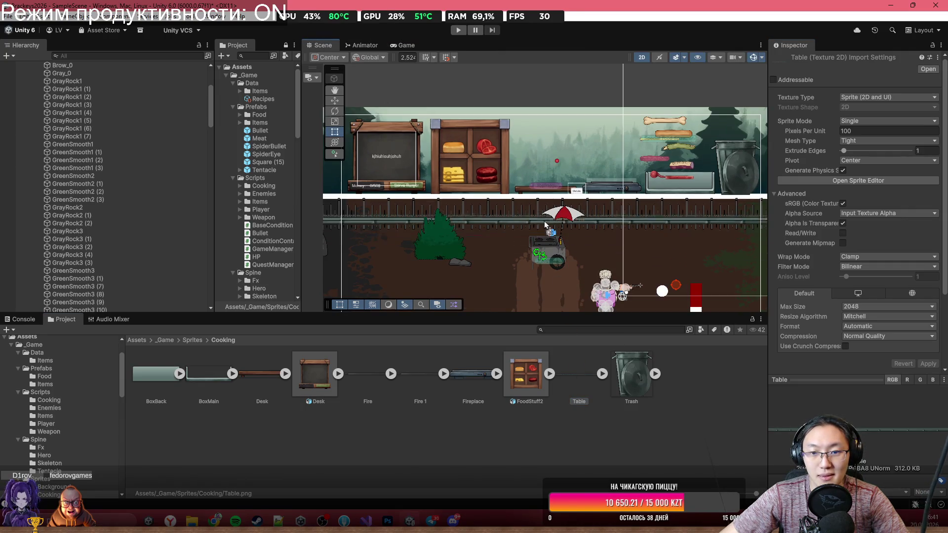
click(527, 200)
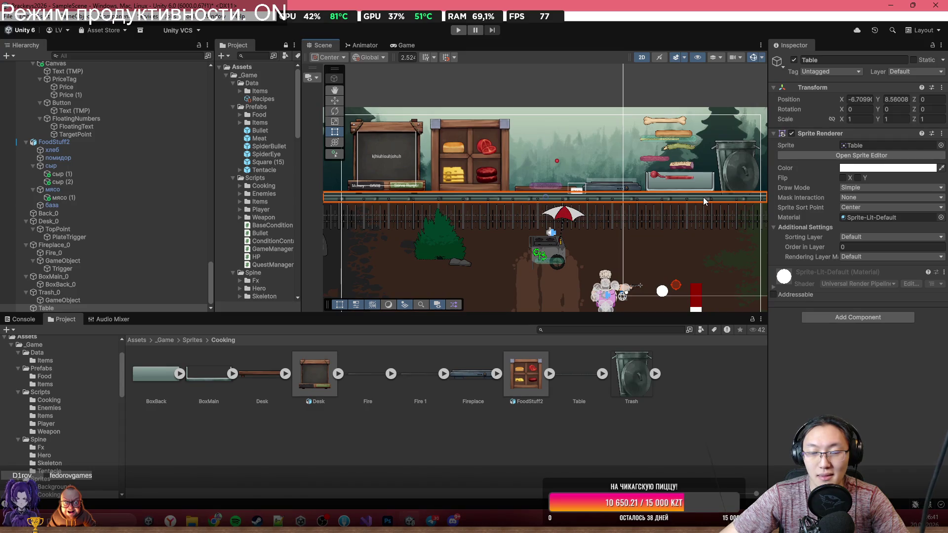
scroll(526, 198, up, 2)
click(522, 197)
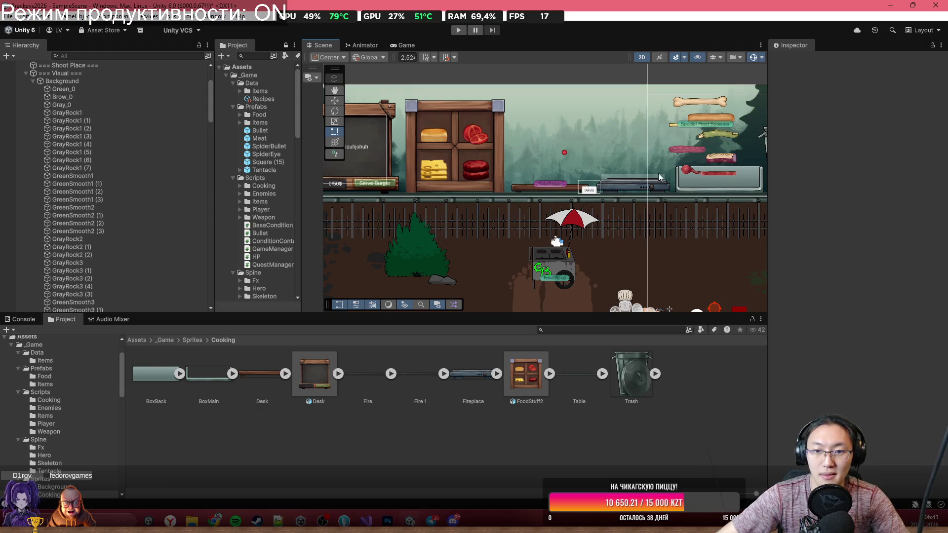
click(520, 200)
click(858, 240)
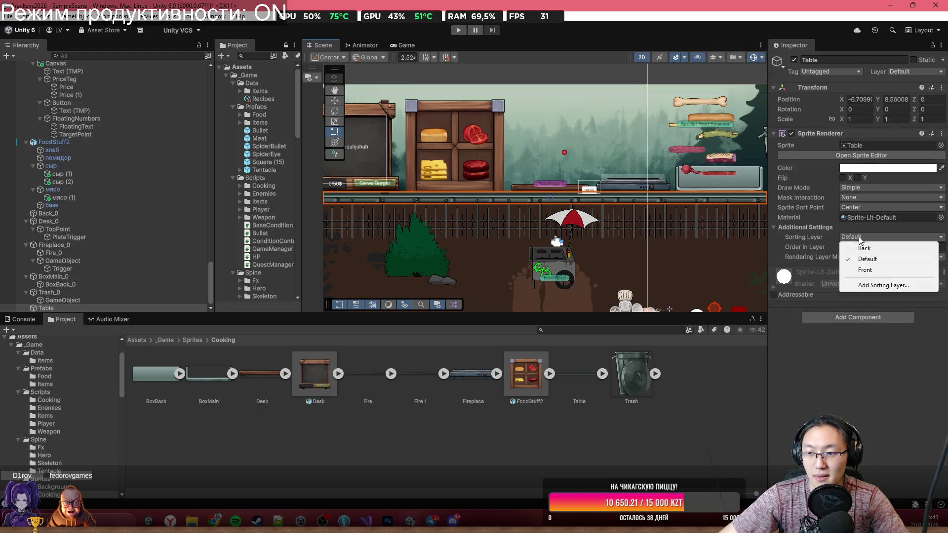
click(862, 248)
scroll(530, 185, up, 1)
scroll(529, 180, up, 2)
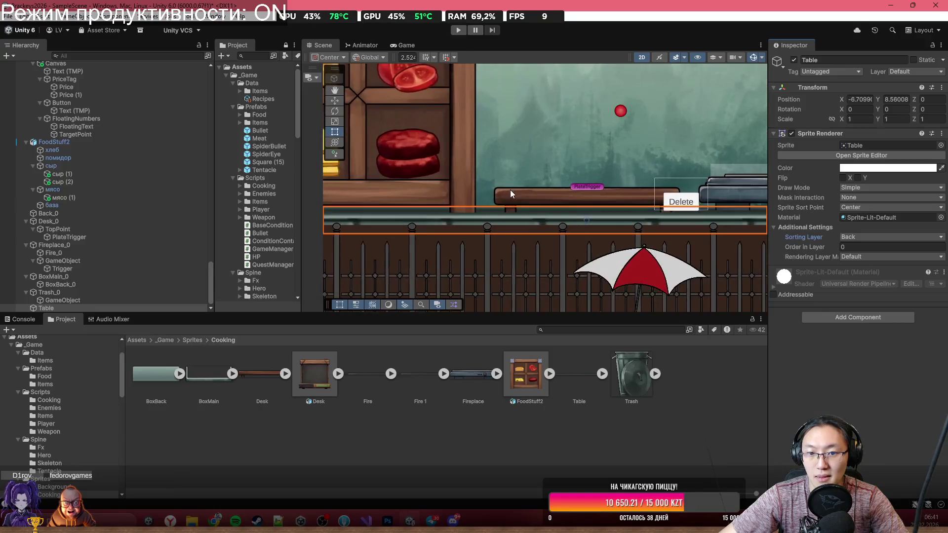
mouse_move(531, 221)
mouse_down()
mouse_move(538, 203)
mouse_move(540, 213)
mouse_up()
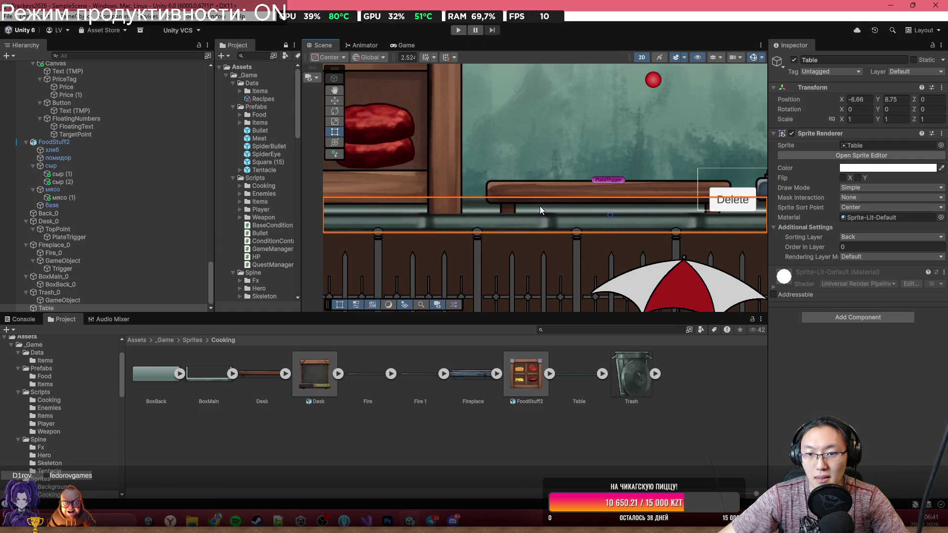
Step: Stretch the brown ground Brow_0's top edge up beneath the table
click(534, 245)
drag(532, 231, 532, 227)
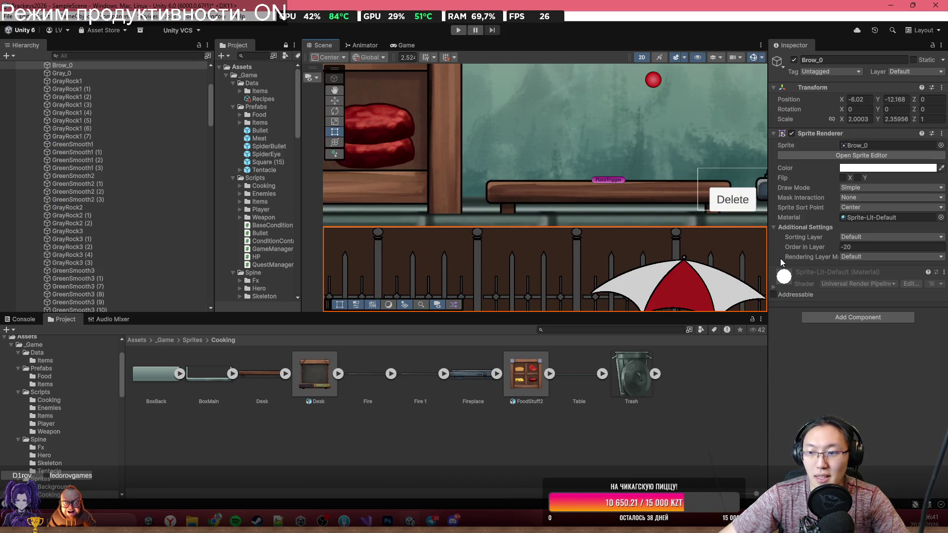
scroll(474, 205, down, 6)
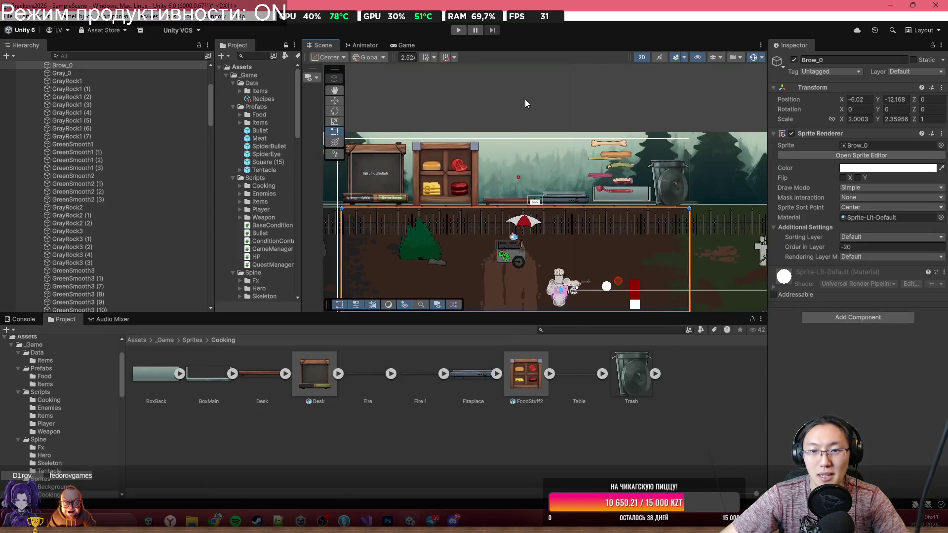
click(520, 111)
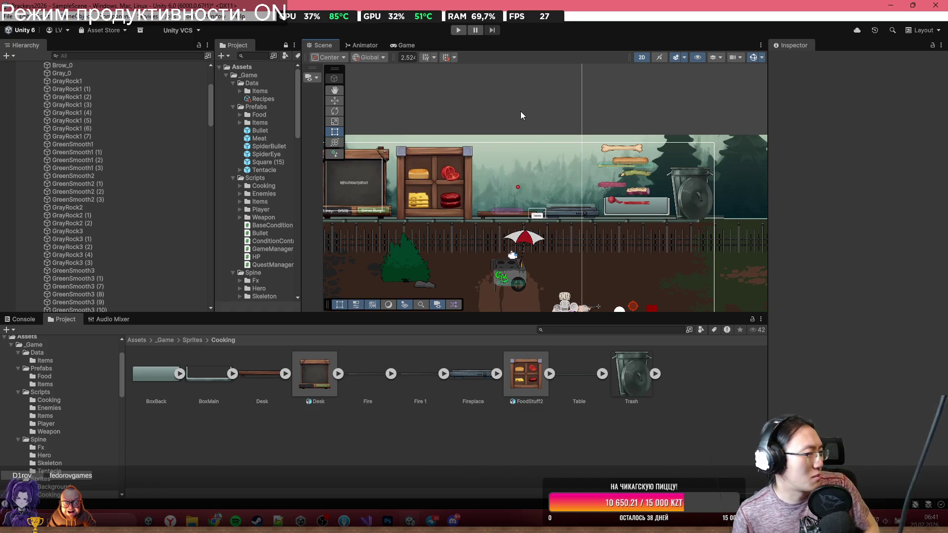
Step: Frame the Table strip and nudge it slightly down
scroll(540, 224, up, 3)
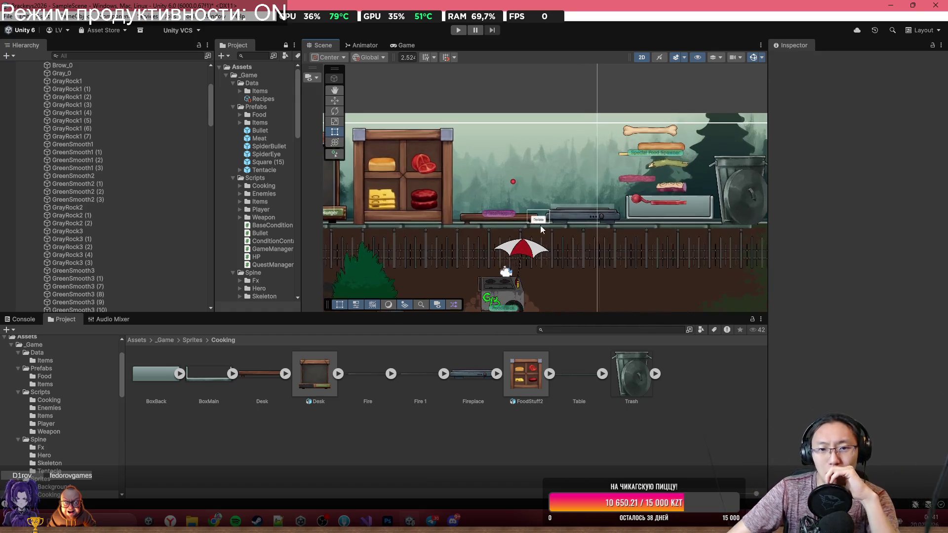
click(556, 206)
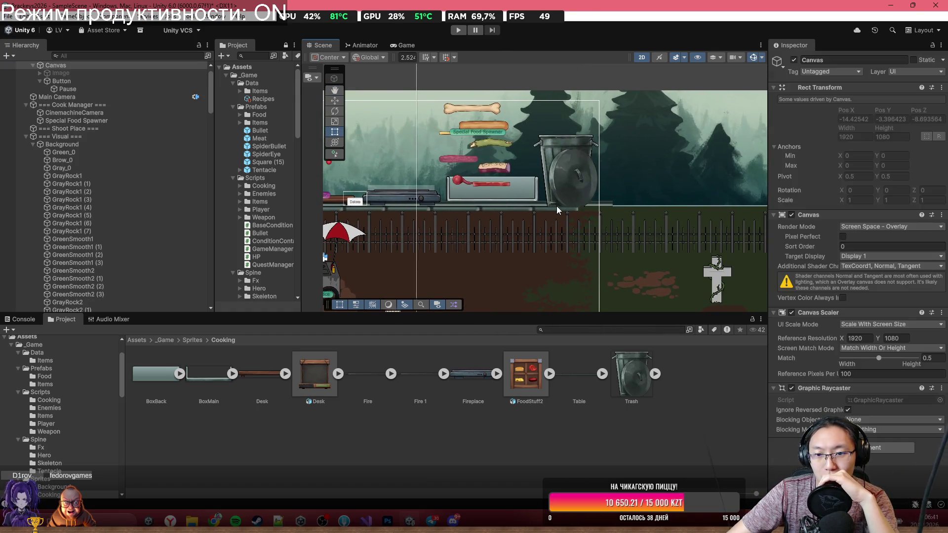
click(556, 210)
key(f)
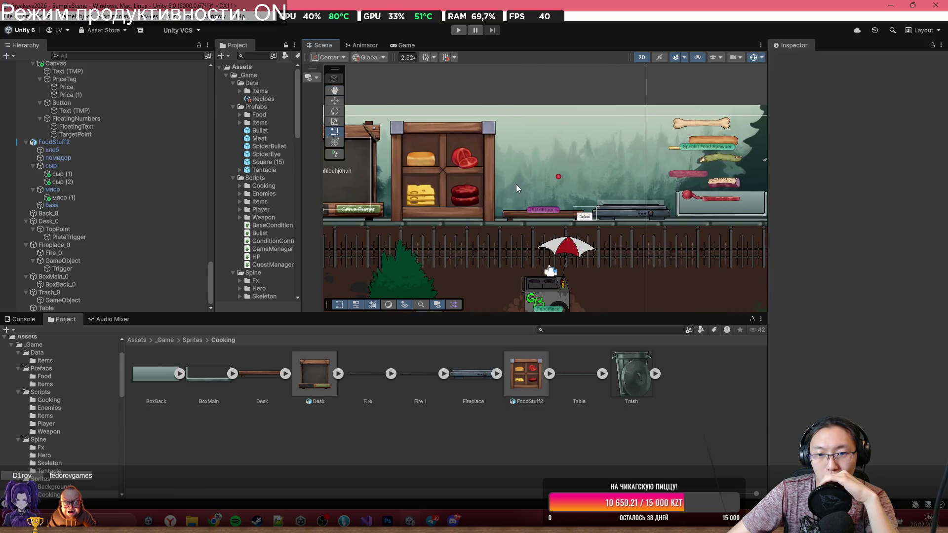
scroll(517, 224, up, 5)
mouse_move(528, 231)
mouse_down()
mouse_move(526, 247)
mouse_move(526, 232)
mouse_up()
Step: Adjust Brow_0's top edge under the table and check the fit in the maximized Game view
click(527, 244)
click(562, 161)
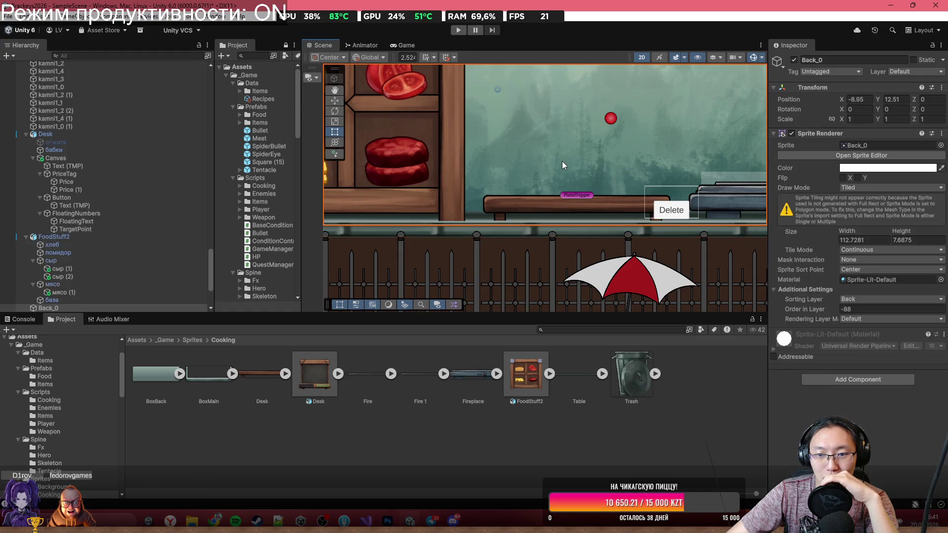
scroll(562, 160, down, 2)
scroll(538, 148, down, 3)
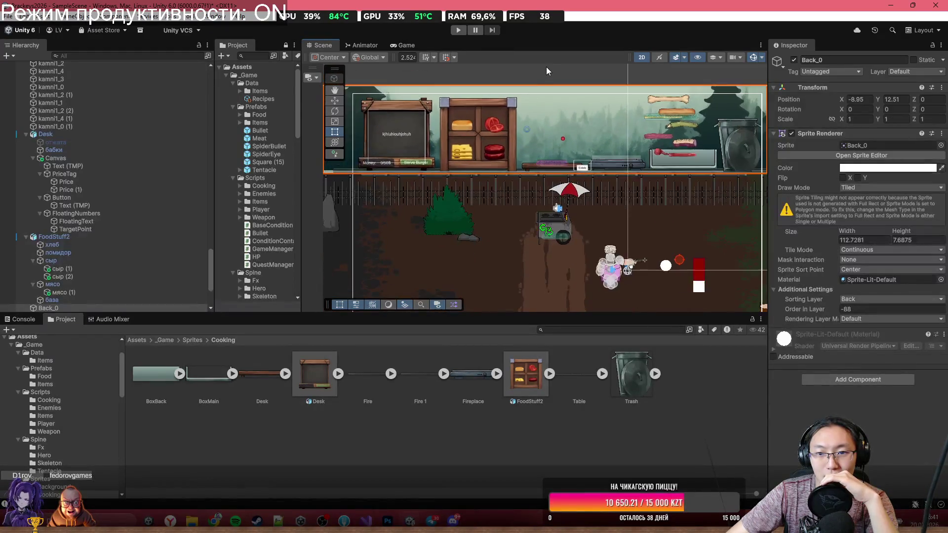
click(546, 67)
scroll(548, 128, up, 3)
scroll(548, 140, down, 1)
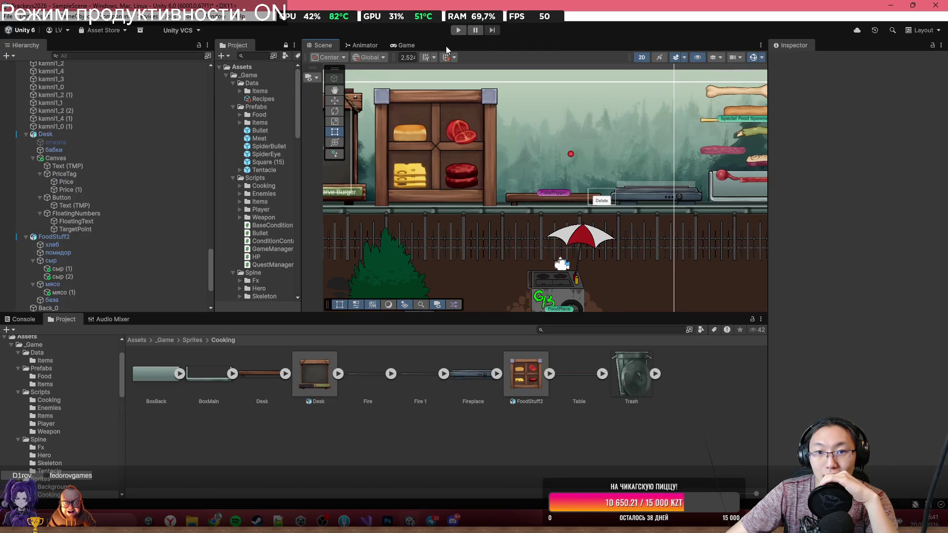
click(407, 45)
double_click(677, 46)
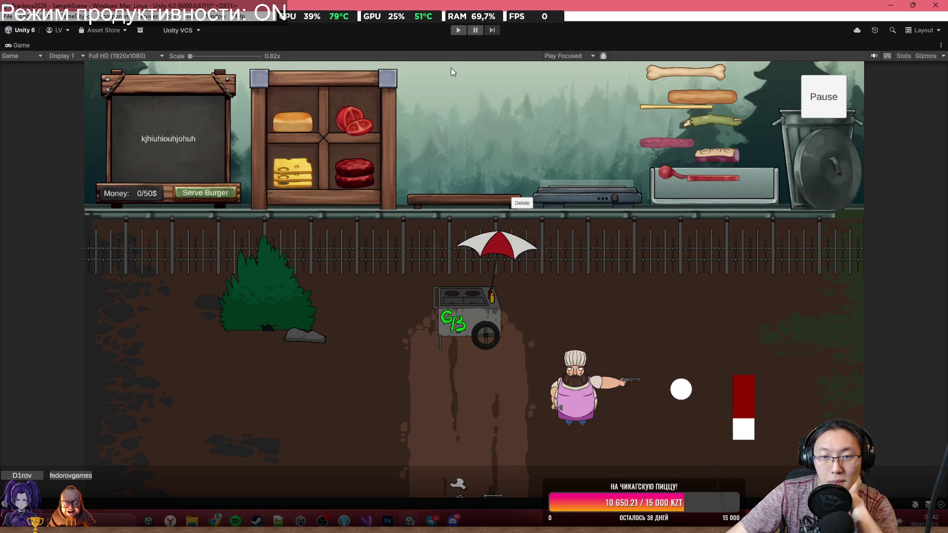
Step: Return to the normal Scene view and select the Desk object with the Move tool
double_click(450, 45)
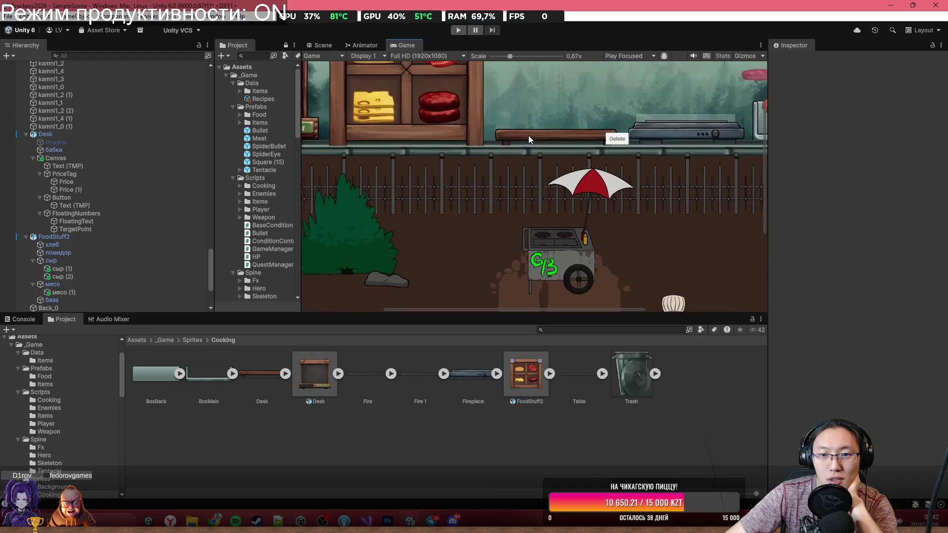
scroll(529, 151, up, 5)
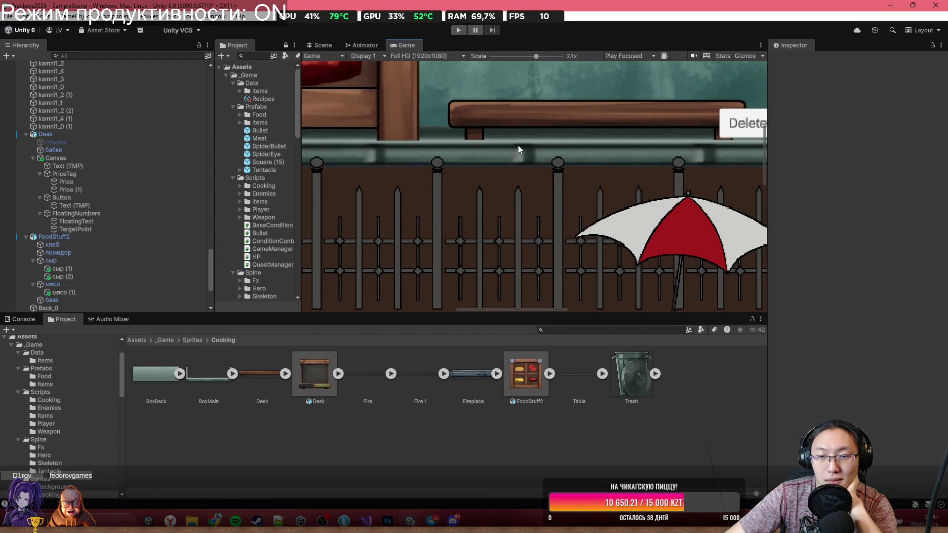
scroll(508, 162, down, 3)
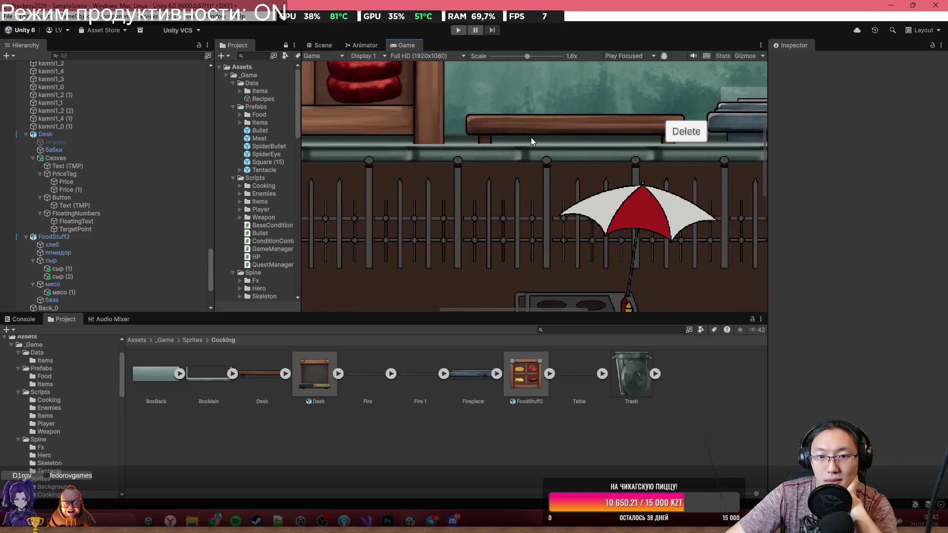
click(328, 45)
scroll(522, 204, up, 4)
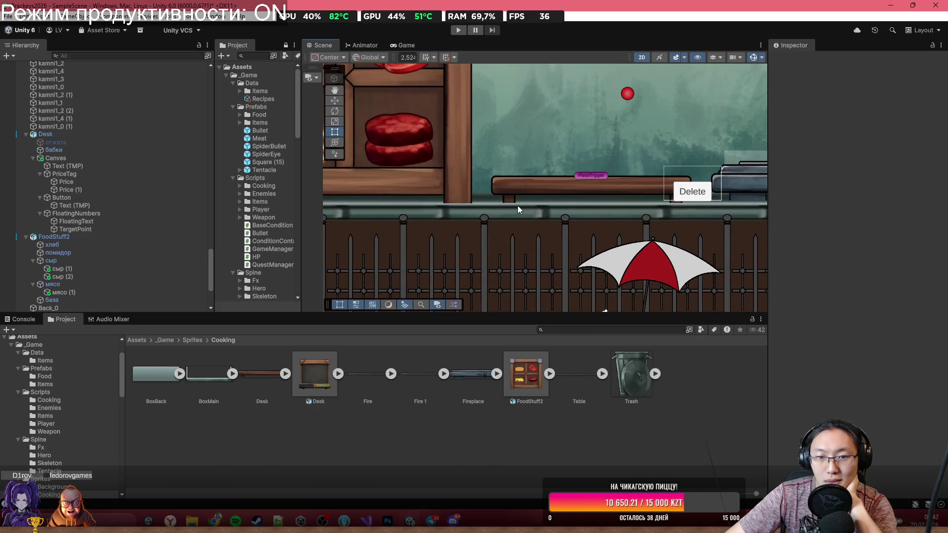
scroll(517, 206, down, 5)
scroll(593, 212, up, 5)
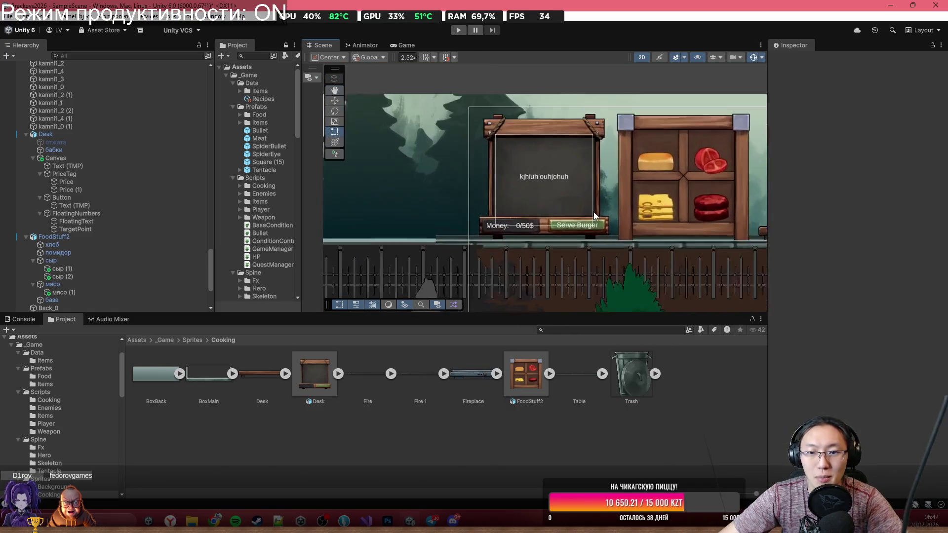
scroll(593, 211, up, 4)
click(474, 188)
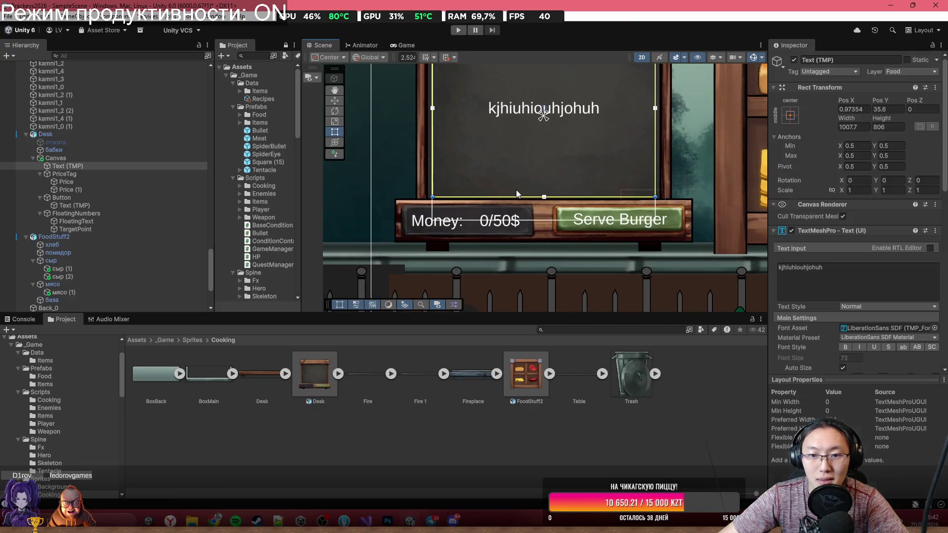
click(423, 183)
key(w)
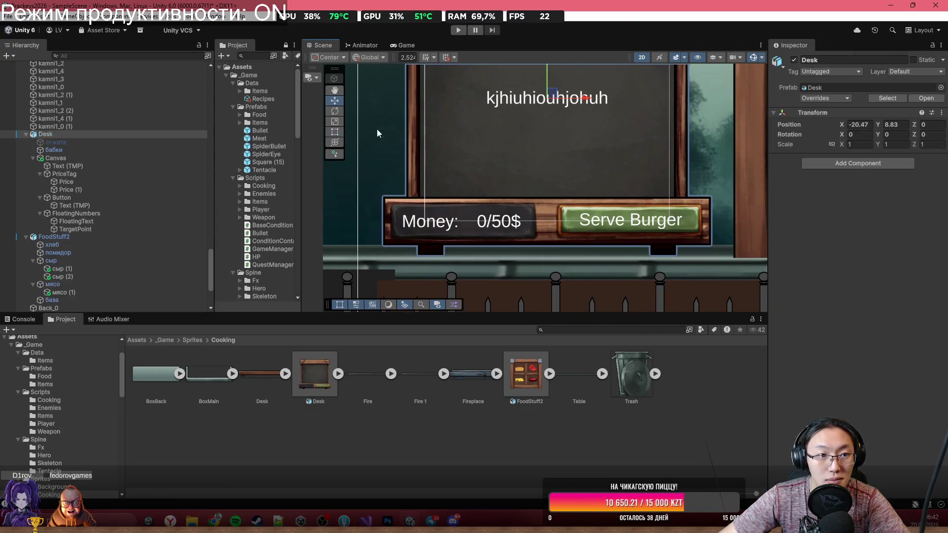
Step: Raise the FoodStuff2 food shelf slightly, to about Y 8.93
scroll(555, 165, up, 2)
scroll(555, 108, down, 3)
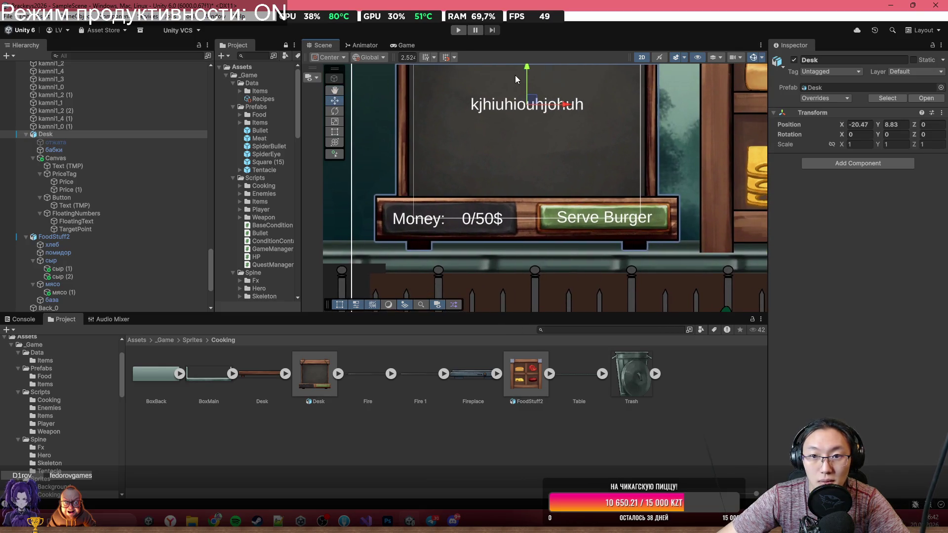
drag(591, 83, 375, 106)
click(496, 119)
key(f)
mouse_move(505, 98)
mouse_down()
mouse_move(511, 87)
mouse_move(507, 98)
mouse_move(587, 84)
mouse_move(466, 227)
mouse_up()
Step: Raise the Desk_0 bench and the Fireplace_0 stove slightly
click(490, 246)
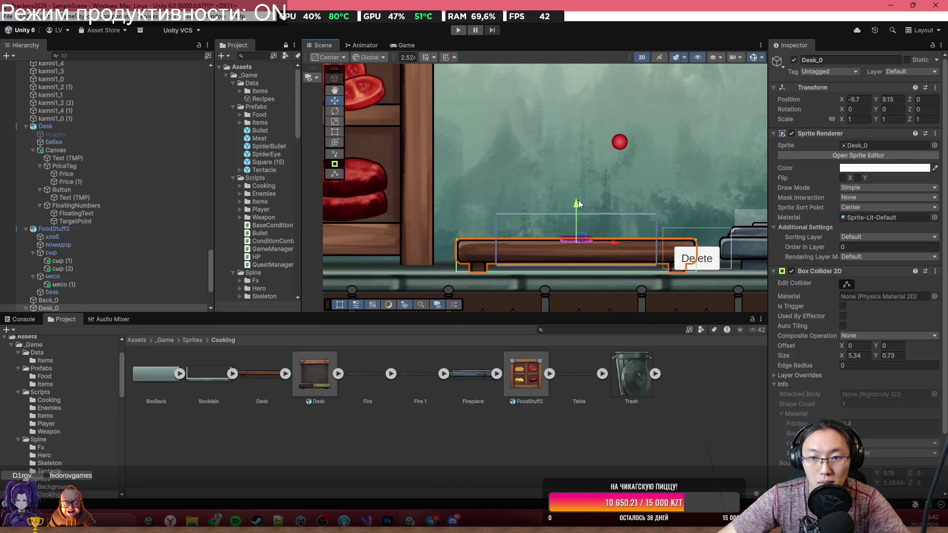
drag(576, 201, 301, 172)
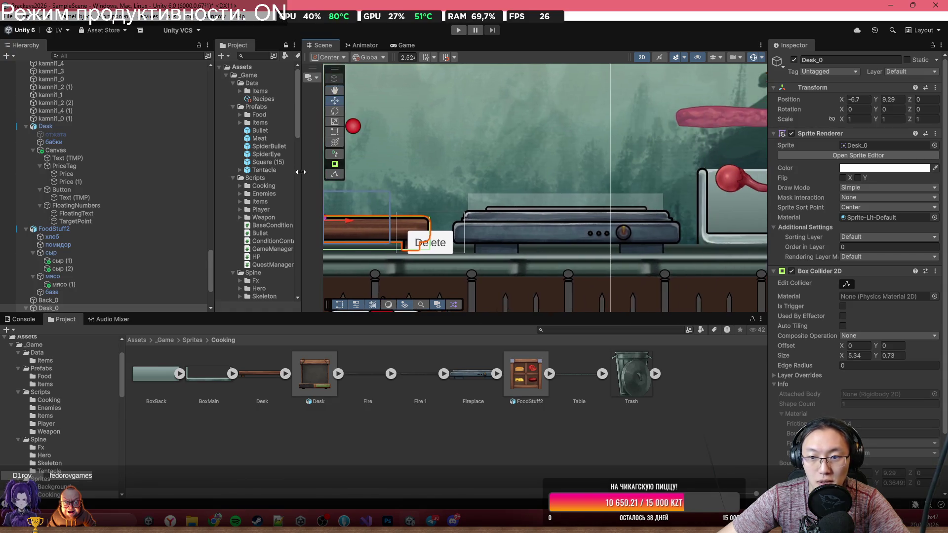
click(511, 226)
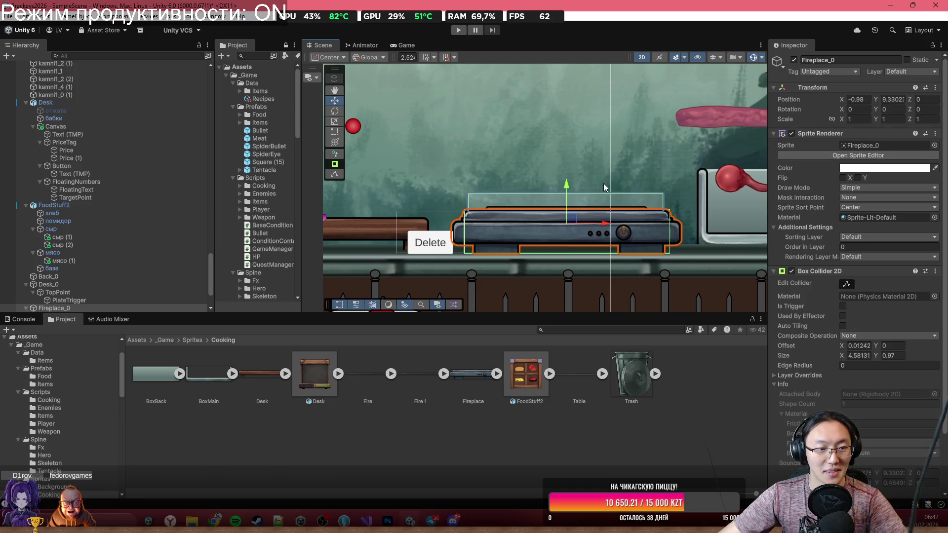
drag(567, 188, 570, 182)
Step: Set the Table strip's Order in Layer to -7 so it renders behind the tray
key(Right)
key(Right)
key(Right)
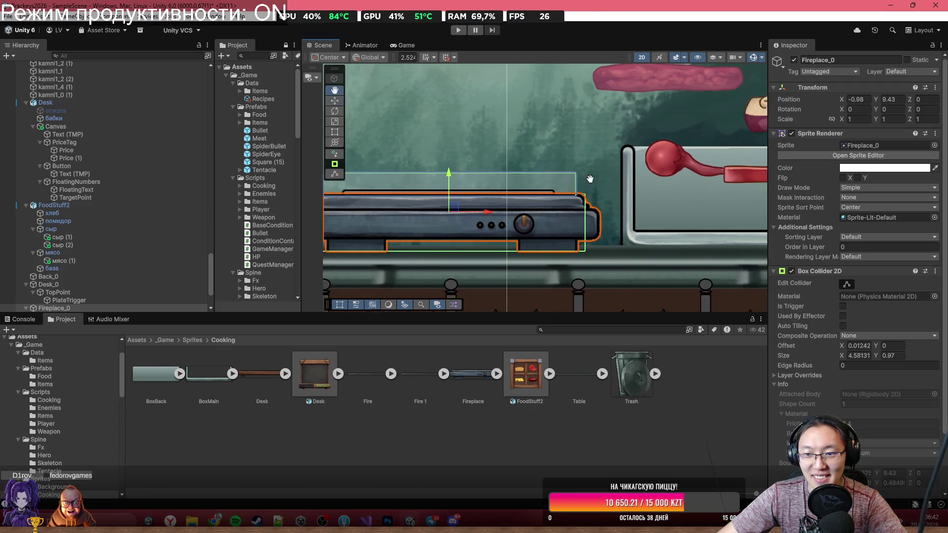
click(503, 179)
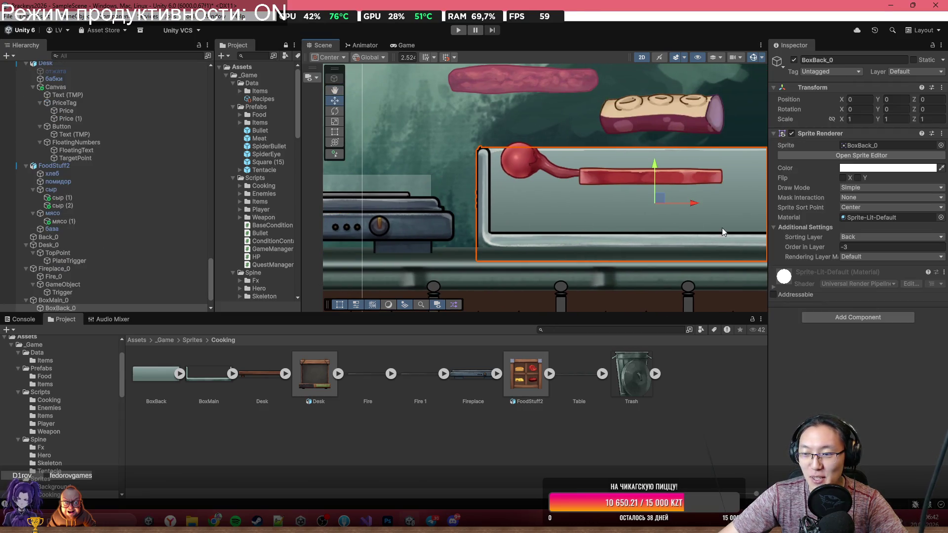
key(Right)
click(562, 274)
click(555, 279)
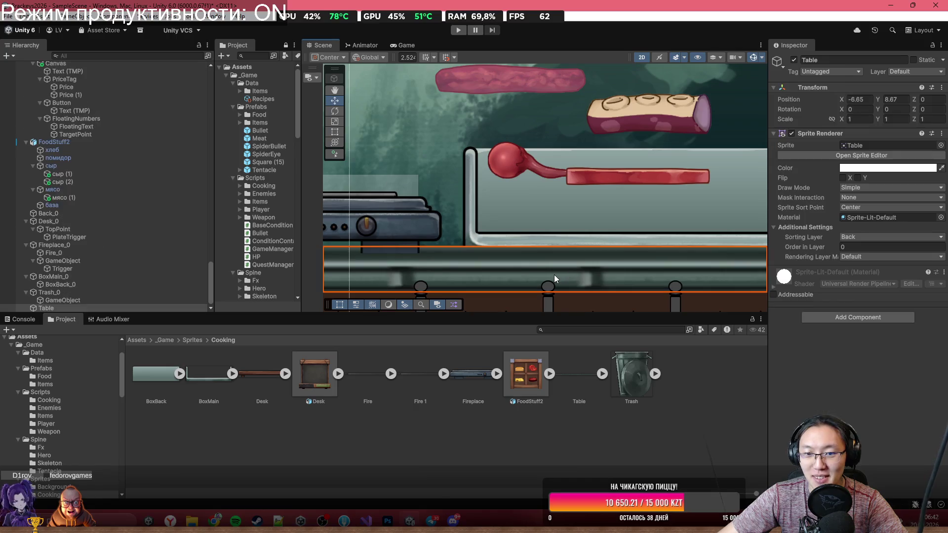
click(851, 245)
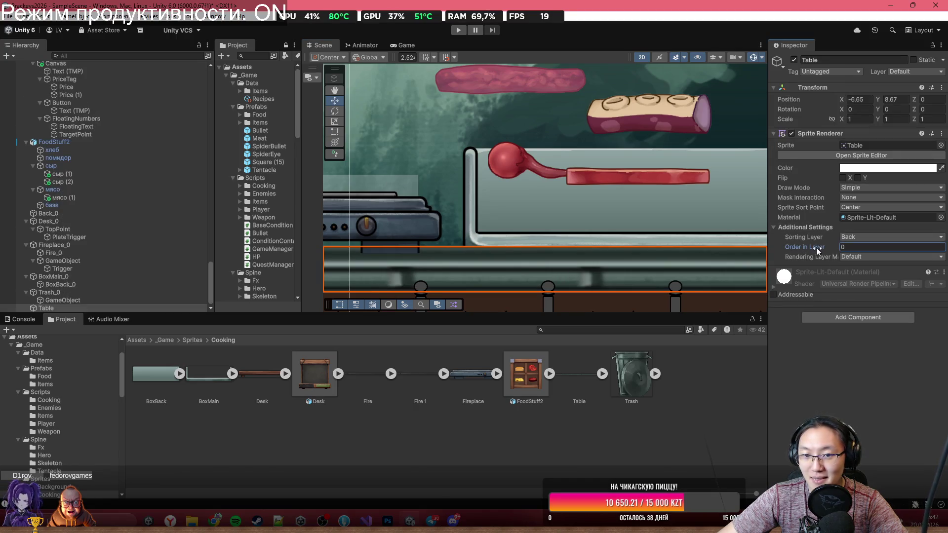
text(-7)
click(543, 245)
Step: Raise BoxMain_0 to Y 9.898 and align Trash_0 at about Y 11.25
click(492, 245)
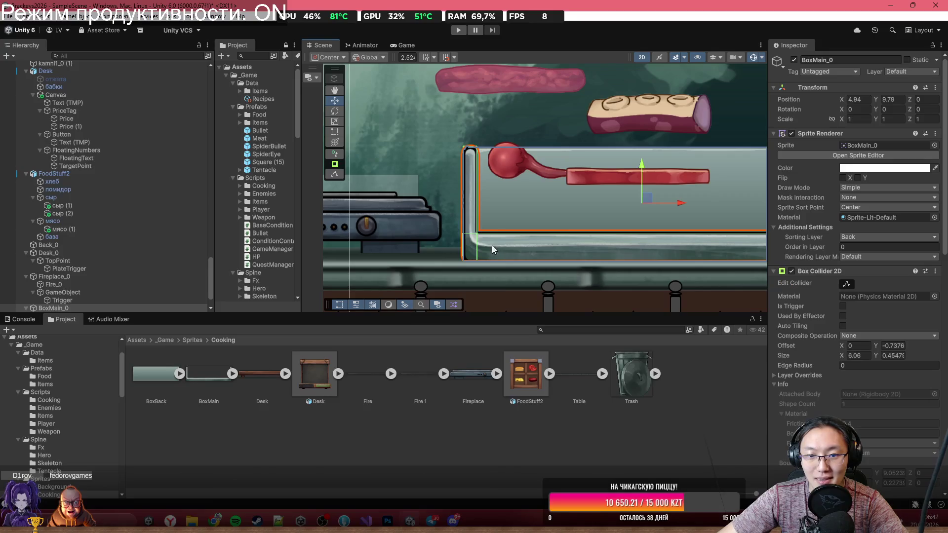
drag(643, 167, 642, 156)
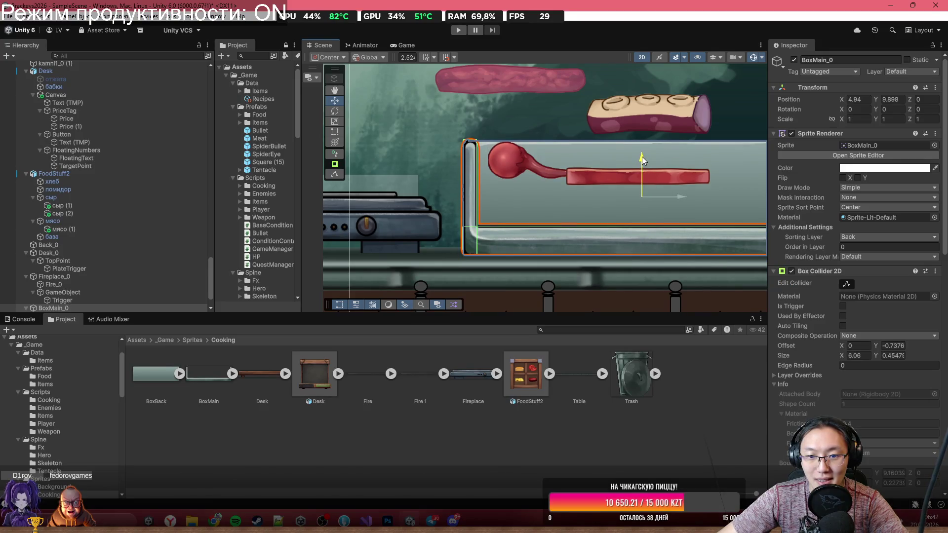
scroll(642, 157, down, 3)
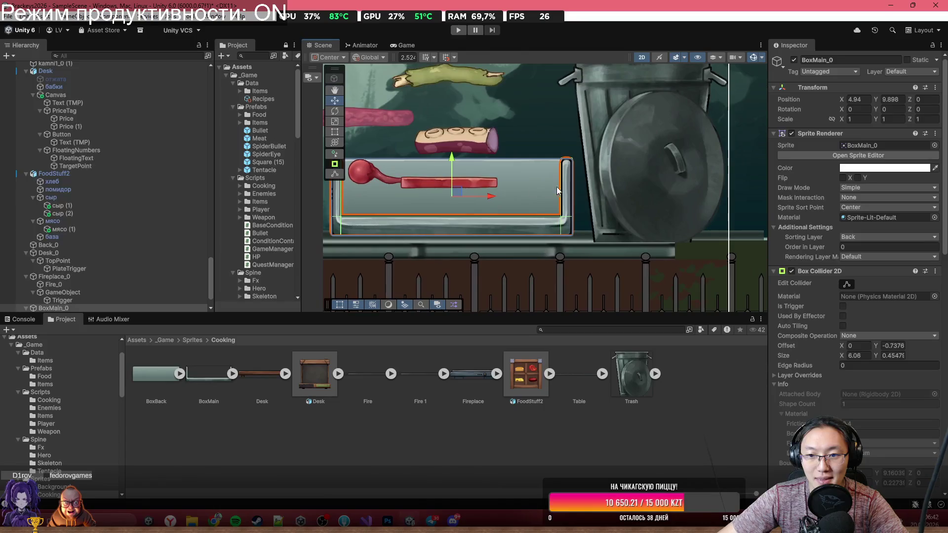
click(617, 185)
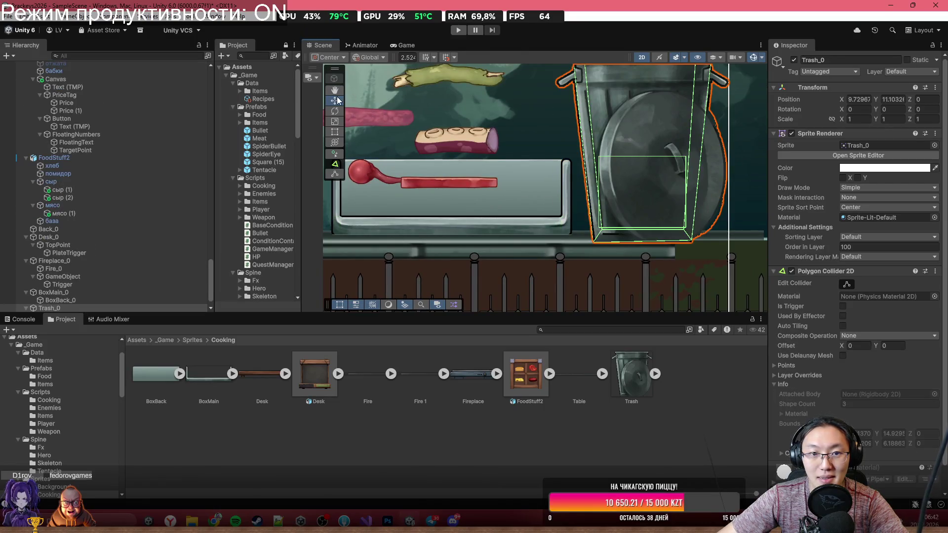
key(f)
scroll(642, 133, down, 3)
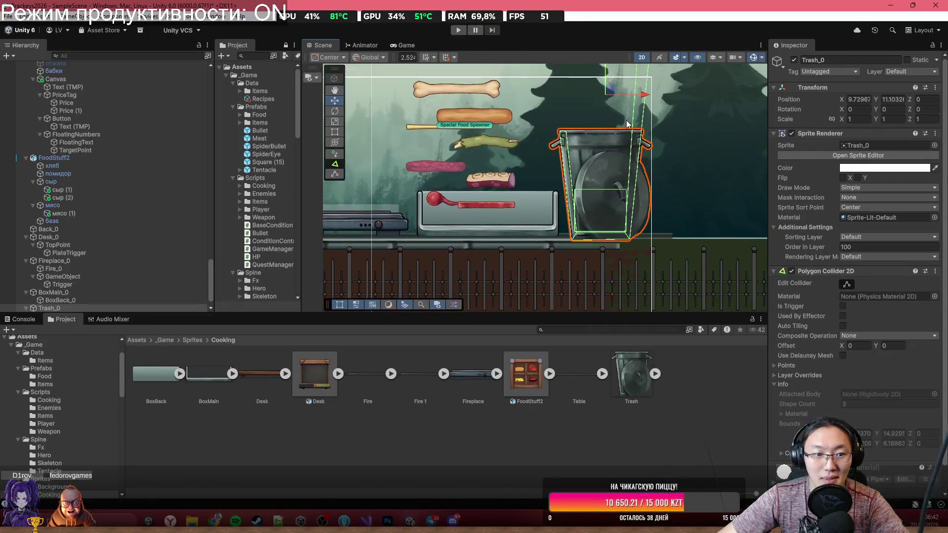
drag(609, 84, 610, 79)
scroll(582, 205, up, 2)
scroll(596, 199, down, 2)
drag(610, 79, 612, 88)
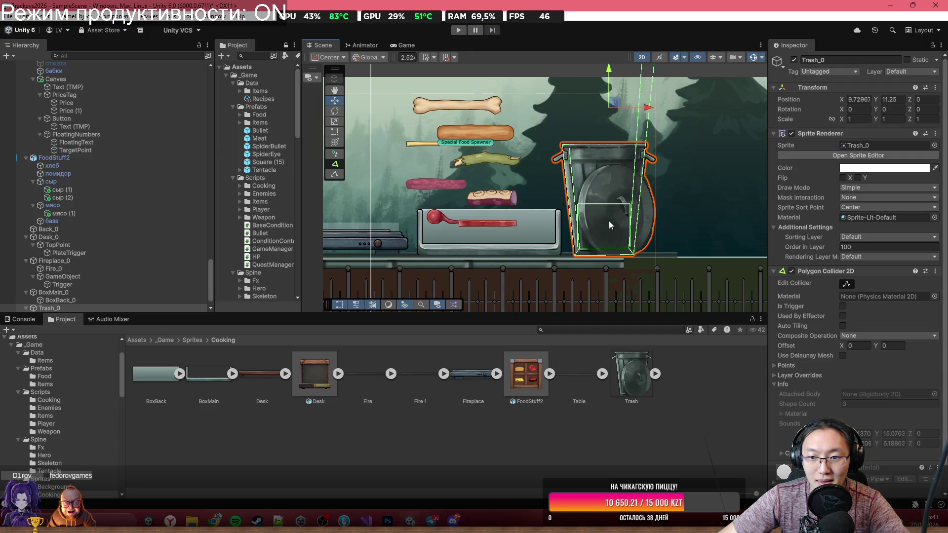
click(594, 262)
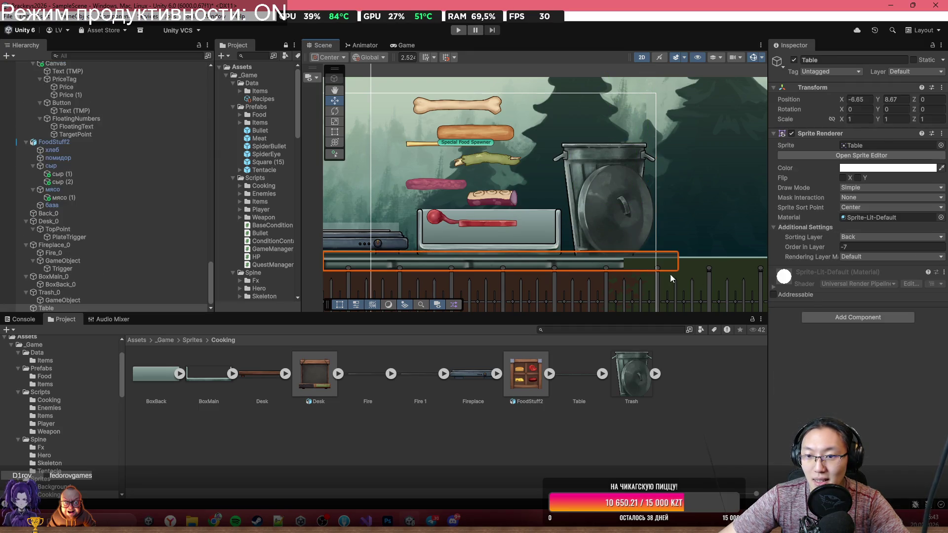
Step: Lower the top edge of the Green_0 ground strip slightly with the Rect tool
click(671, 269)
scroll(700, 272, up, 2)
key(t)
scroll(693, 288, up, 1)
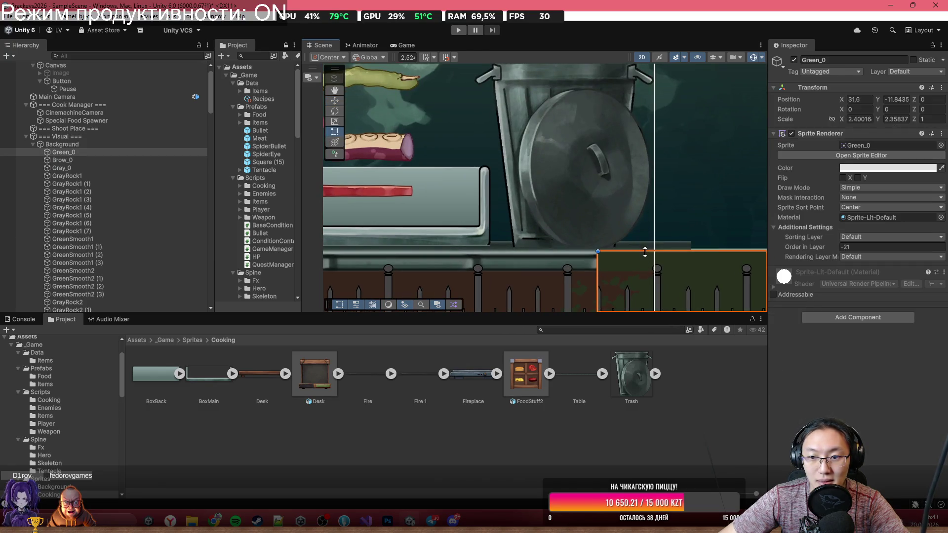
drag(647, 268, 647, 271)
Step: Set Table's Draw Mode to Tiled and stretch it right across the level, undoing the extra left stretch
click(677, 247)
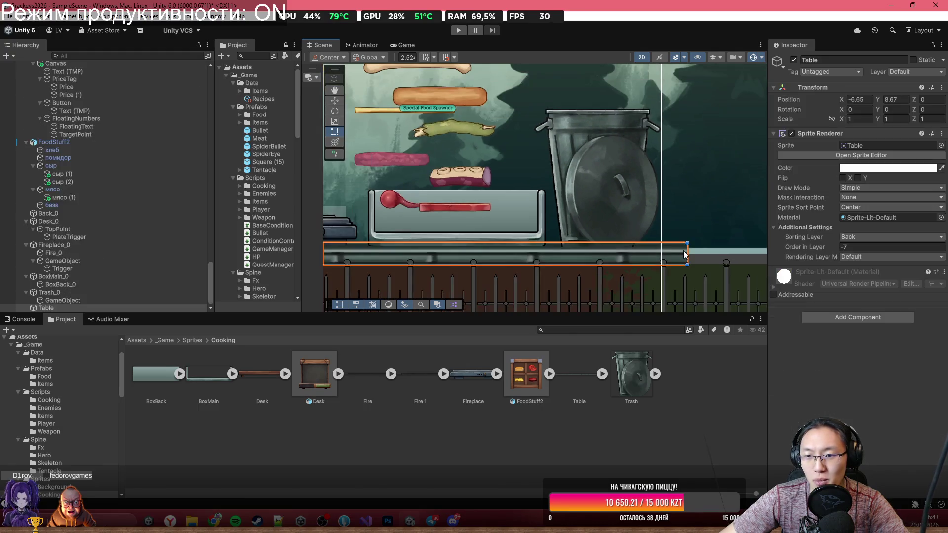
scroll(642, 237, down, 5)
click(887, 188)
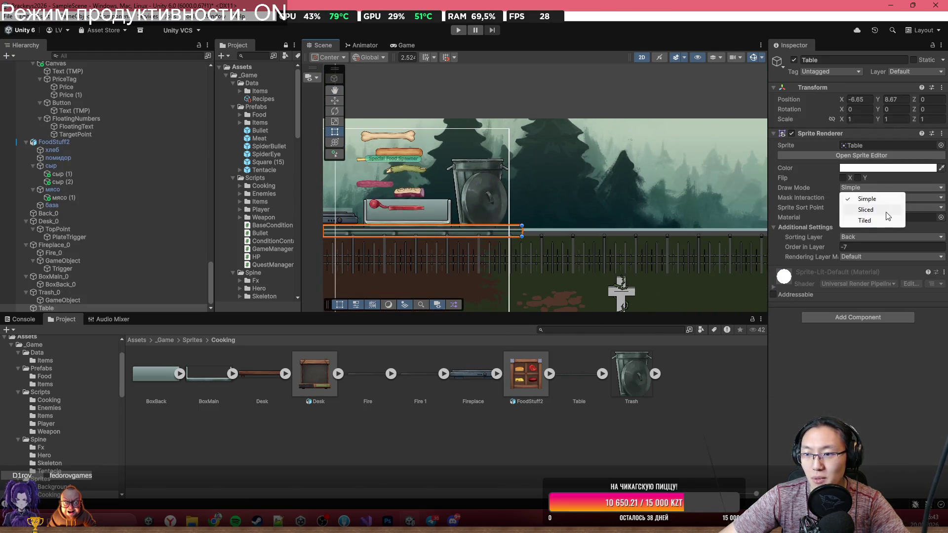
click(852, 220)
scroll(554, 226, down, 2)
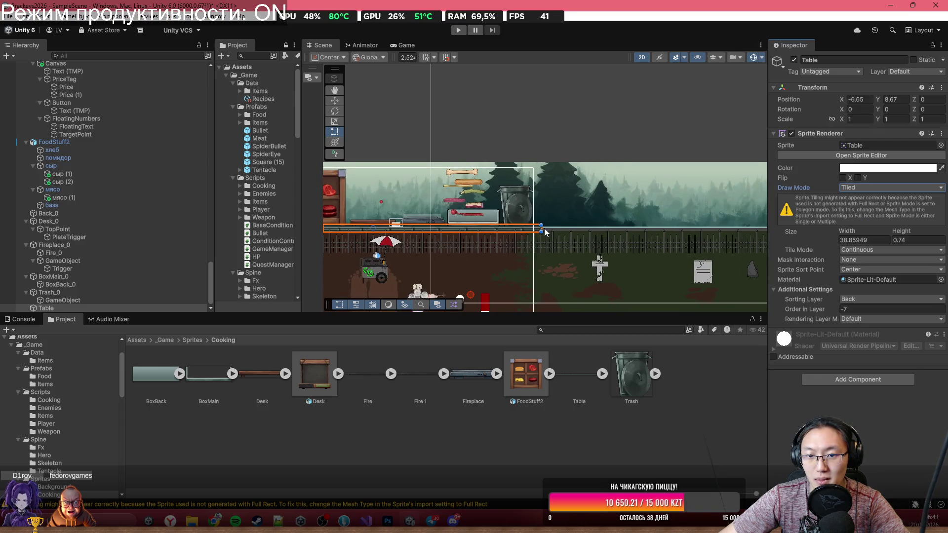
drag(541, 228, 761, 228)
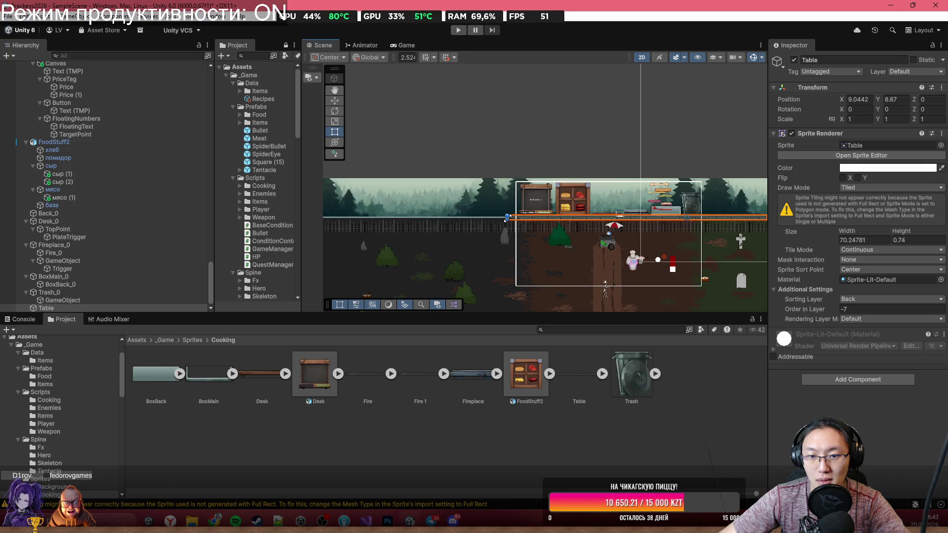
drag(509, 218, 394, 219)
key(super)
key(Escape)
key(ctrl+z)
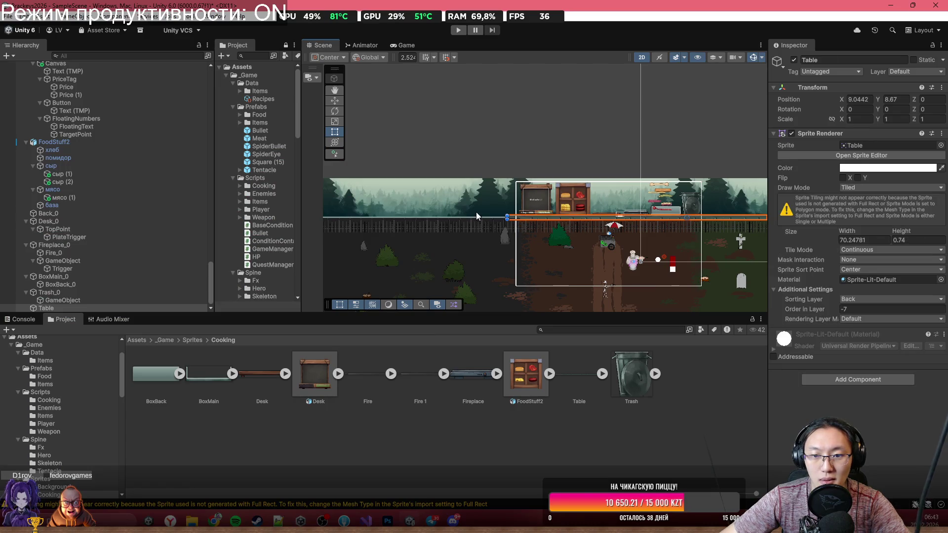
Step: Show the realigned counter in the full-size Game view
scroll(508, 217, up, 3)
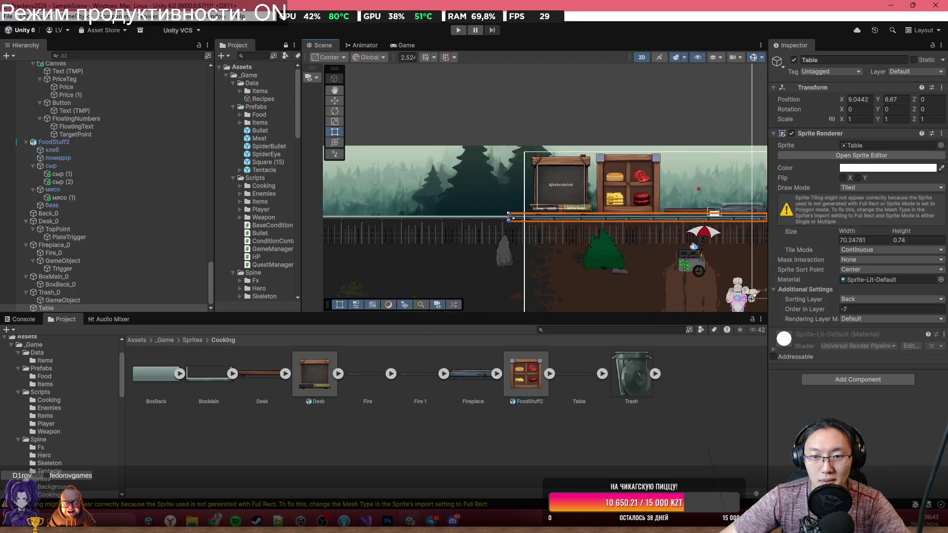
scroll(667, 211, down, 3)
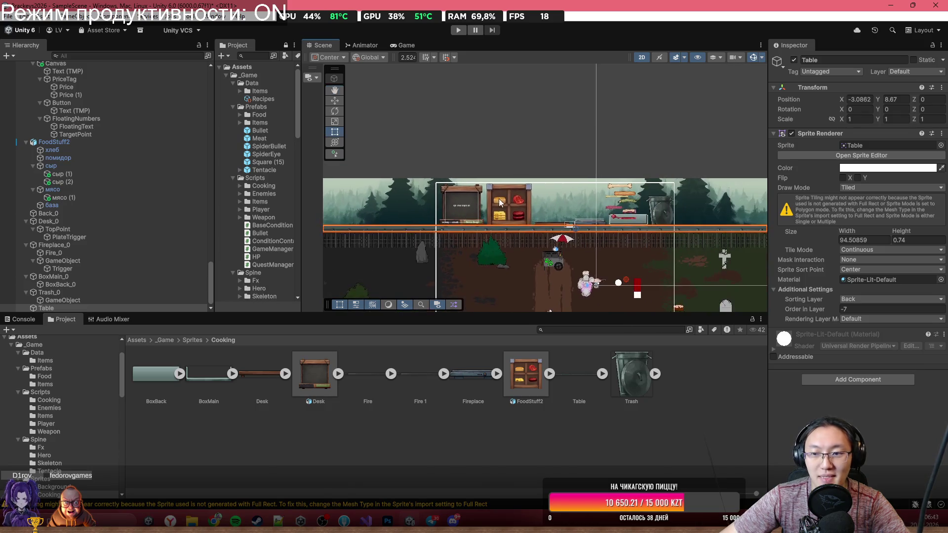
scroll(685, 159, up, 3)
click(686, 158)
scroll(546, 234, up, 2)
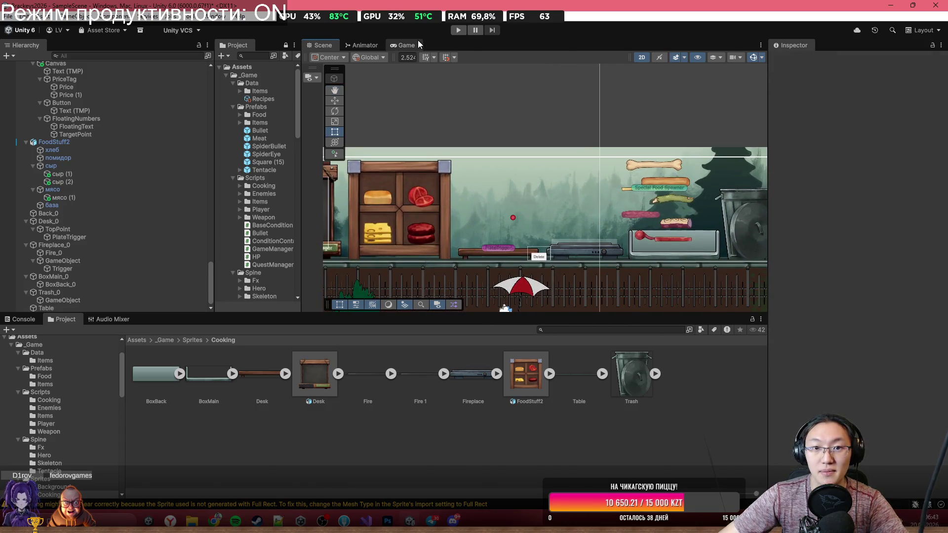
double_click(417, 41)
scroll(519, 249, down, 5)
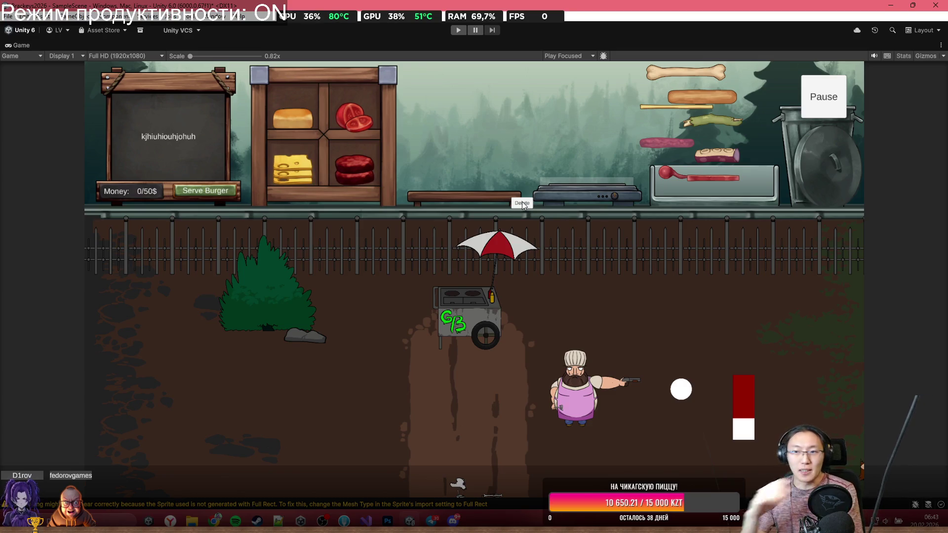
Step: In Play mode, put a bun on the board, grill meat, and add the yellow stick and radish
click(458, 30)
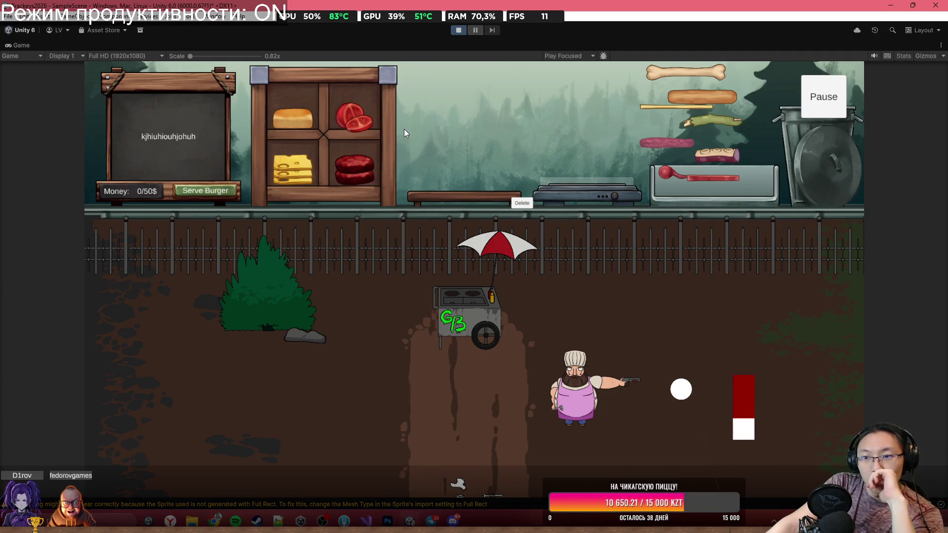
mouse_move(316, 106)
mouse_down()
mouse_move(428, 117)
mouse_move(452, 136)
mouse_move(464, 132)
mouse_up()
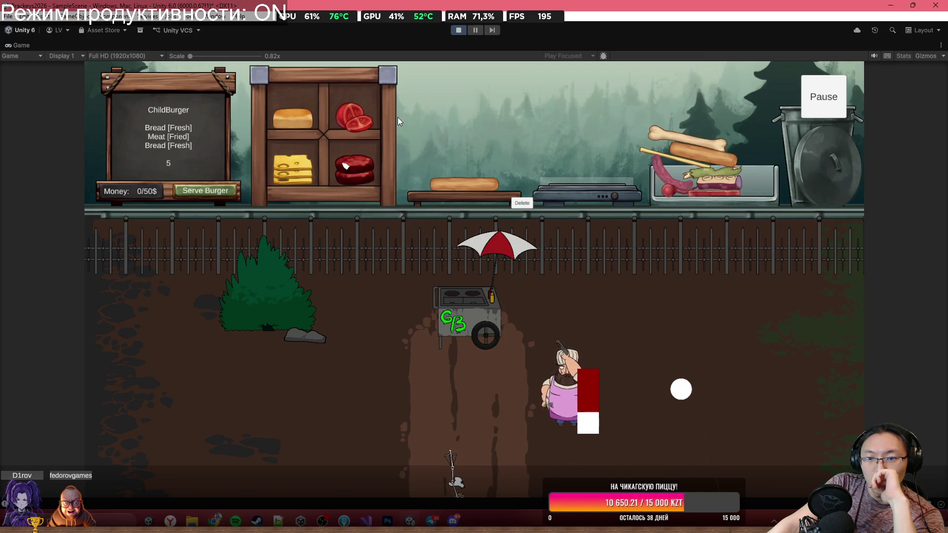
click(340, 158)
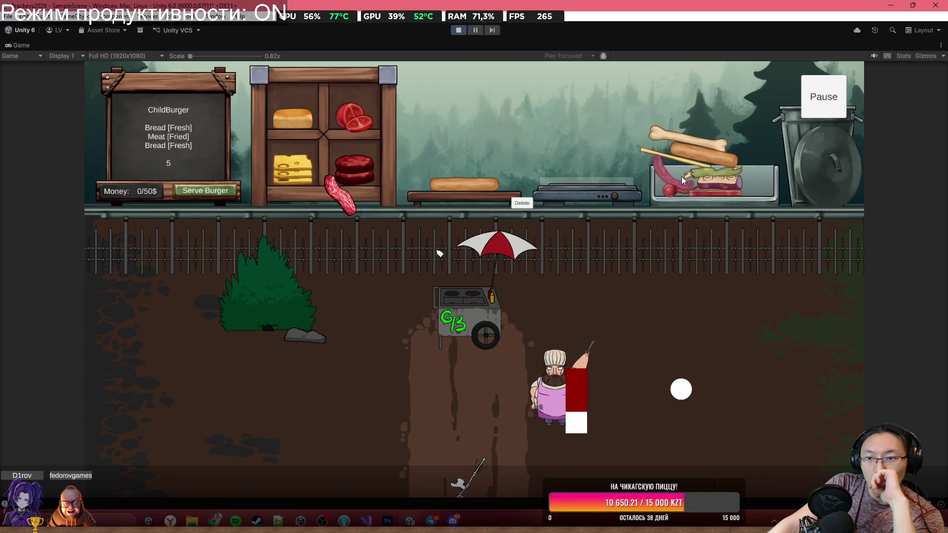
mouse_move(650, 153)
mouse_down()
mouse_move(607, 138)
mouse_move(581, 152)
mouse_move(585, 163)
mouse_up()
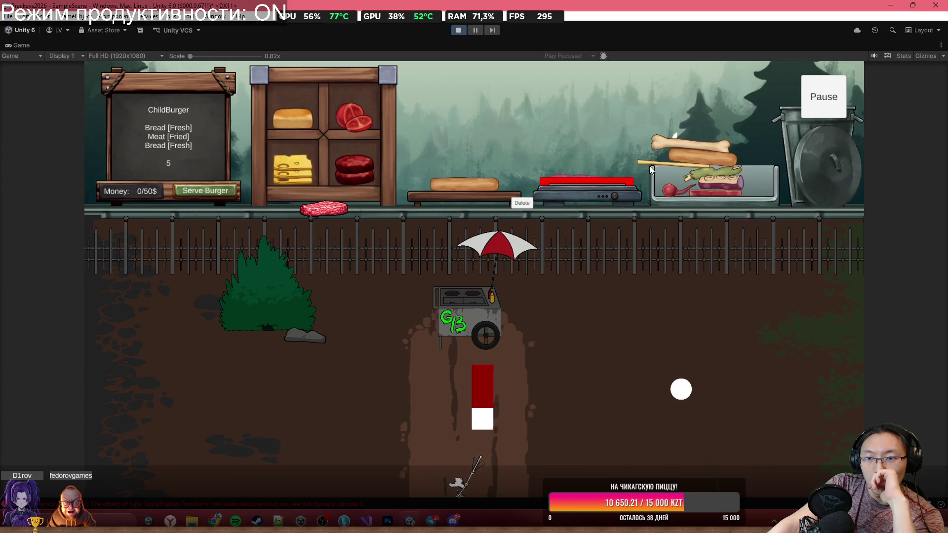
mouse_move(645, 165)
mouse_down()
mouse_move(461, 153)
mouse_move(467, 168)
mouse_up()
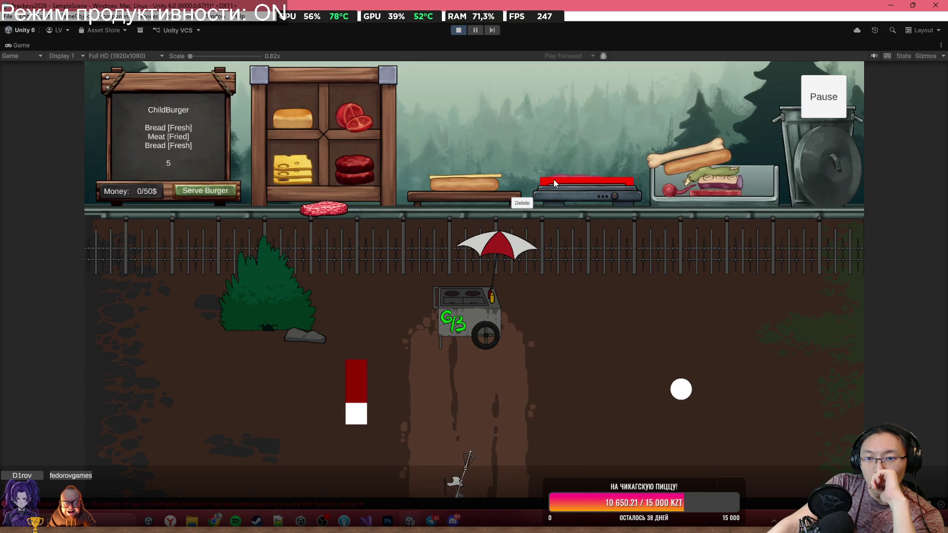
mouse_move(561, 176)
mouse_down()
mouse_move(559, 112)
mouse_move(539, 101)
mouse_move(469, 93)
mouse_move(466, 158)
mouse_up()
mouse_move(671, 191)
mouse_down()
mouse_move(545, 127)
mouse_move(489, 128)
mouse_move(467, 148)
mouse_up()
Step: Fry the purple meat on the grill and carry it to the bun
mouse_move(722, 189)
mouse_down()
mouse_move(752, 167)
mouse_move(716, 95)
mouse_up()
drag(624, 88, 581, 115)
mouse_move(568, 163)
mouse_down()
mouse_move(627, 164)
mouse_move(703, 141)
mouse_move(710, 161)
mouse_up()
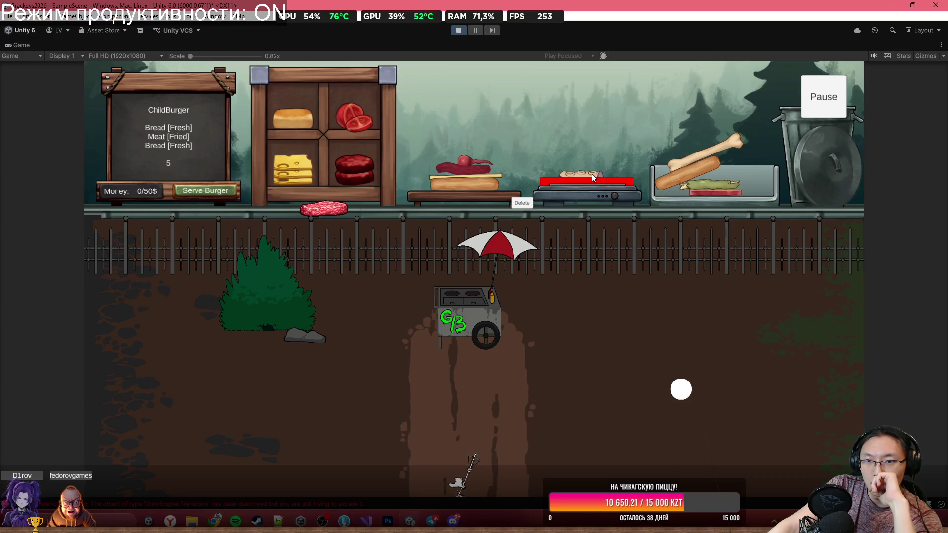
mouse_move(588, 176)
mouse_down()
mouse_move(600, 171)
mouse_move(606, 132)
mouse_up()
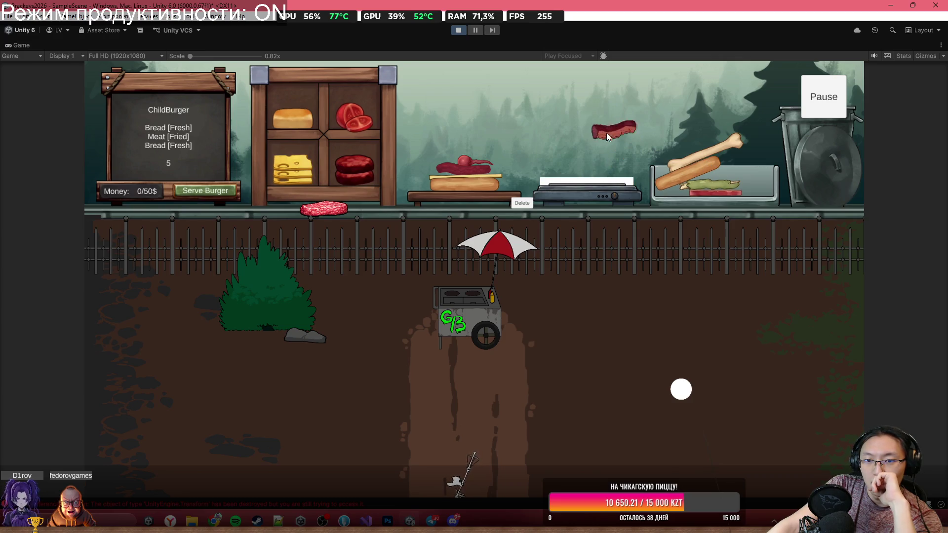
mouse_move(580, 100)
mouse_down()
mouse_move(574, 89)
mouse_move(541, 94)
mouse_move(556, 89)
mouse_move(536, 82)
mouse_move(531, 117)
mouse_up()
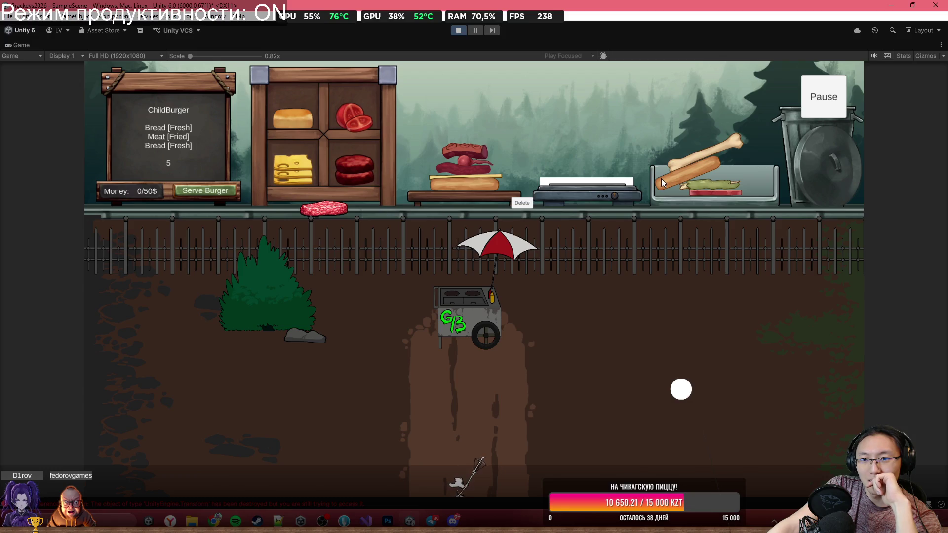
Step: Pile the cooked arm, red meat strip, bone and sausage onto the burger, then discard the stack
mouse_move(709, 182)
mouse_down()
mouse_move(726, 77)
mouse_move(598, 141)
mouse_up()
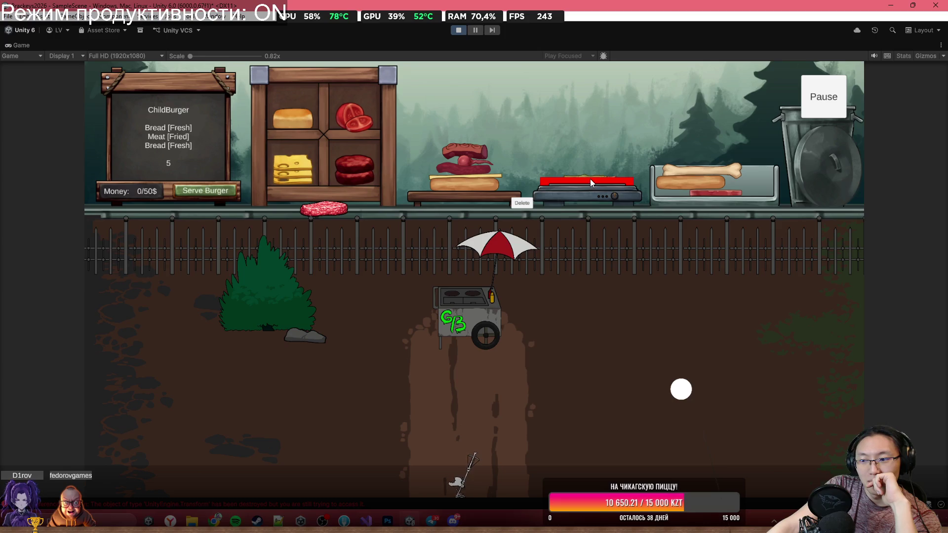
mouse_move(597, 179)
mouse_down()
mouse_move(547, 93)
mouse_move(494, 74)
mouse_up()
drag(710, 191, 770, 154)
drag(534, 79, 487, 81)
mouse_move(712, 183)
mouse_down()
mouse_move(648, 101)
mouse_move(514, 113)
mouse_up()
mouse_move(698, 190)
mouse_down()
mouse_move(656, 99)
mouse_move(509, 79)
mouse_up()
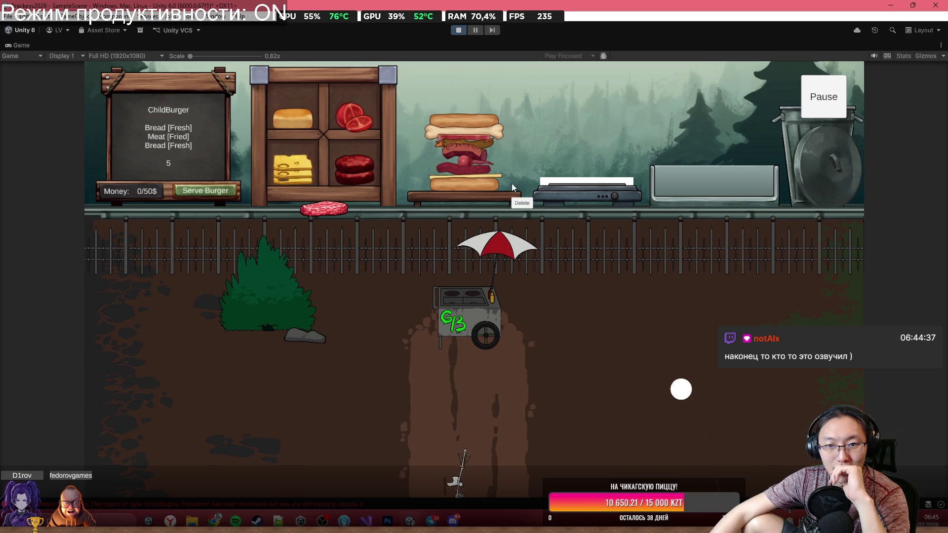
click(521, 203)
Step: Build and serve a bread–meat–bread burger, bringing money to 5/50
mouse_move(313, 127)
mouse_down()
mouse_move(337, 103)
mouse_move(425, 123)
mouse_up()
mouse_move(348, 171)
mouse_down()
mouse_move(542, 115)
mouse_move(618, 148)
mouse_move(679, 195)
mouse_up()
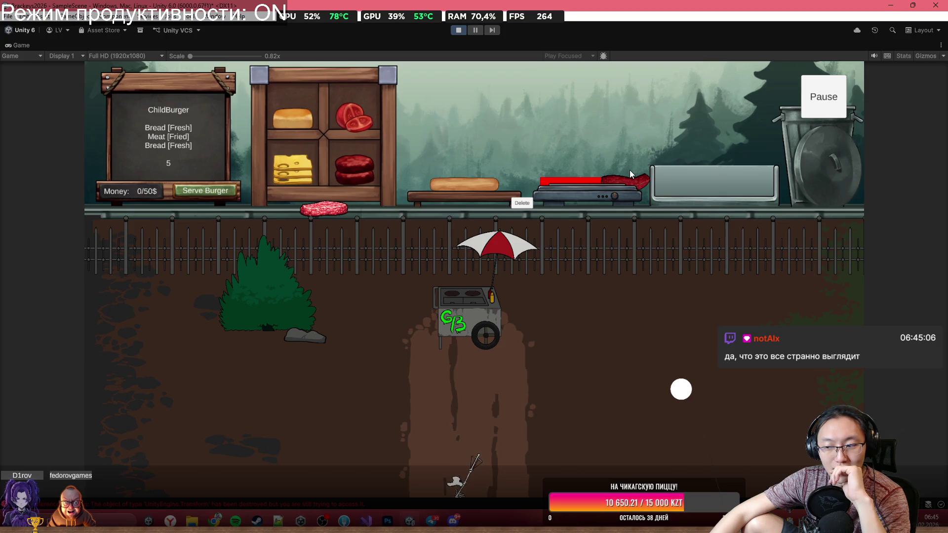
mouse_move(624, 182)
mouse_down()
mouse_move(614, 153)
mouse_move(544, 106)
mouse_up()
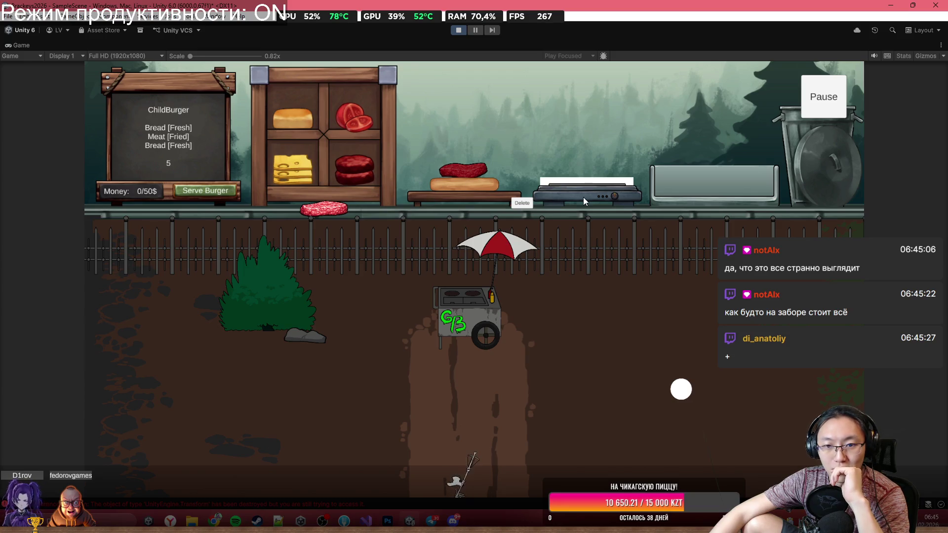
drag(295, 118, 416, 94)
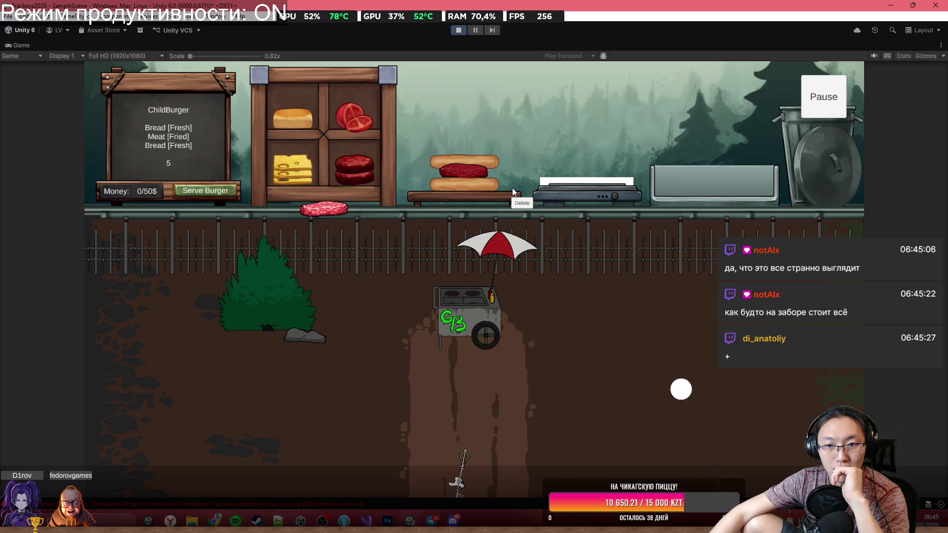
click(229, 191)
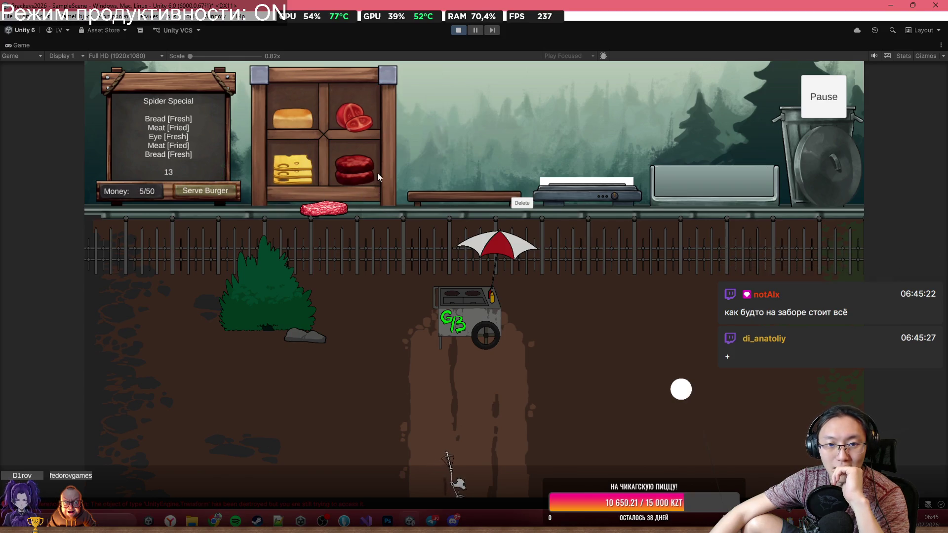
Step: Place a fresh bread slice, stop the play-test, and restore the full editor layout
drag(333, 114, 456, 124)
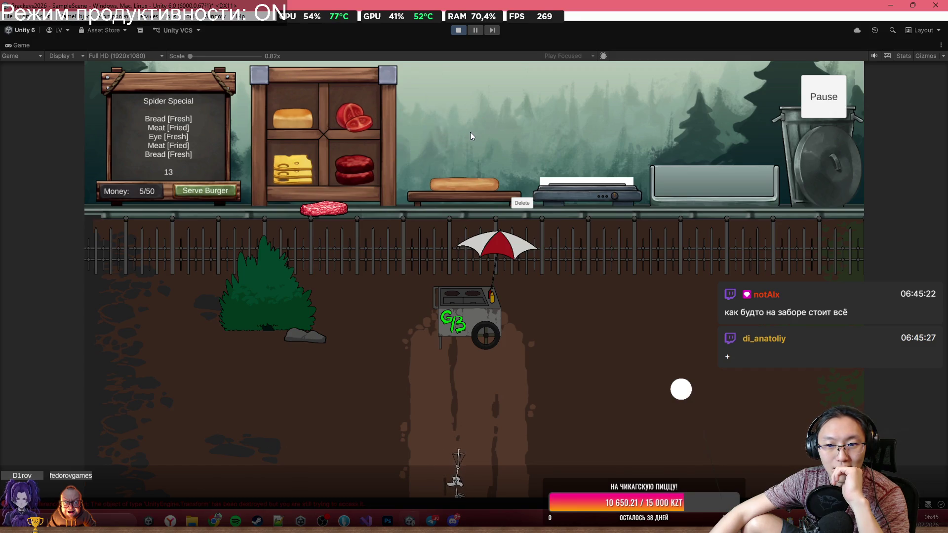
click(461, 31)
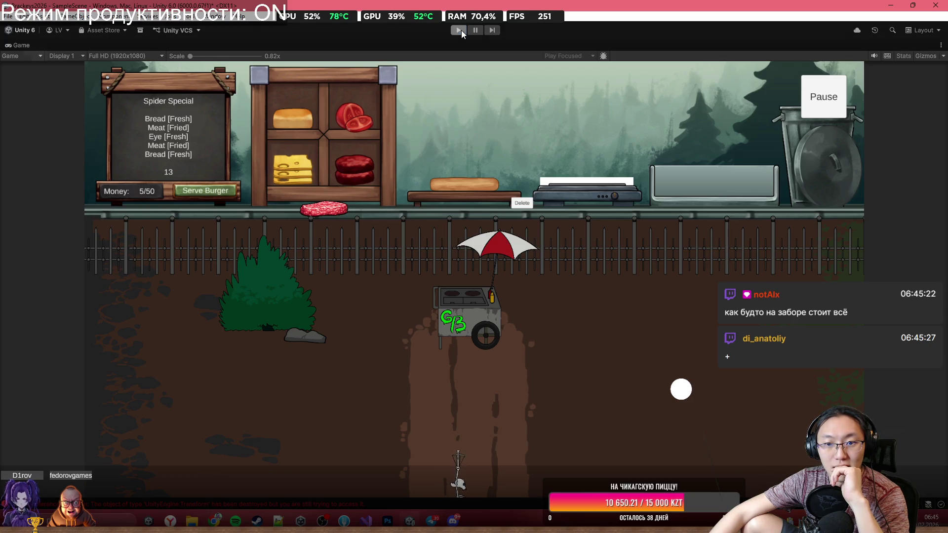
double_click(373, 49)
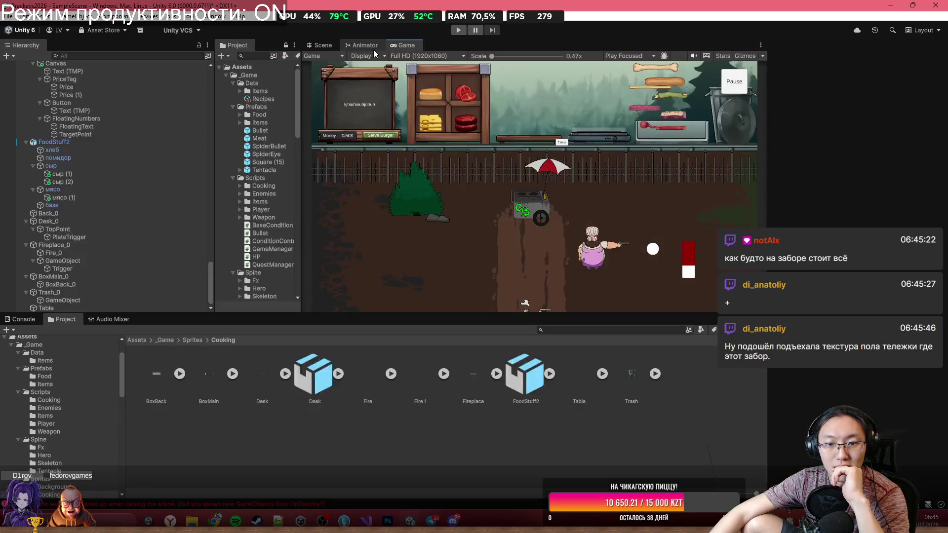
Step: Select Fence_0 and drag it down from Y 7.12 to about 6.1
click(322, 45)
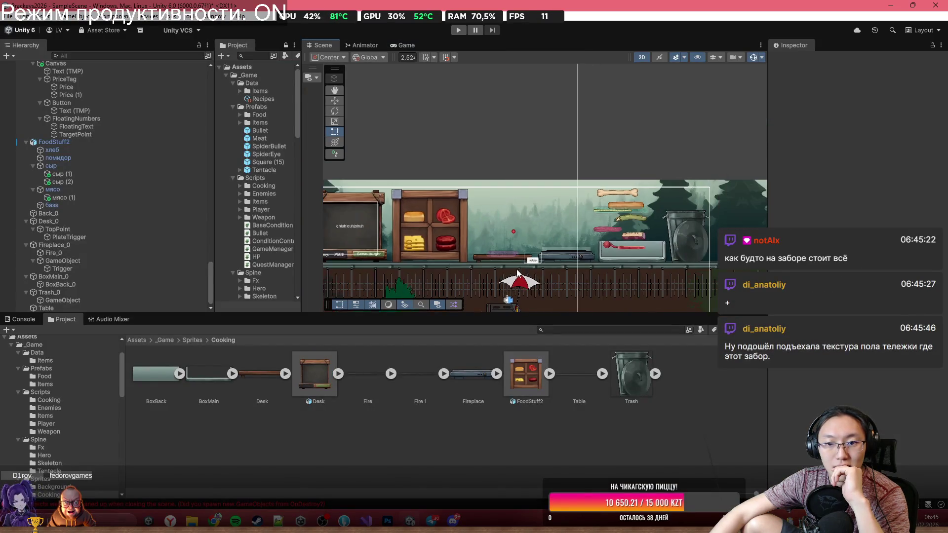
click(543, 285)
click(543, 285)
key(f)
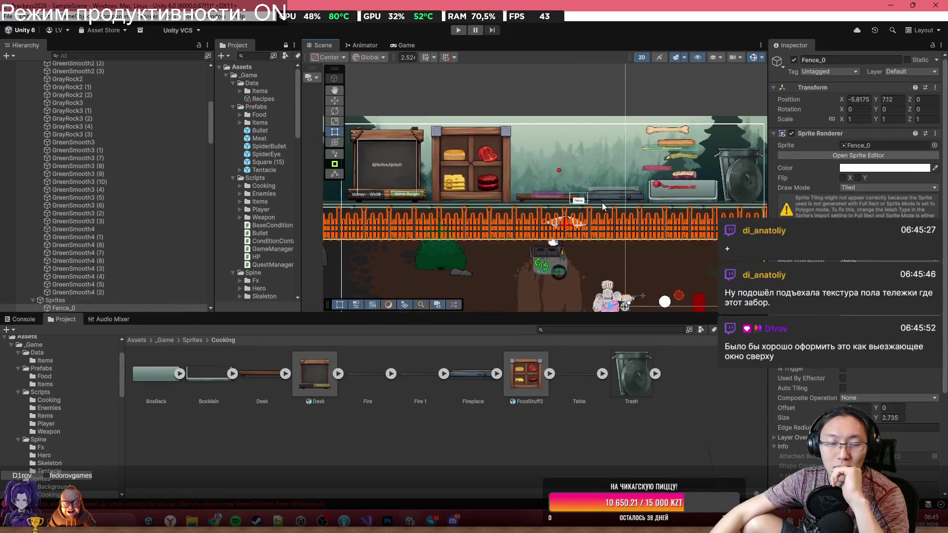
scroll(565, 214, up, 2)
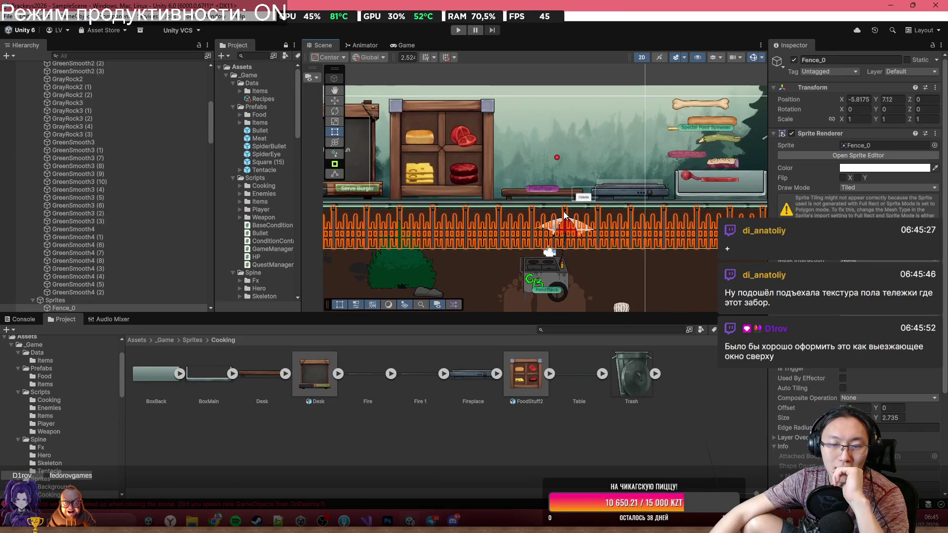
mouse_move(568, 231)
mouse_down()
mouse_move(521, 241)
mouse_move(522, 250)
mouse_up()
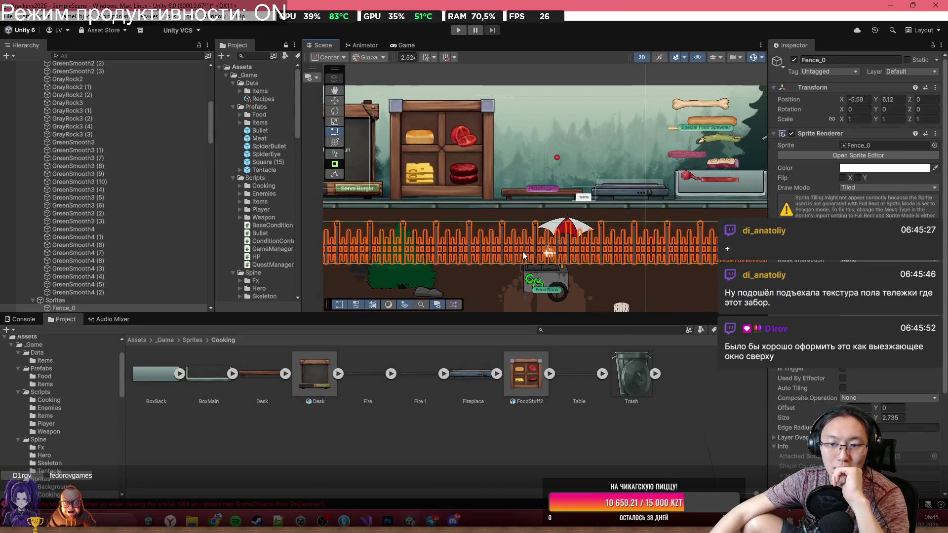
click(656, 275)
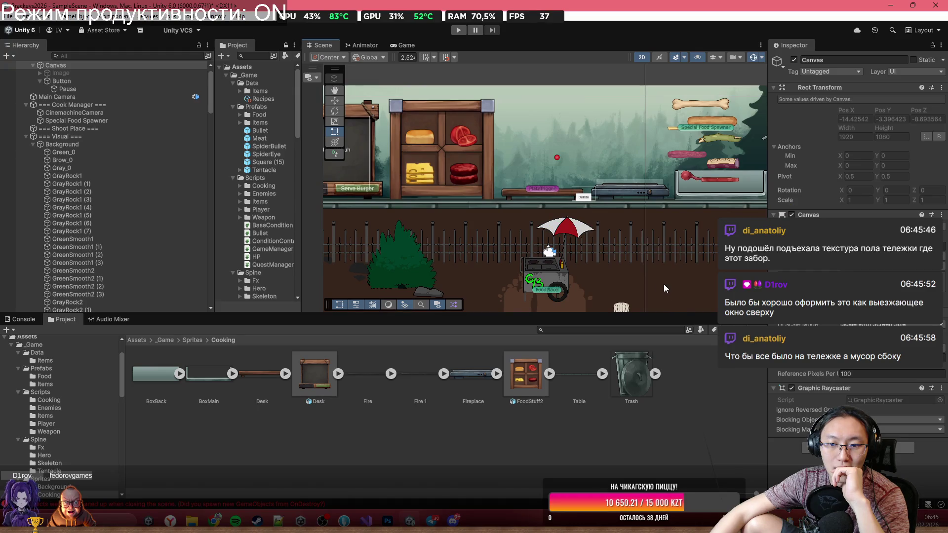
scroll(658, 274, up, 3)
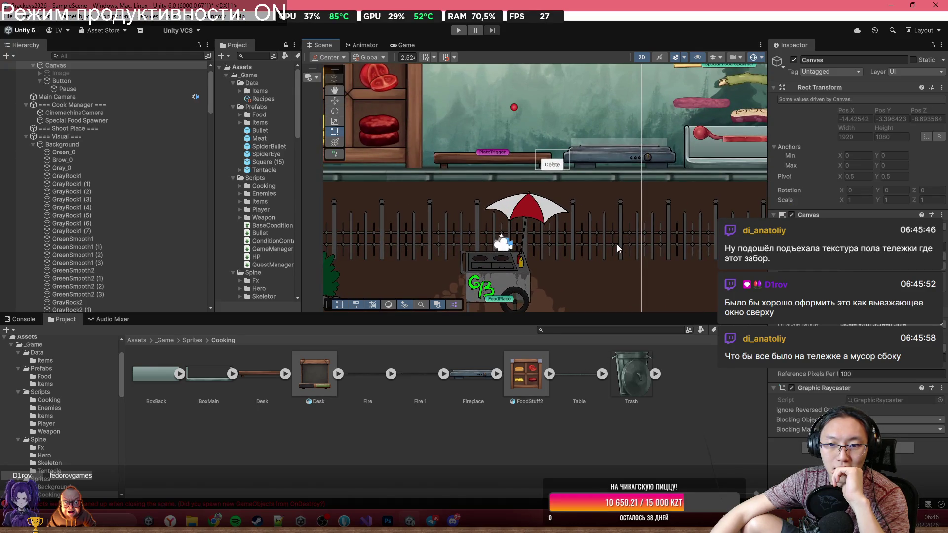
scroll(617, 244, down, 5)
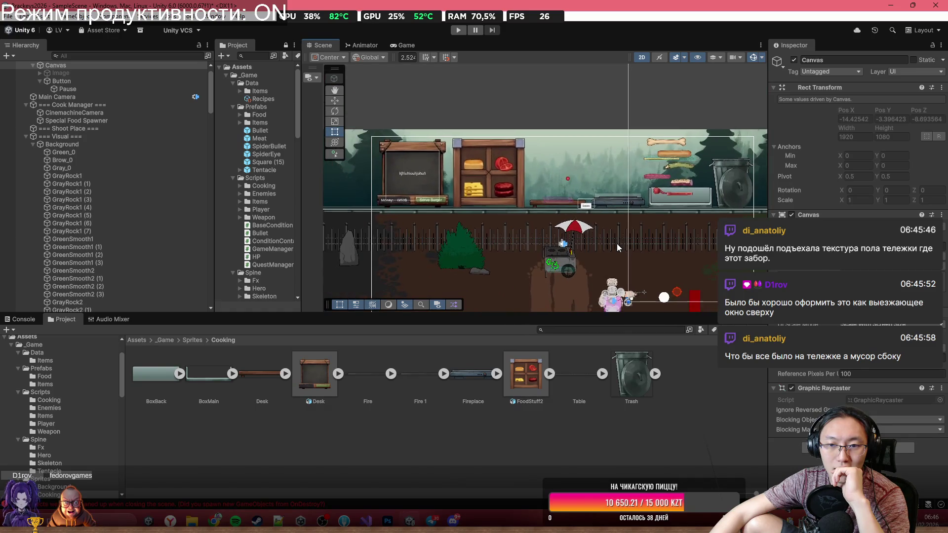
scroll(617, 244, up, 5)
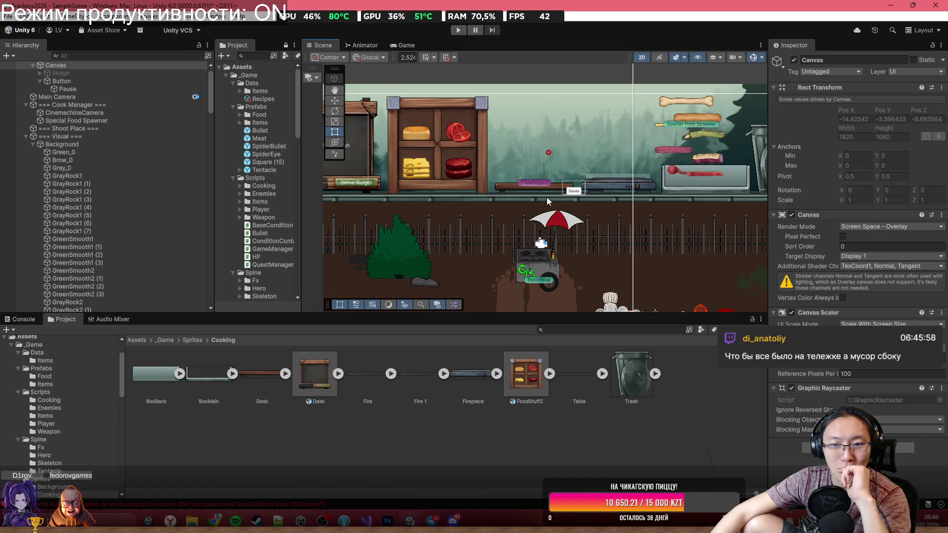
Step: Select Brow_0, pan around to inspect it, and maximize the Scene view with Shift+Space
scroll(554, 225, down, 2)
click(666, 265)
mouse_move(666, 265)
mouse_down()
mouse_move(619, 253)
mouse_move(660, 229)
mouse_up()
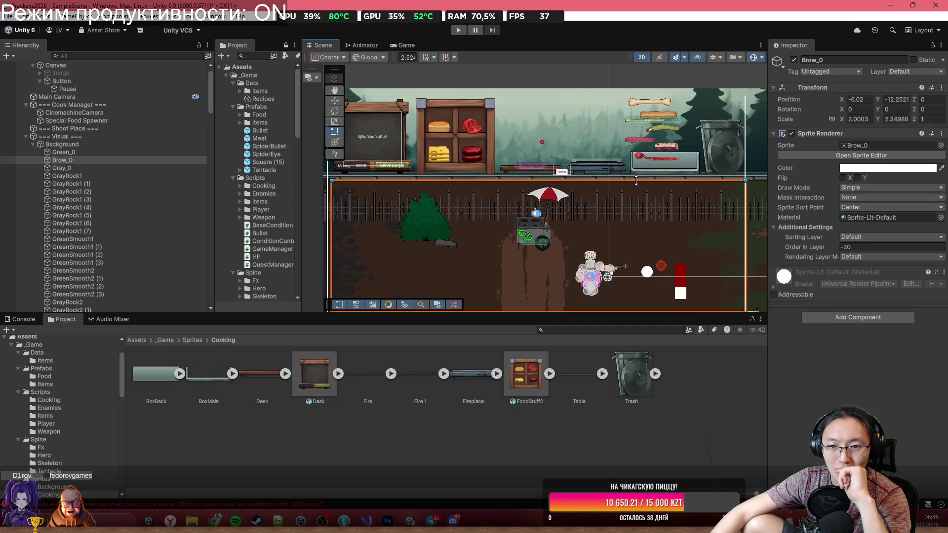
scroll(636, 180, down, 2)
drag(636, 180, 591, 119)
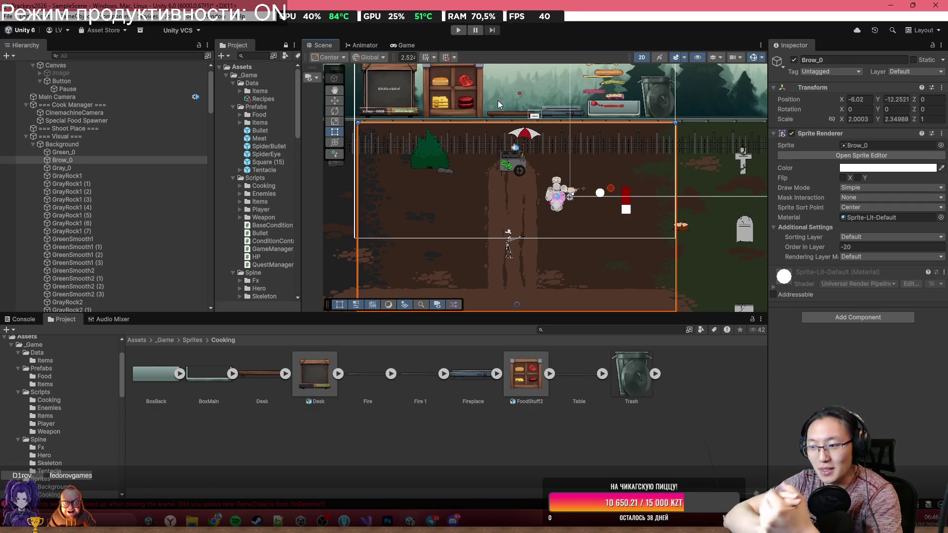
double_click(528, 48)
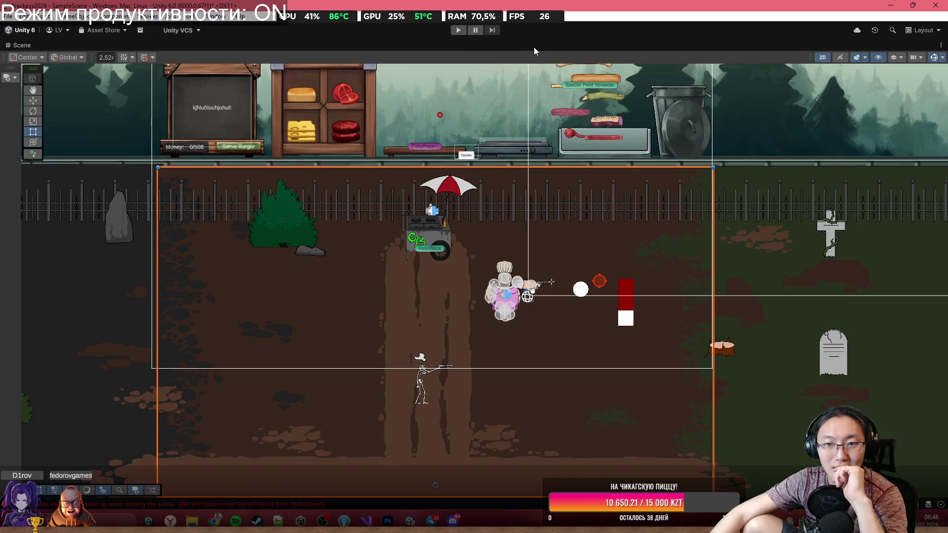
double_click(535, 45)
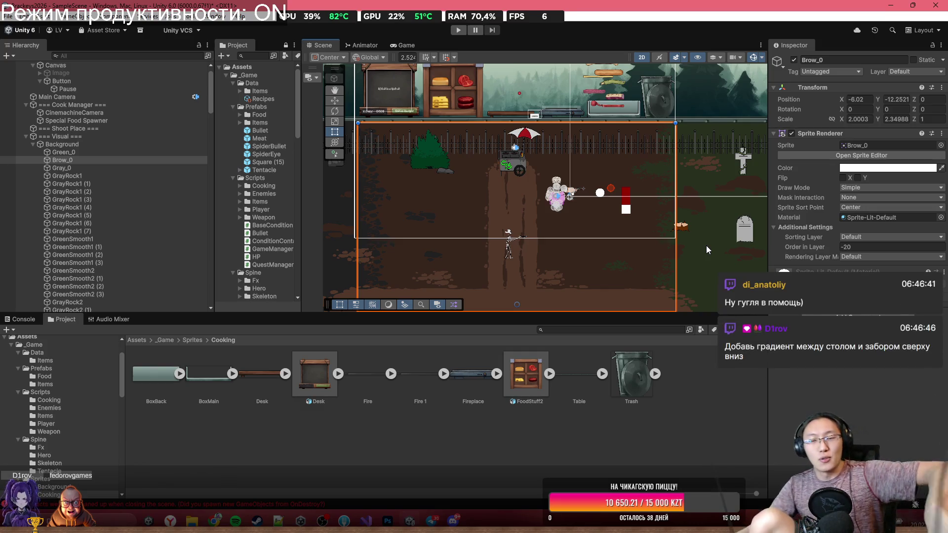
scroll(535, 227, up, 3)
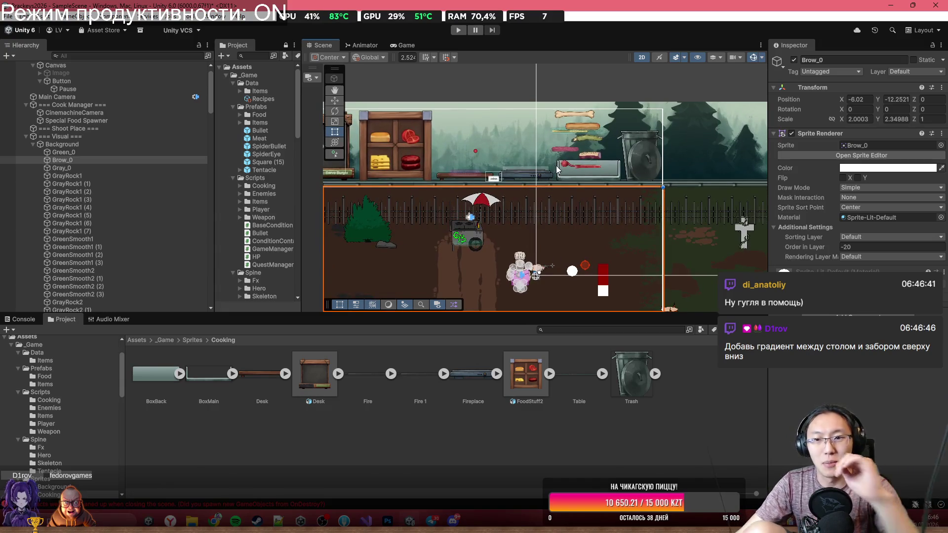
scroll(642, 99, up, 2)
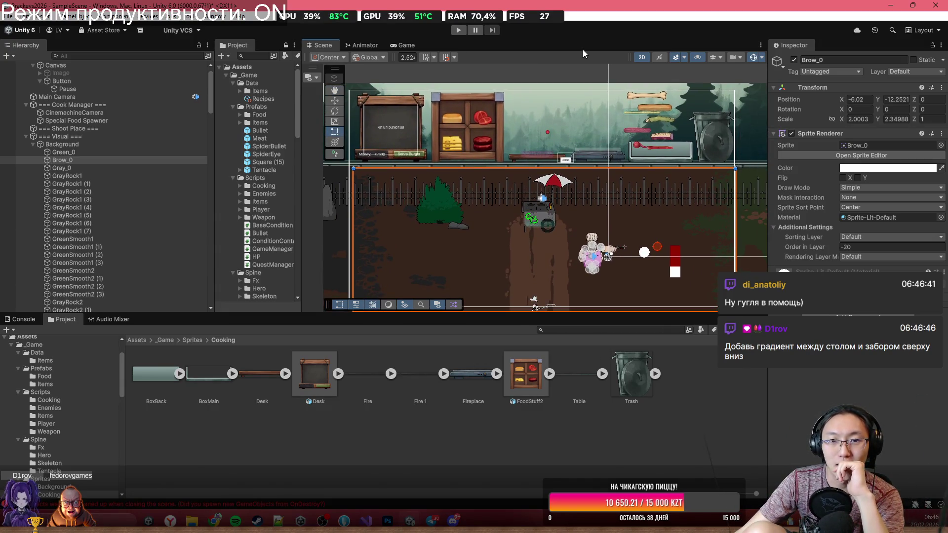
key(shift+space)
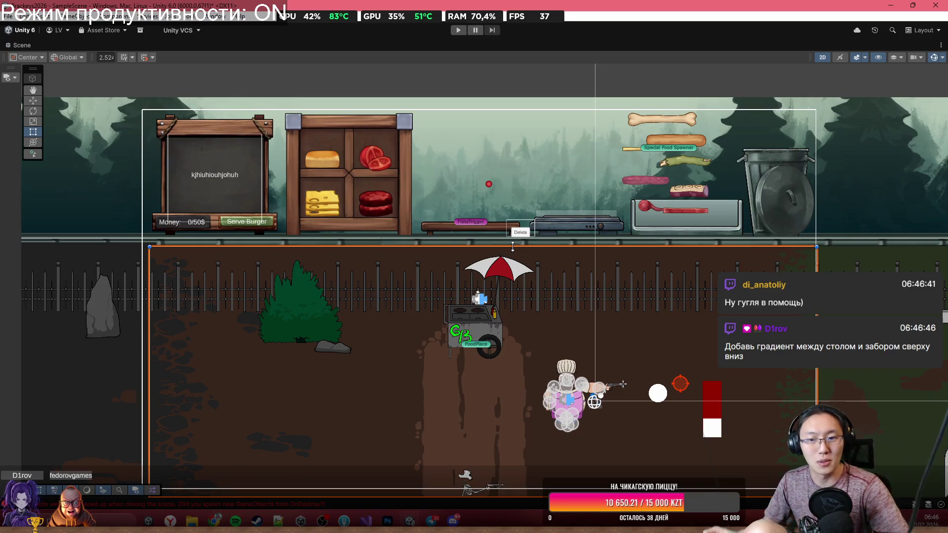
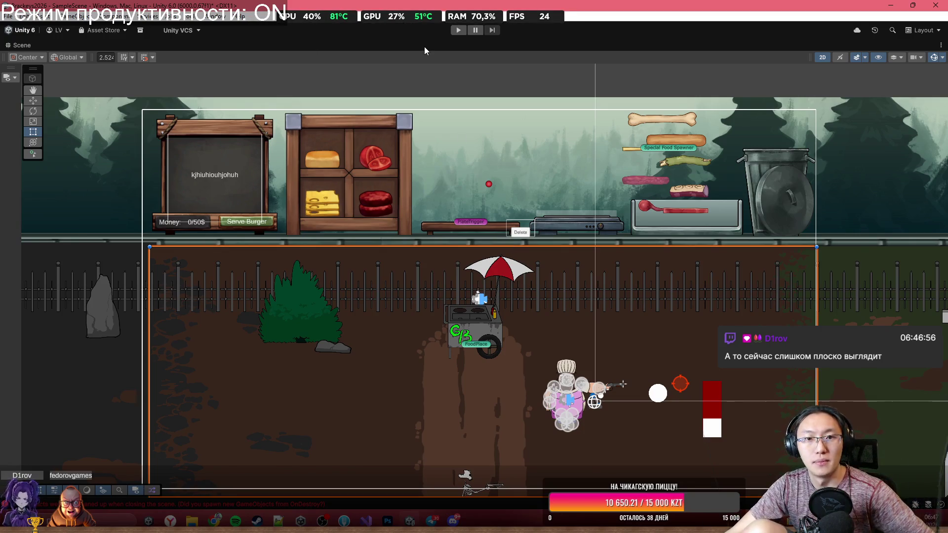
Step: Switch to the Game tab, maximize it and start Play mode
key(shift+space)
click(405, 45)
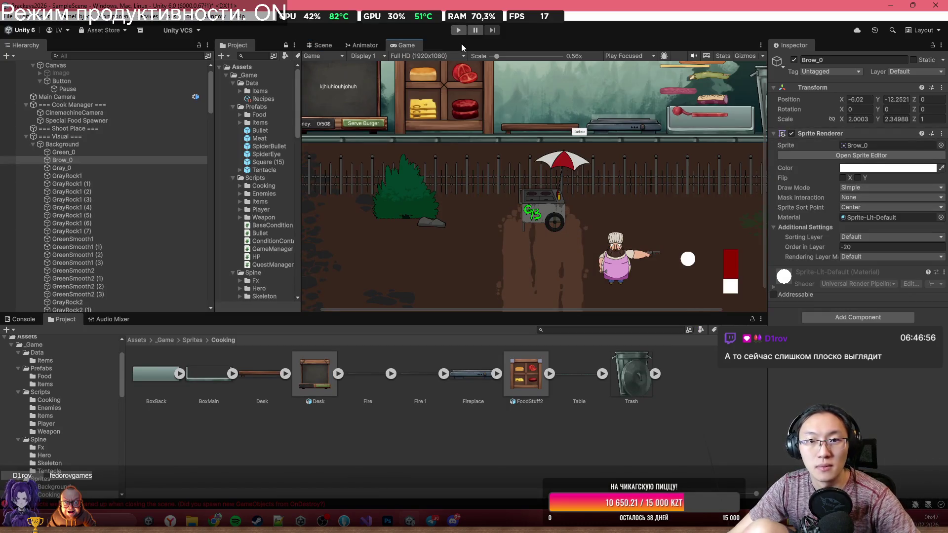
key(shift+space)
click(464, 29)
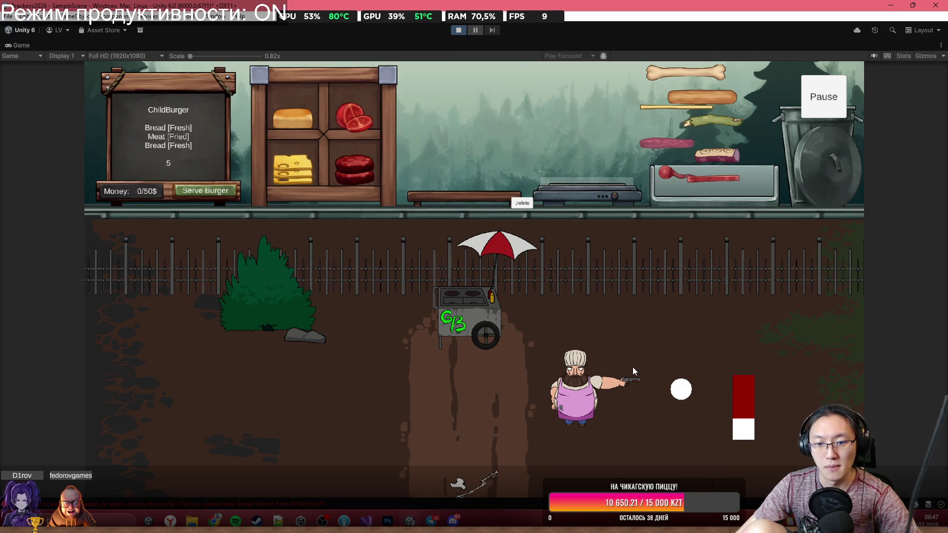
key(a)
key(w)
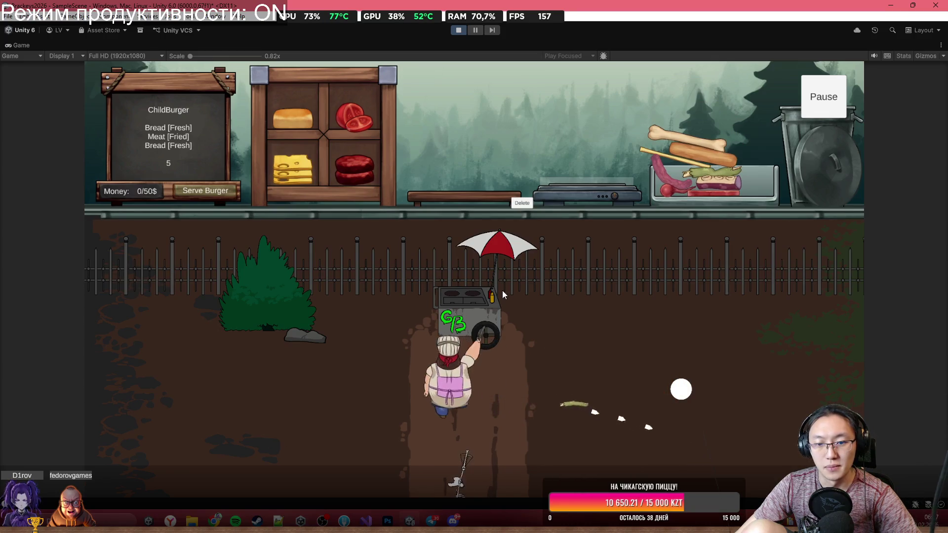
key(d)
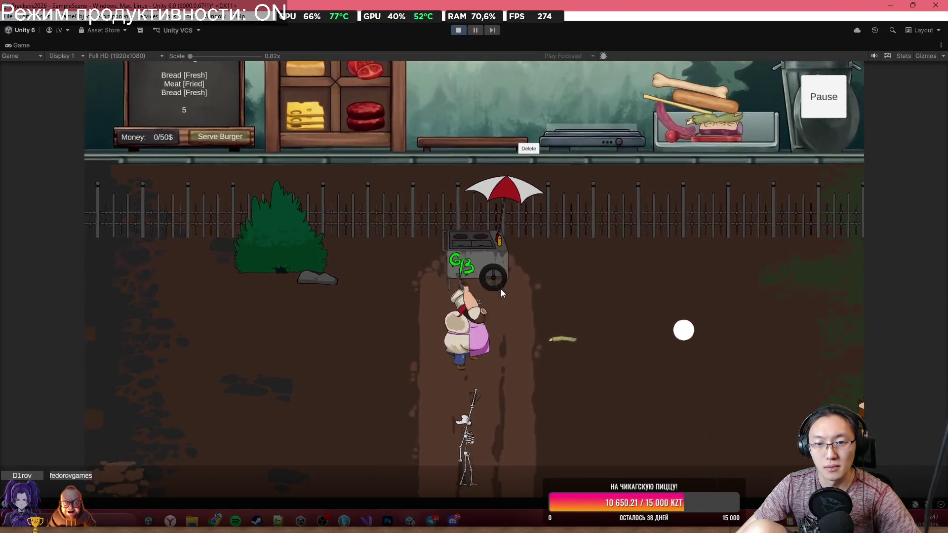
key(s)
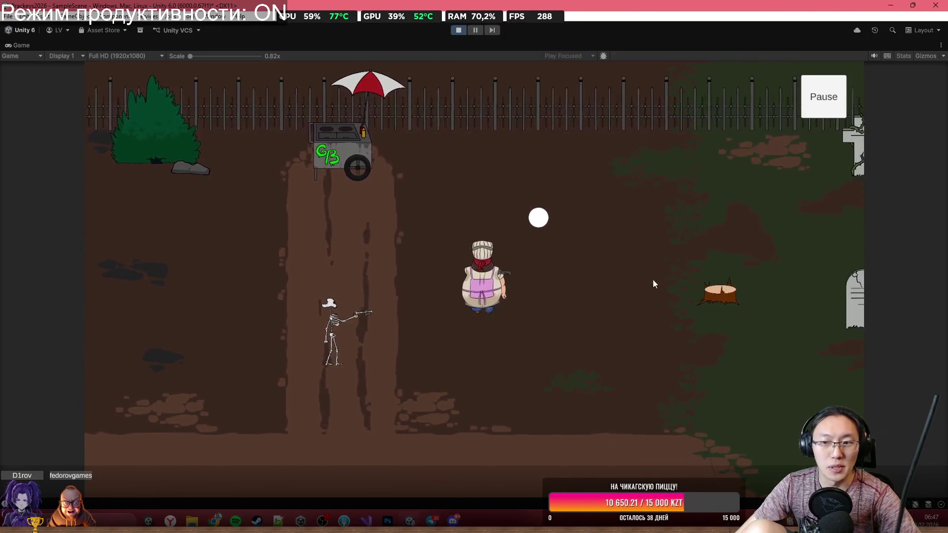
key(s)
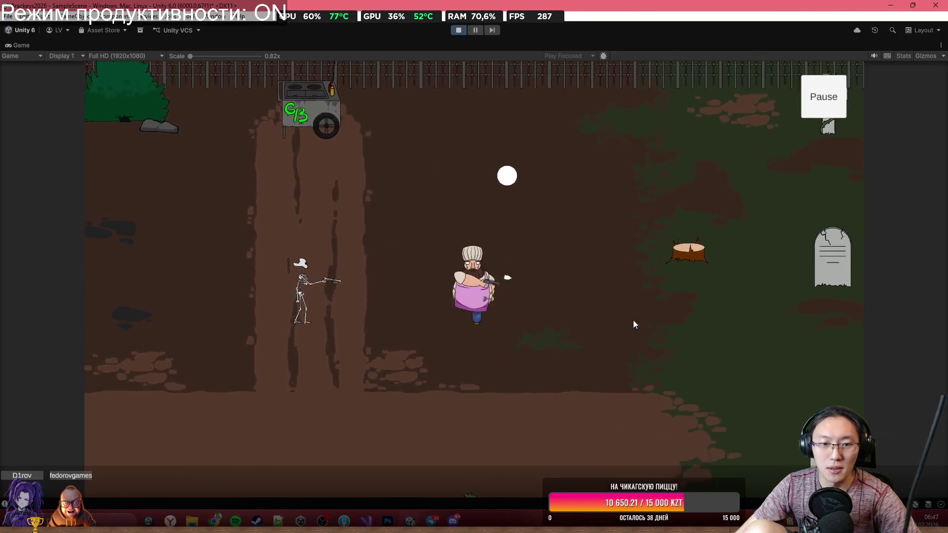
key(a)
key(w)
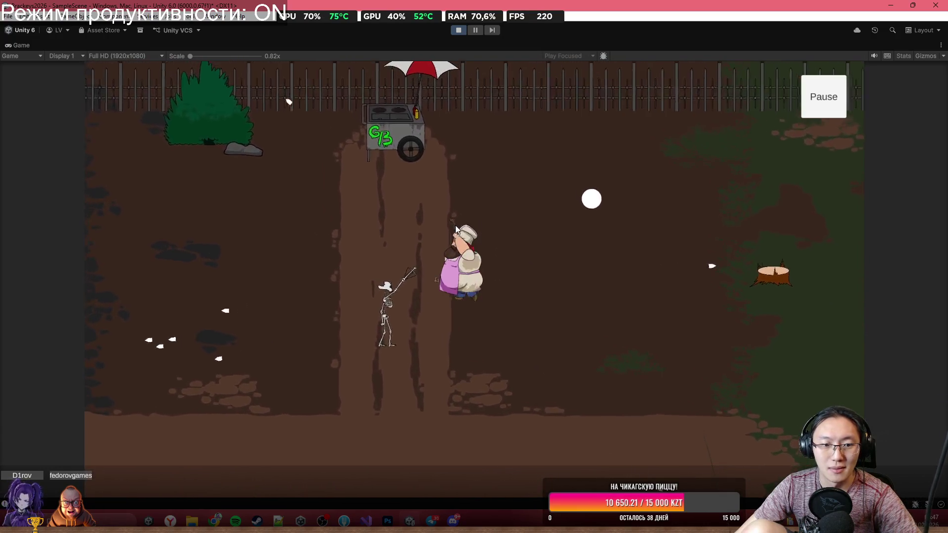
key(a)
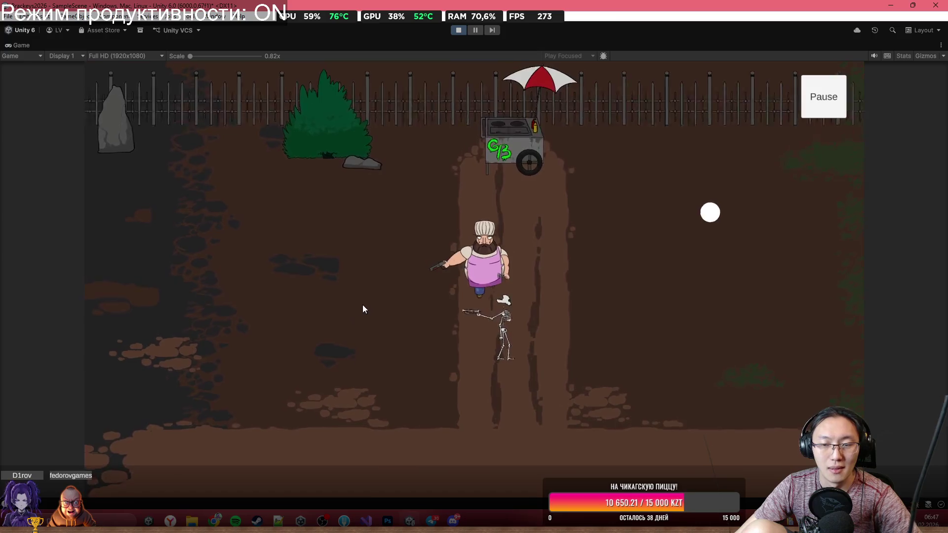
key(w)
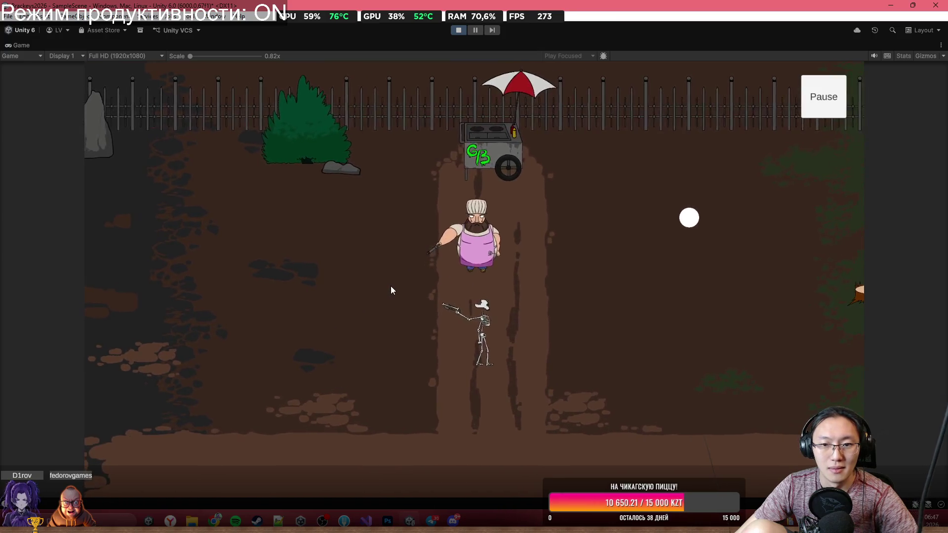
click(467, 109)
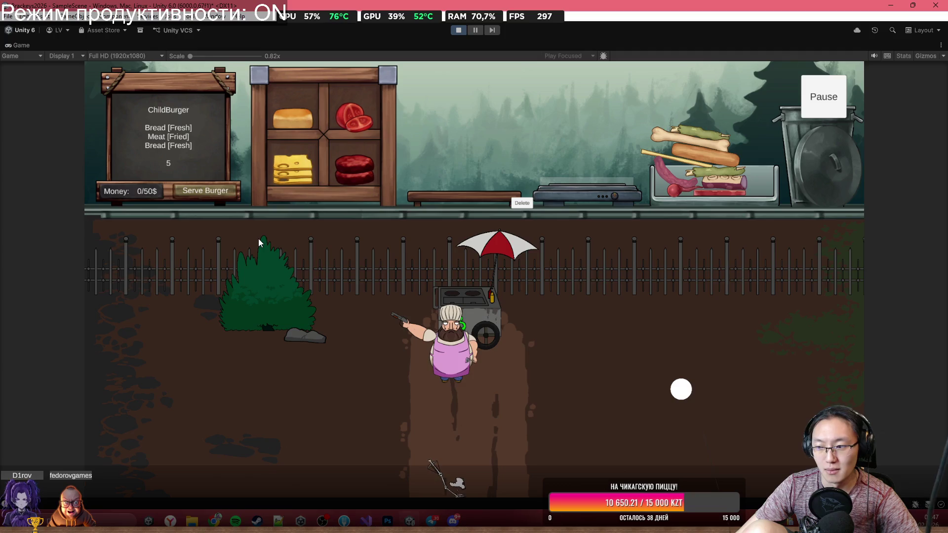
key(s)
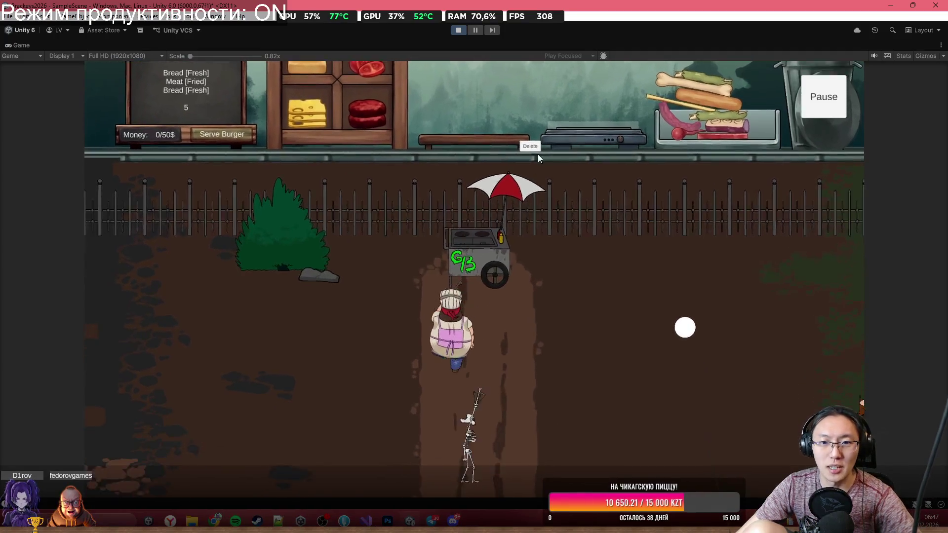
key(a)
key(s)
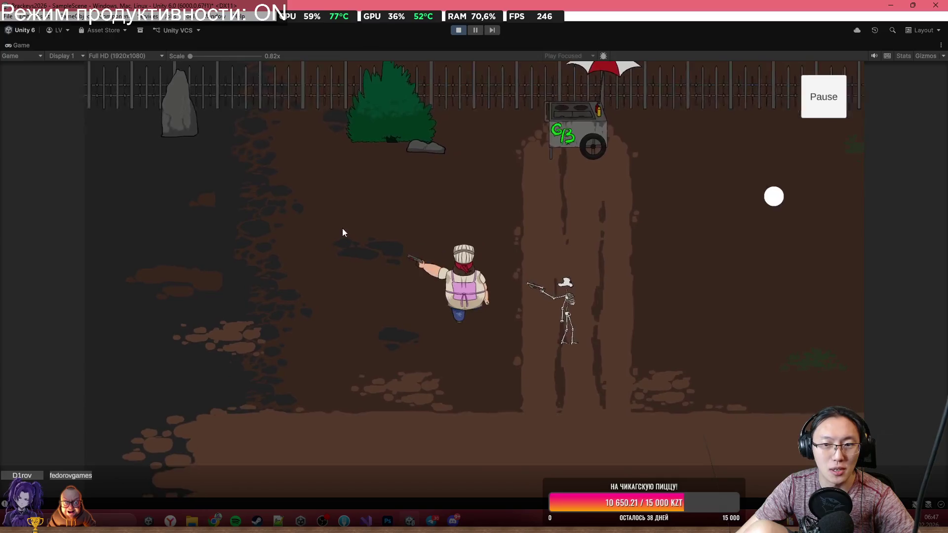
key(a)
key(s)
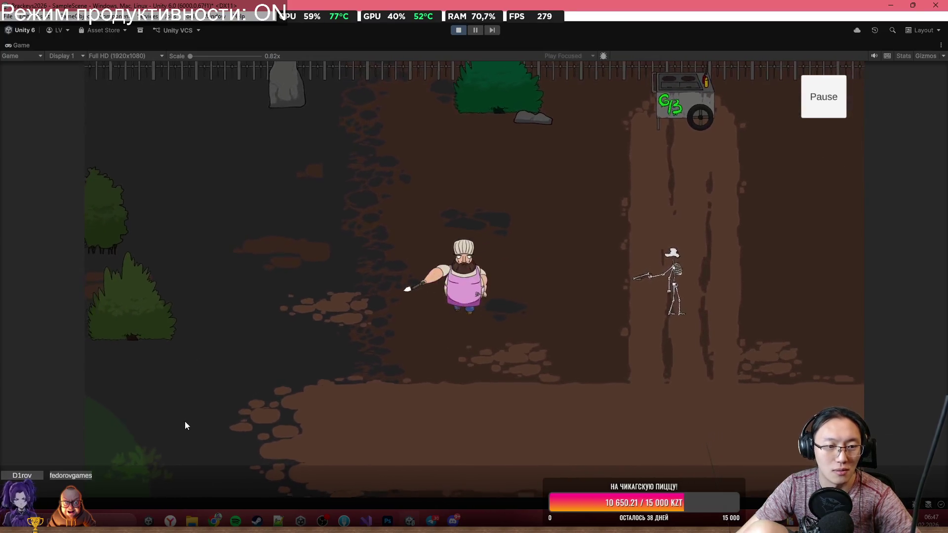
key(a)
key(s)
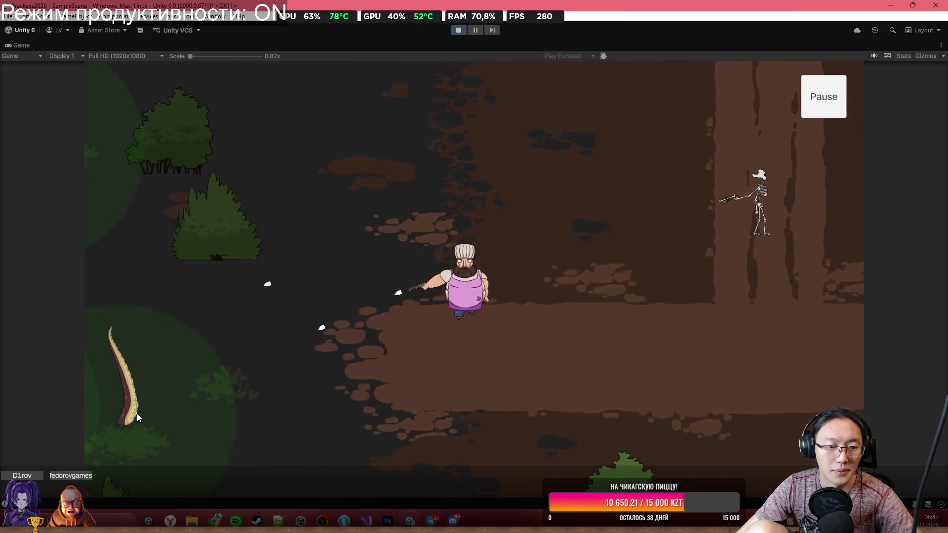
key(a)
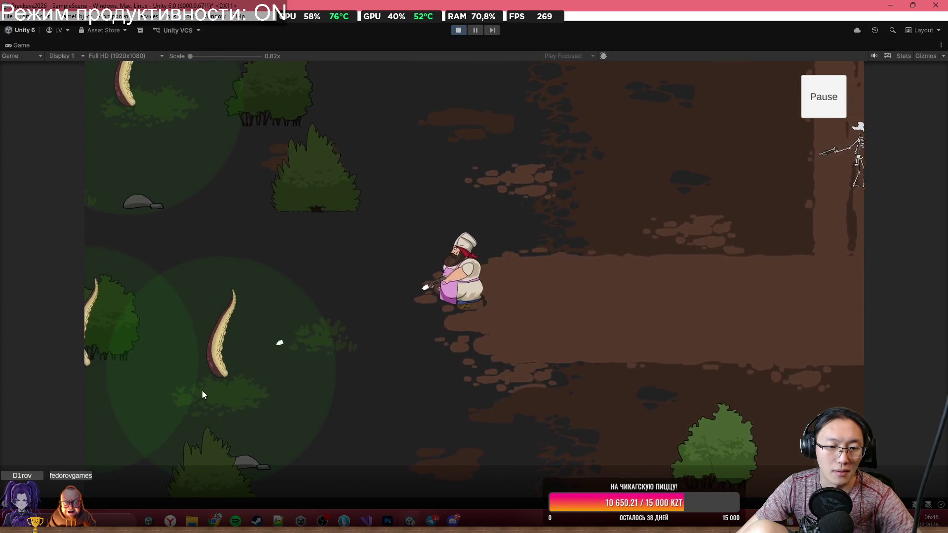
key(d)
key(w)
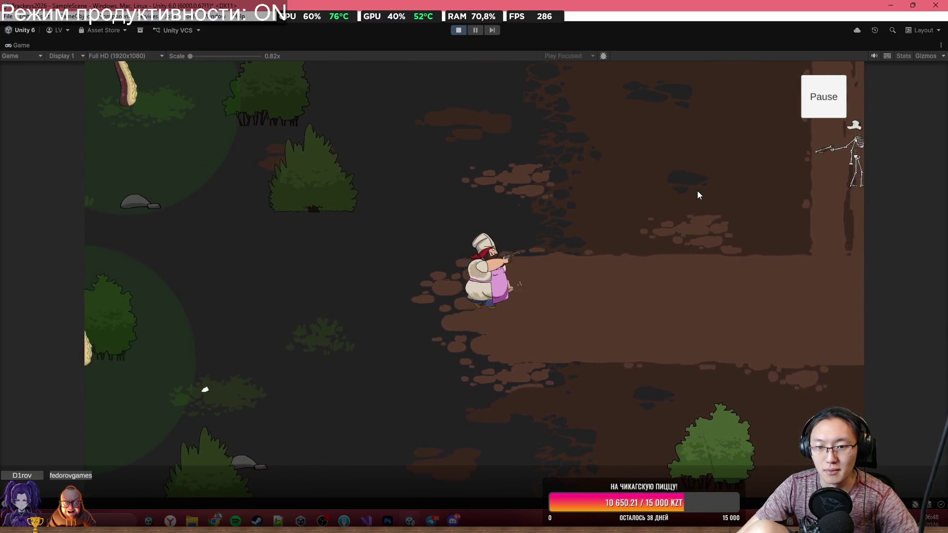
key(w)
key(d)
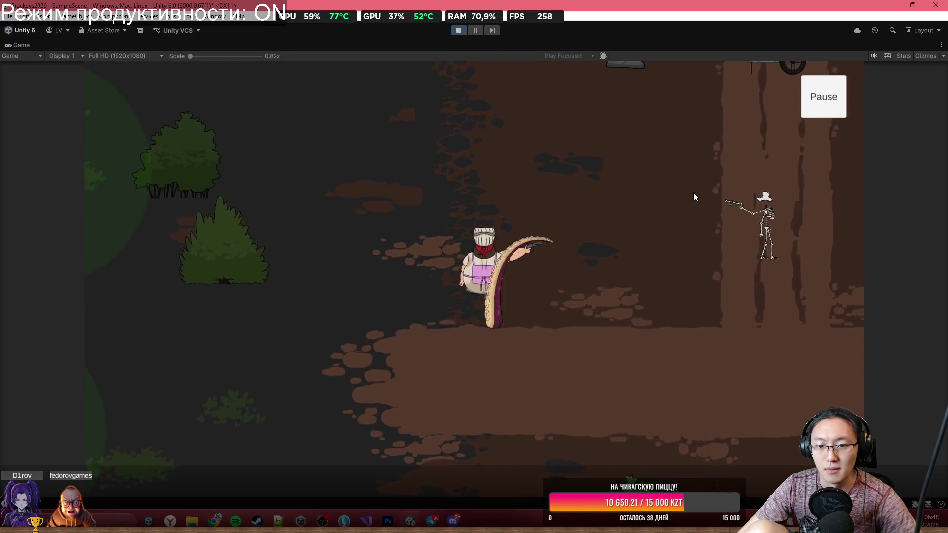
key(w)
key(d)
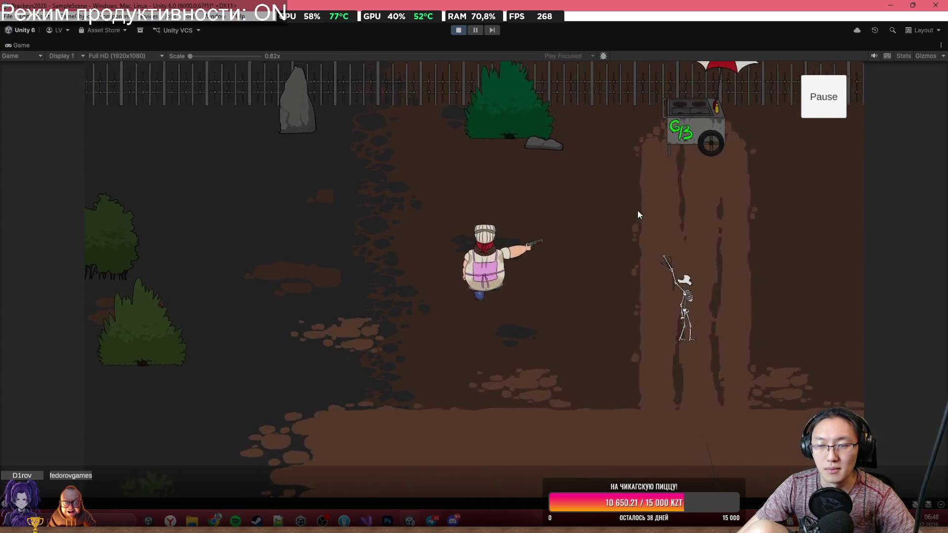
key(d)
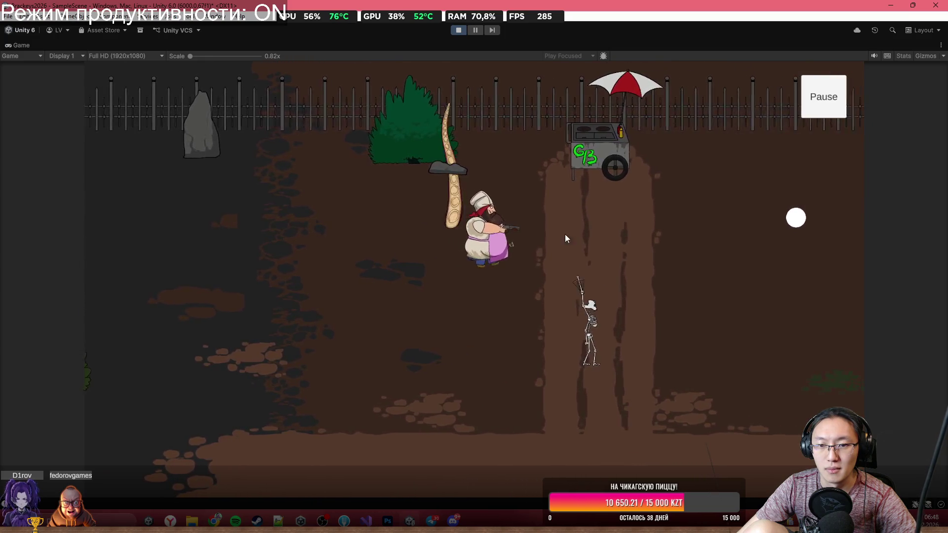
click(296, 245)
key(d)
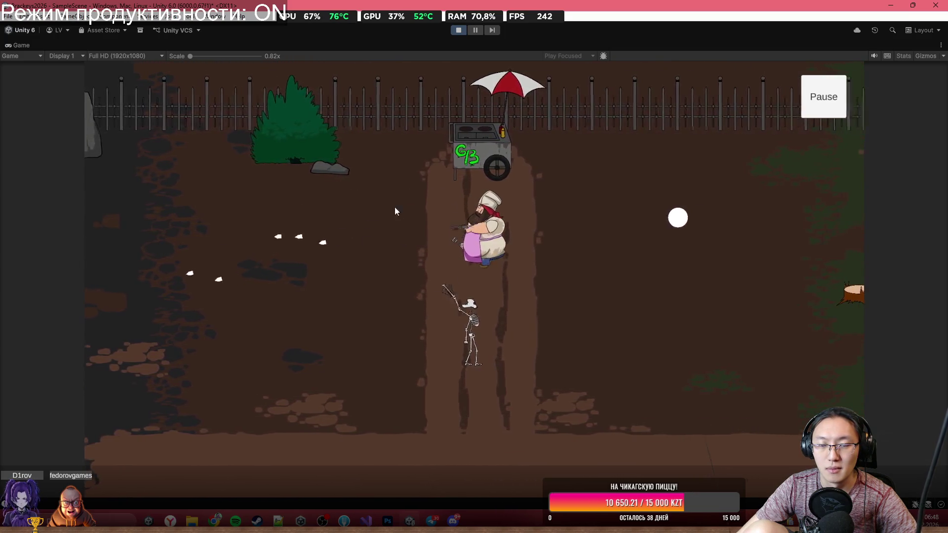
key(w)
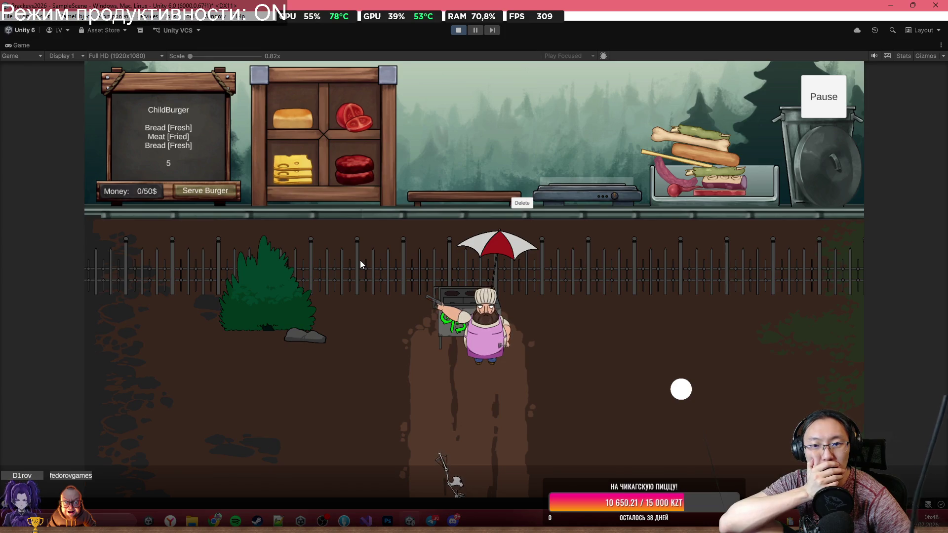
Step: Move the meat, bone and sausages from the tray toward the cutting board and griddle
click(453, 104)
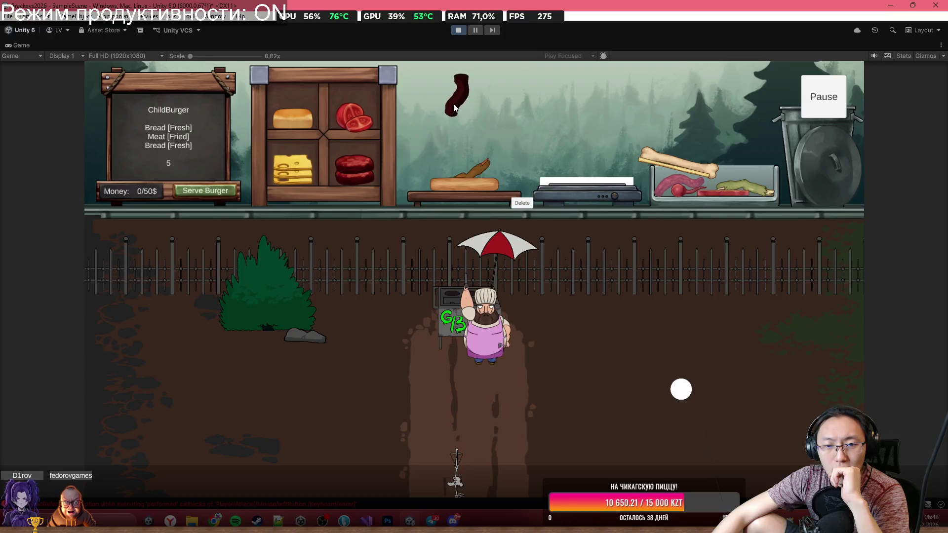
mouse_move(453, 103)
mouse_down()
mouse_move(439, 59)
mouse_move(466, 100)
mouse_move(452, 81)
mouse_move(449, 98)
mouse_up()
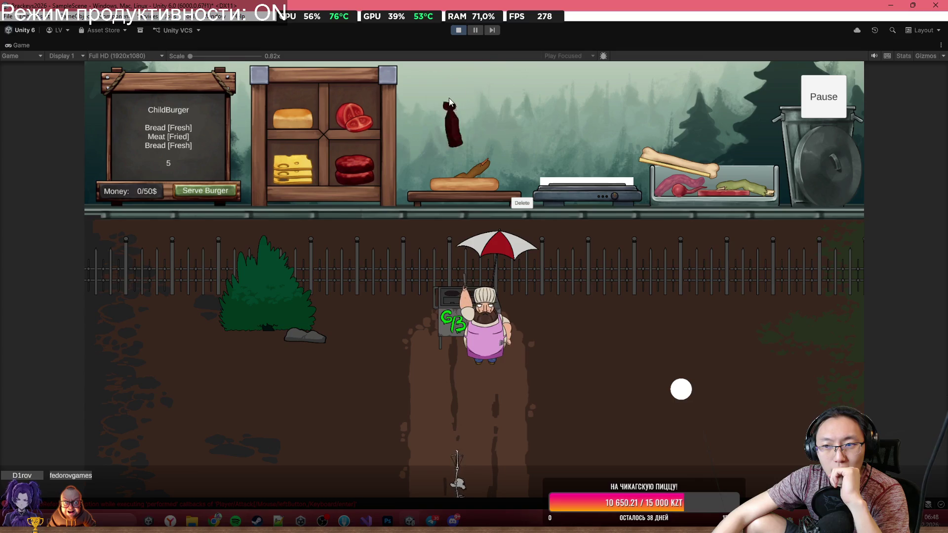
mouse_move(662, 156)
mouse_down()
mouse_move(385, 73)
mouse_move(539, 61)
mouse_up()
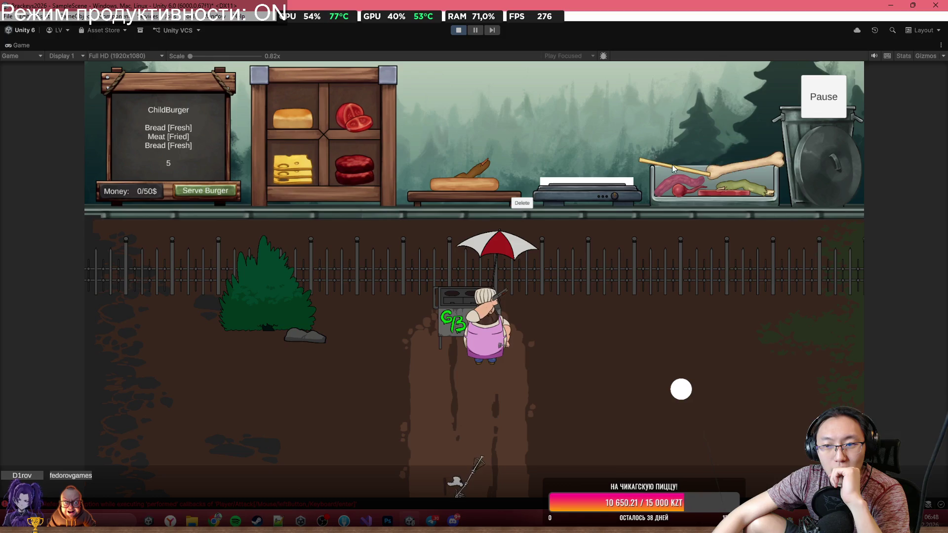
mouse_move(671, 185)
mouse_down()
mouse_move(648, 134)
mouse_move(430, 83)
mouse_move(461, 71)
mouse_move(489, 73)
mouse_move(468, 82)
mouse_move(544, 81)
mouse_move(479, 112)
mouse_up()
mouse_move(419, 76)
mouse_down()
mouse_move(465, 79)
mouse_move(543, 107)
mouse_up()
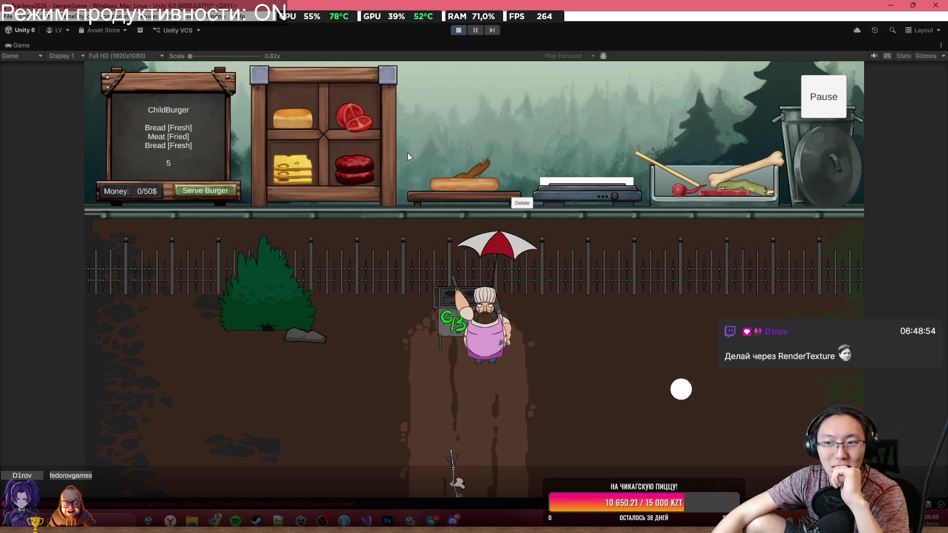
mouse_move(742, 174)
mouse_down()
mouse_move(650, 107)
mouse_move(457, 117)
mouse_up()
mouse_move(684, 191)
mouse_down()
mouse_move(642, 156)
mouse_move(632, 133)
mouse_move(588, 179)
mouse_move(489, 121)
mouse_up()
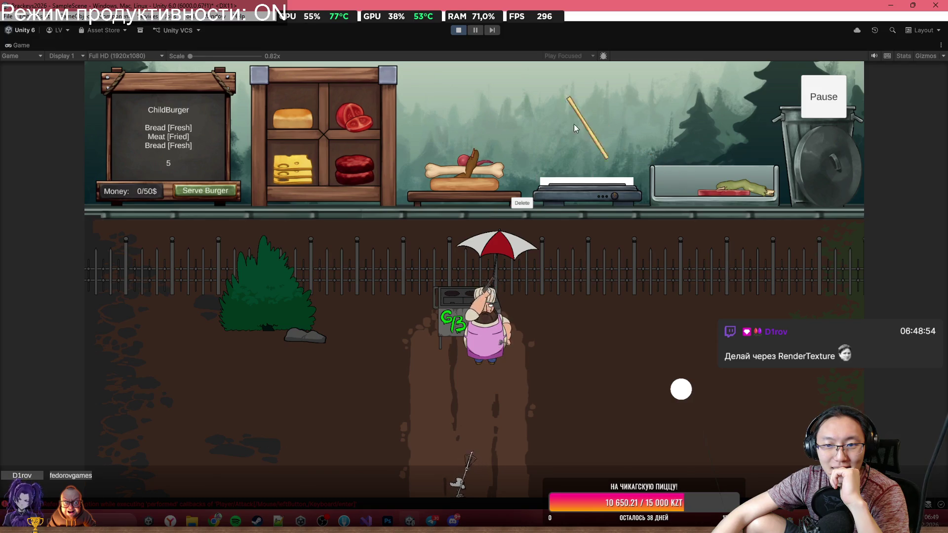
Step: Cook the green item on the griddle, stack the fried meat and top it with a bun
mouse_move(733, 191)
mouse_down()
mouse_move(641, 96)
mouse_move(667, 86)
mouse_move(677, 26)
mouse_move(692, 96)
mouse_move(668, 116)
mouse_up()
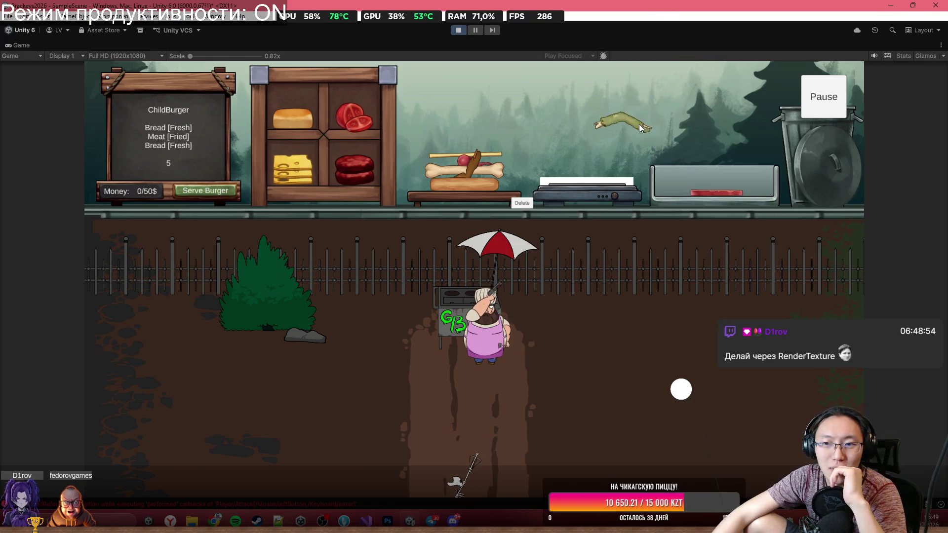
drag(584, 112, 580, 170)
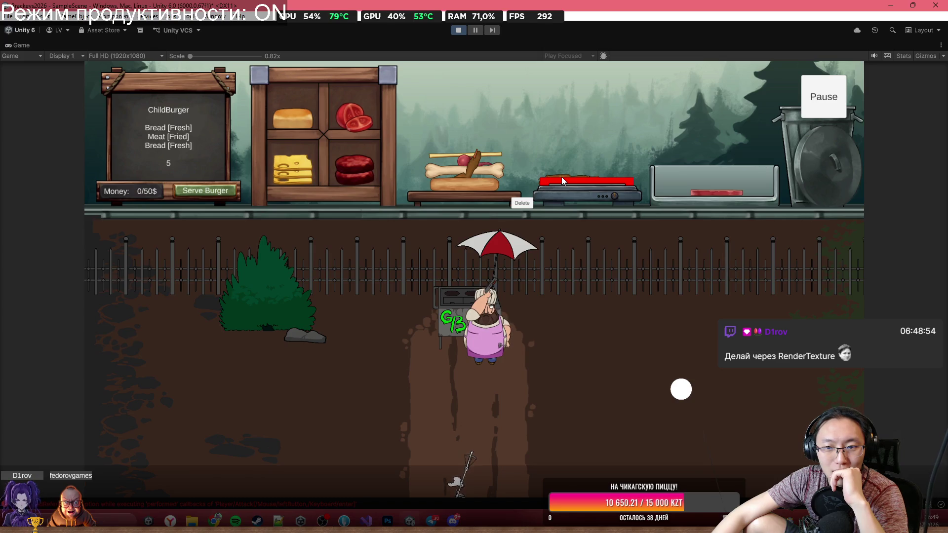
mouse_move(564, 182)
mouse_down()
mouse_move(559, 120)
mouse_move(492, 89)
mouse_move(489, 99)
mouse_up()
mouse_move(706, 191)
mouse_down()
mouse_move(580, 83)
mouse_move(506, 86)
mouse_move(489, 106)
mouse_up()
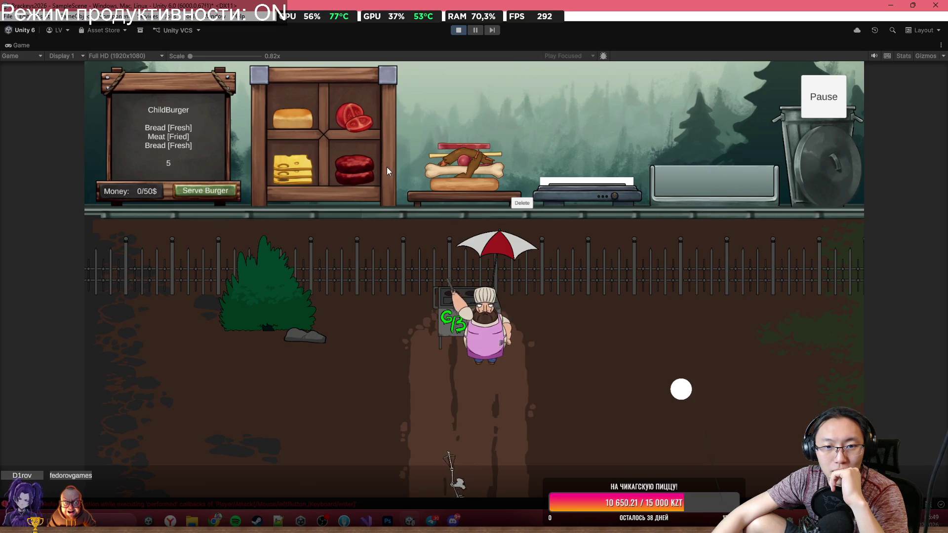
mouse_move(293, 119)
mouse_down()
mouse_move(448, 84)
mouse_move(462, 106)
mouse_up()
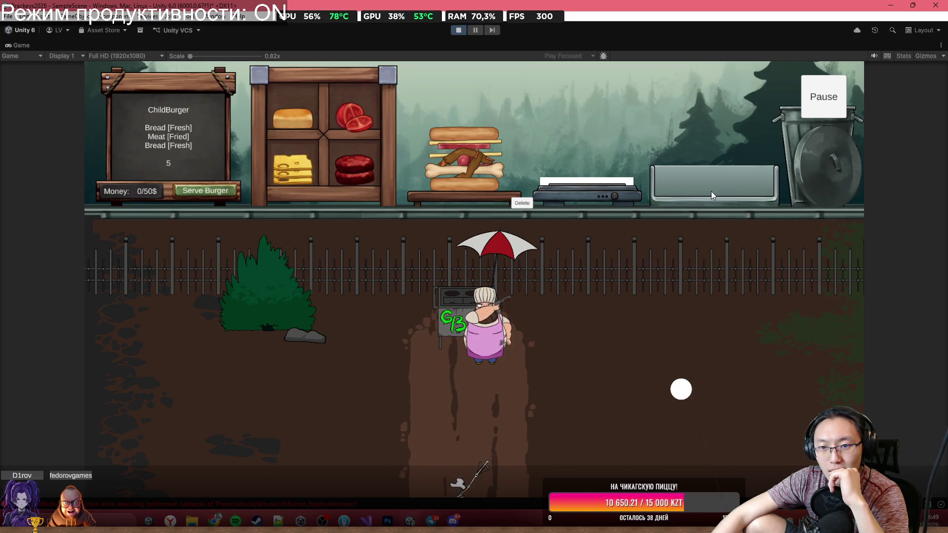
Step: Delete the assembled burger, stop the game and switch to the Scene view
click(522, 202)
click(458, 31)
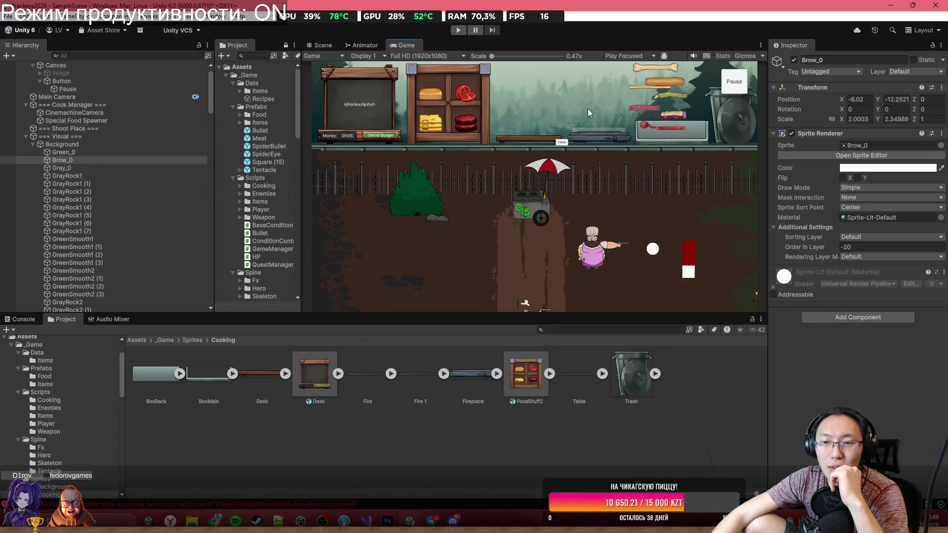
click(321, 44)
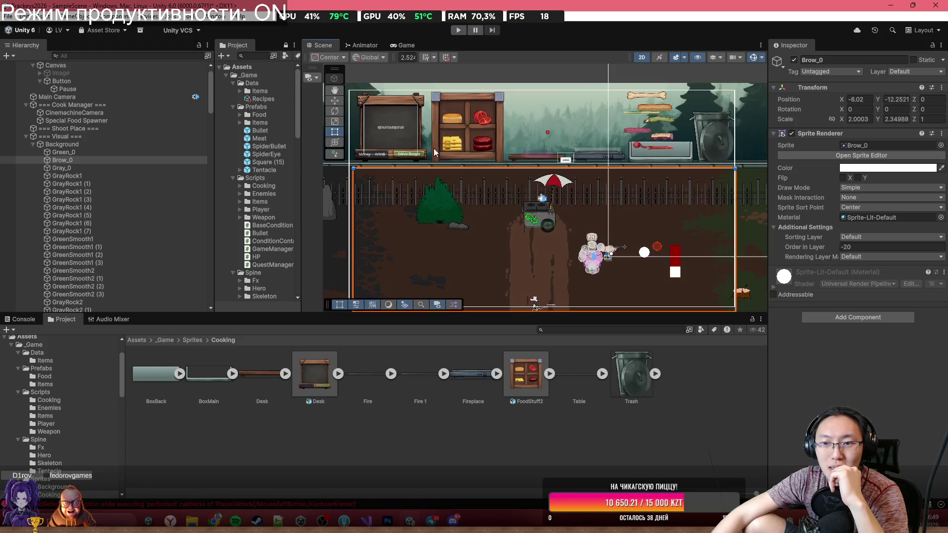
Step: Zoom and pan over the food cart and counter, then return to a maximized Game view
scroll(487, 204, down, 3)
scroll(556, 170, up, 8)
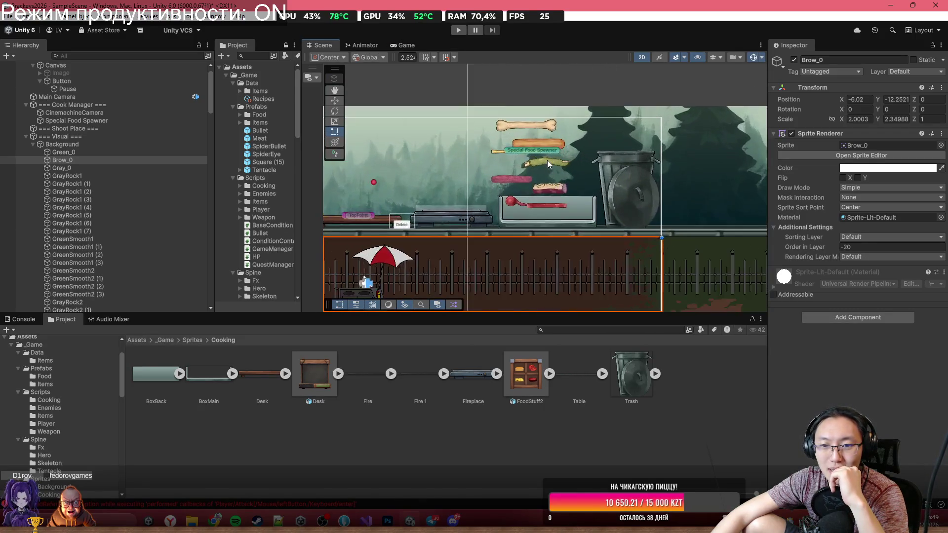
scroll(503, 116, down, 3)
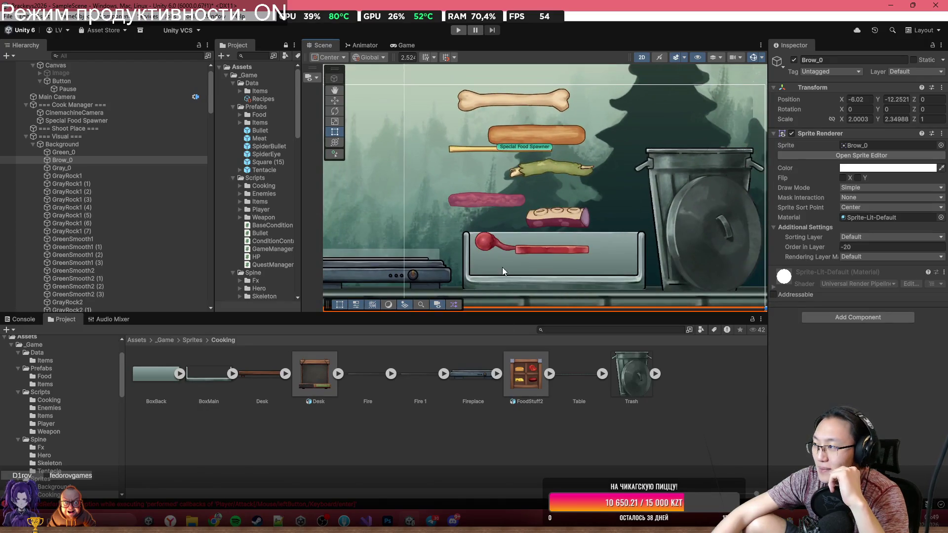
scroll(496, 258, down, 3)
scroll(516, 124, down, 5)
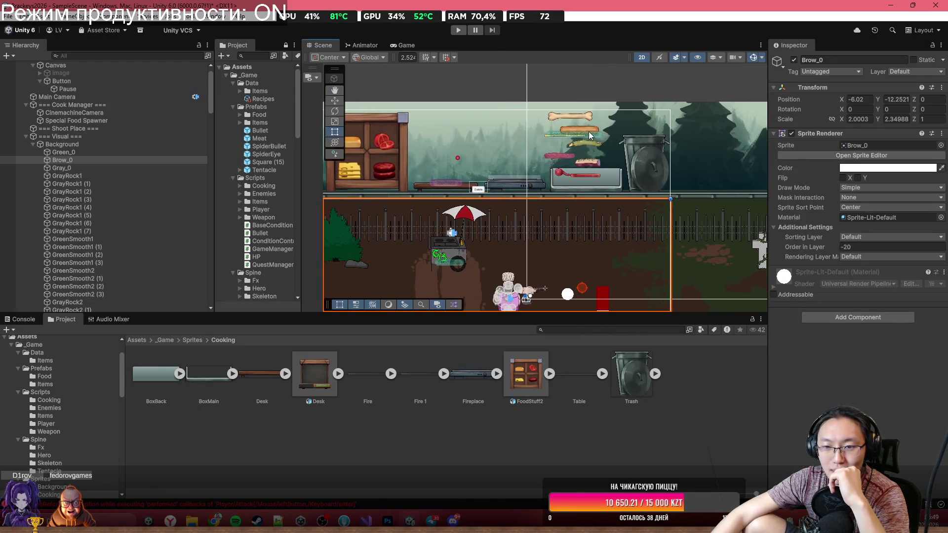
scroll(587, 159, down, 2)
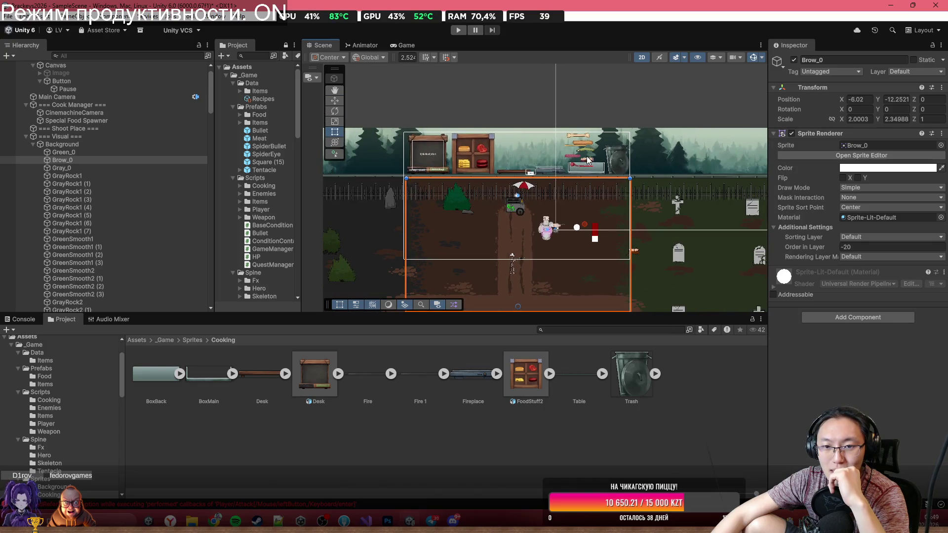
scroll(508, 146, up, 4)
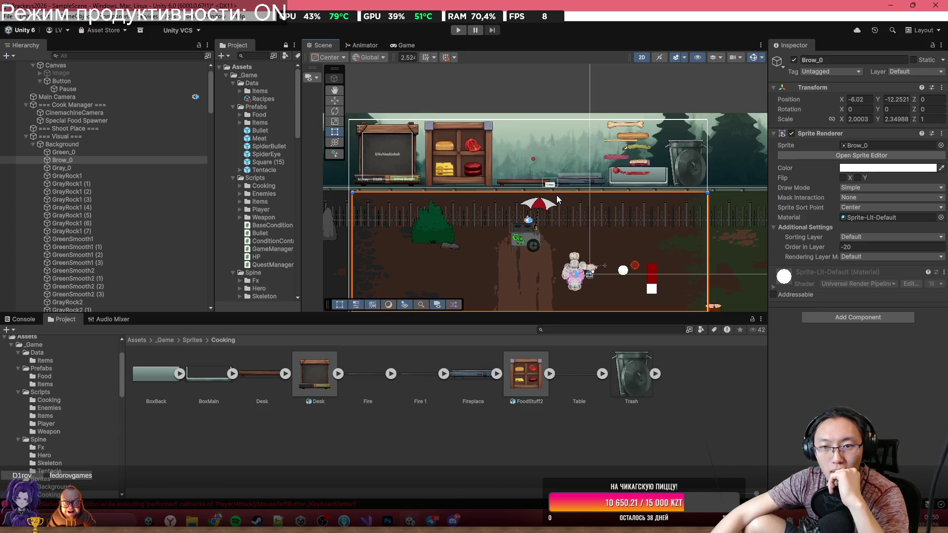
scroll(557, 199, down, 2)
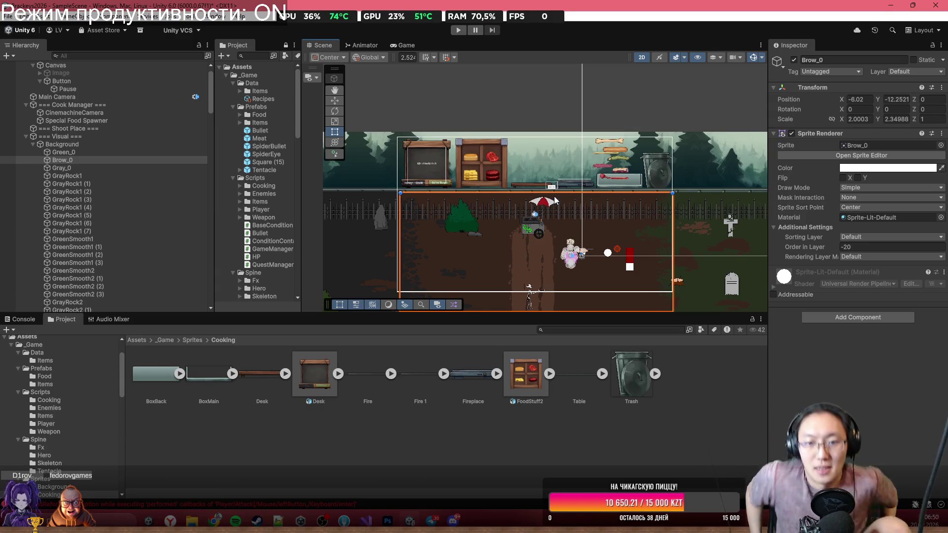
scroll(555, 225, up, 4)
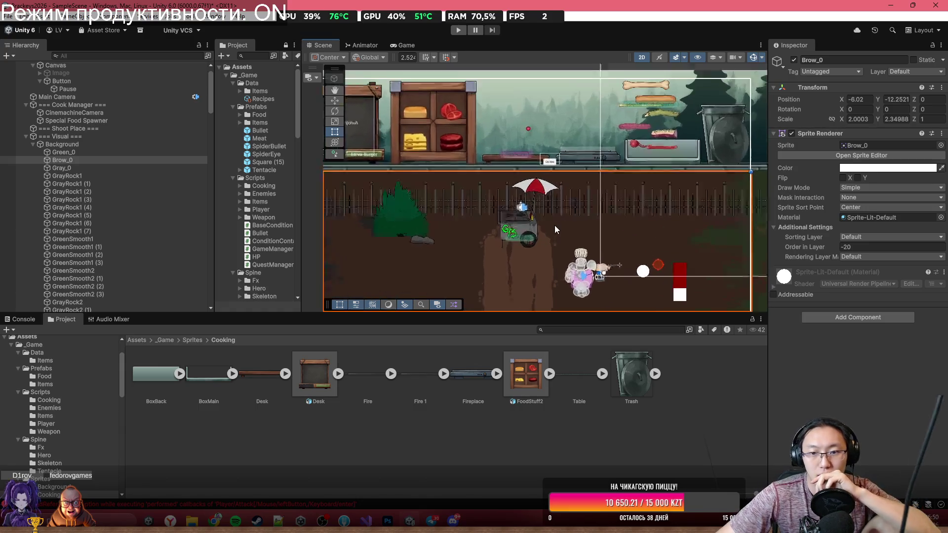
drag(553, 226, 552, 292)
scroll(543, 186, down, 1)
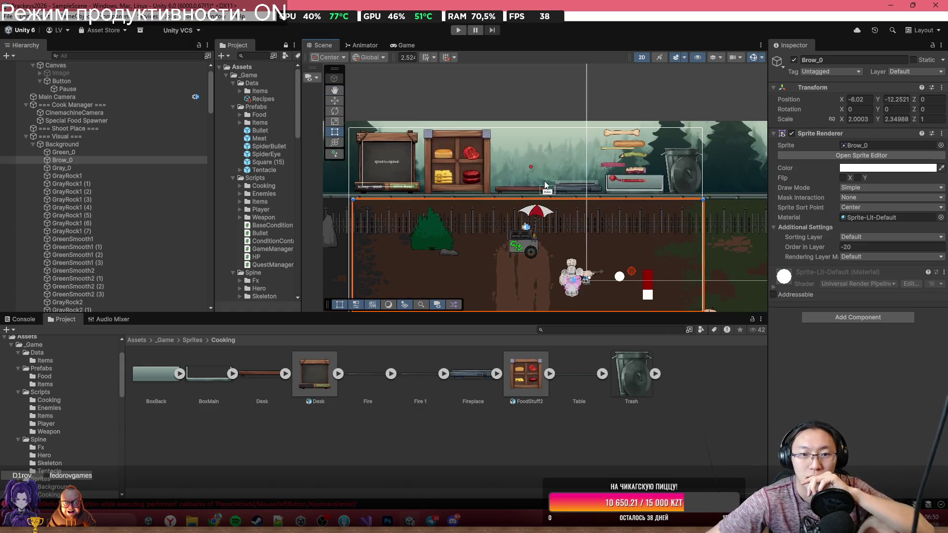
mouse_move(569, 151)
mouse_down()
mouse_move(569, 136)
mouse_move(514, 63)
mouse_up()
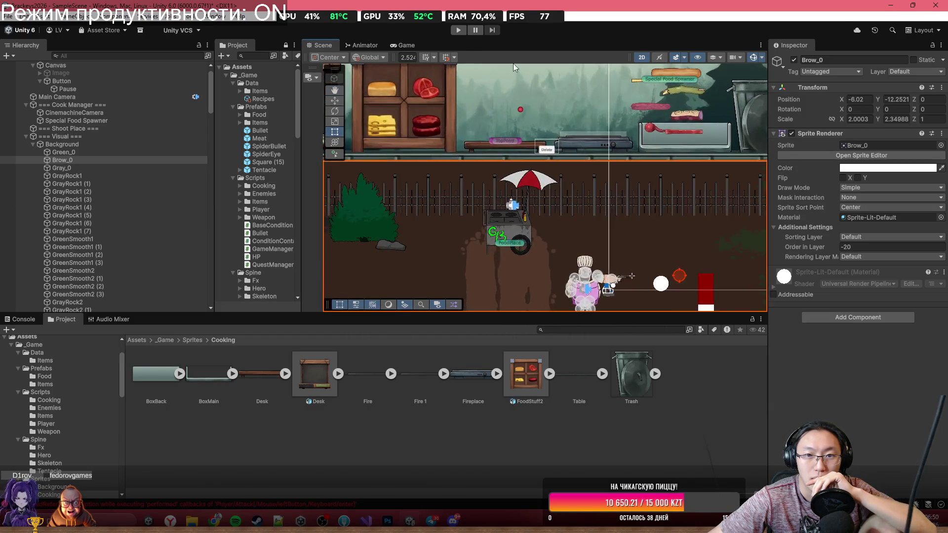
click(399, 45)
key(shift+space)
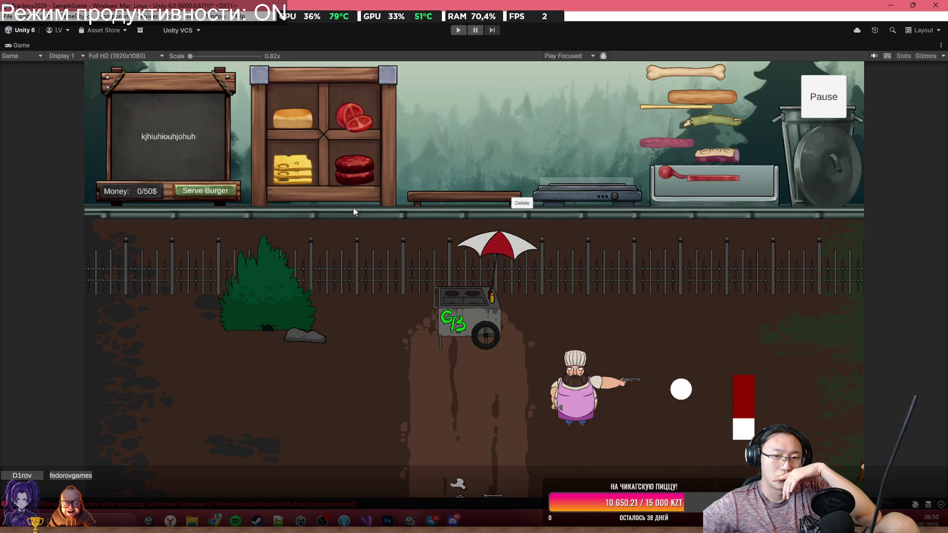
Step: Start the game and drag the bone, sausage and pickle from the tray onto the counter
click(458, 30)
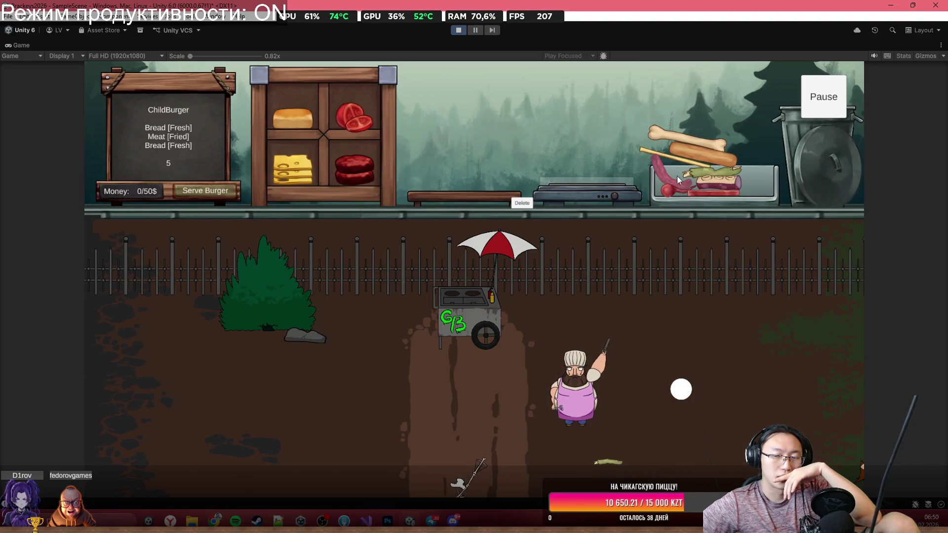
mouse_move(683, 139)
mouse_down()
mouse_move(625, 97)
mouse_move(558, 130)
mouse_up()
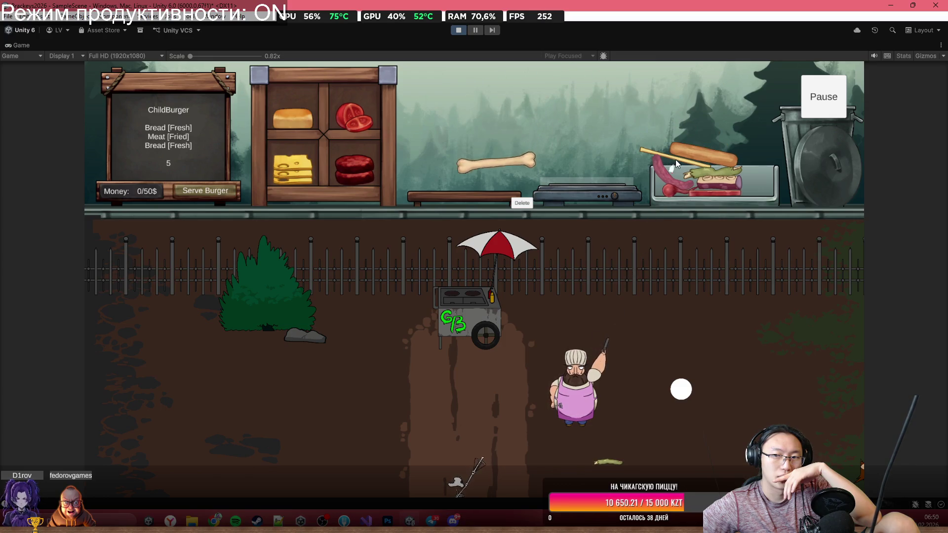
mouse_move(689, 146)
mouse_down()
mouse_move(619, 114)
mouse_move(489, 115)
mouse_move(494, 123)
mouse_up()
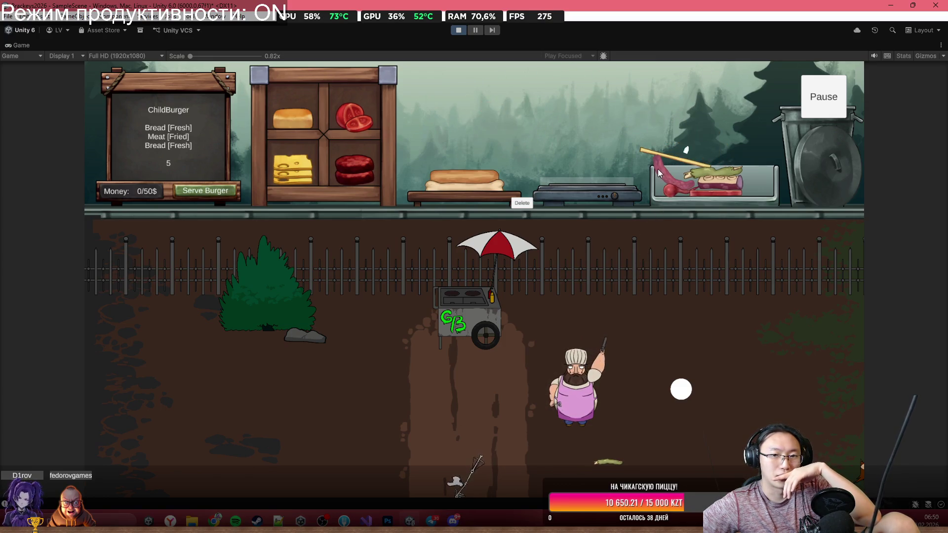
mouse_move(701, 172)
mouse_down()
mouse_move(728, 129)
mouse_move(598, 131)
mouse_move(650, 126)
mouse_up()
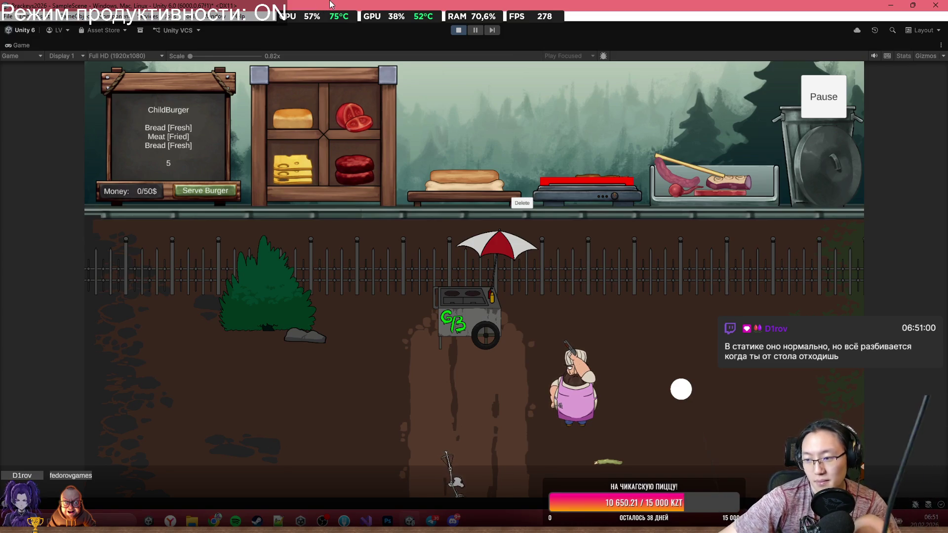
Step: Walk the chef around the yard and back toward the hot-dog cart with WASD
key(a)
key(w)
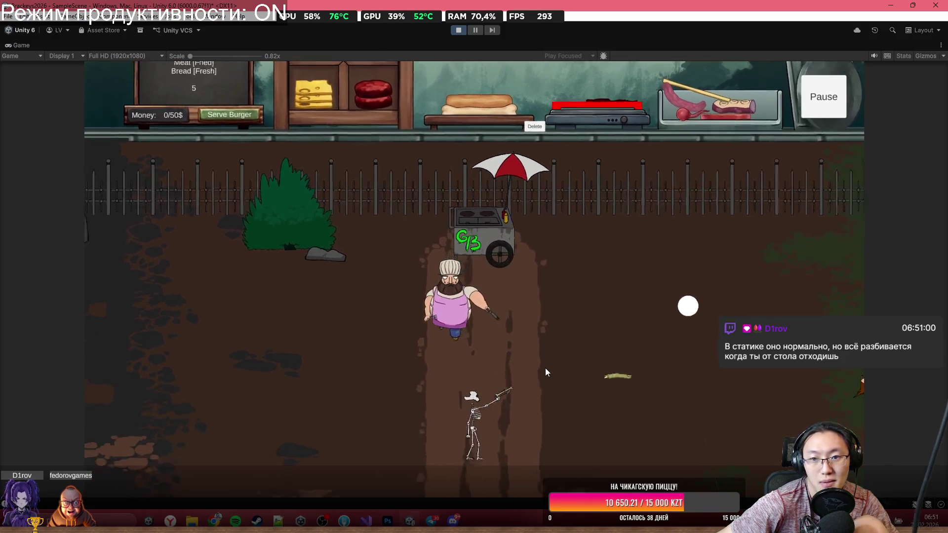
key(s)
key(a)
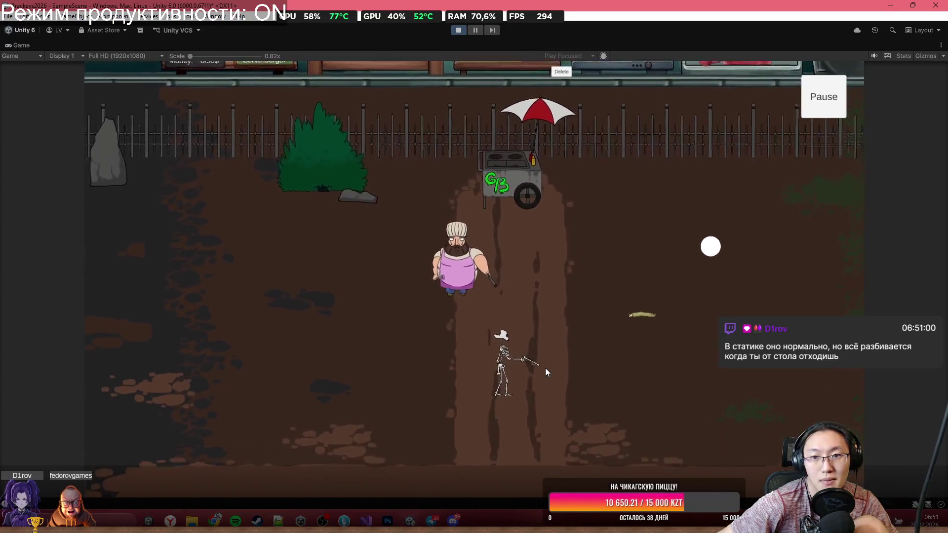
key(w)
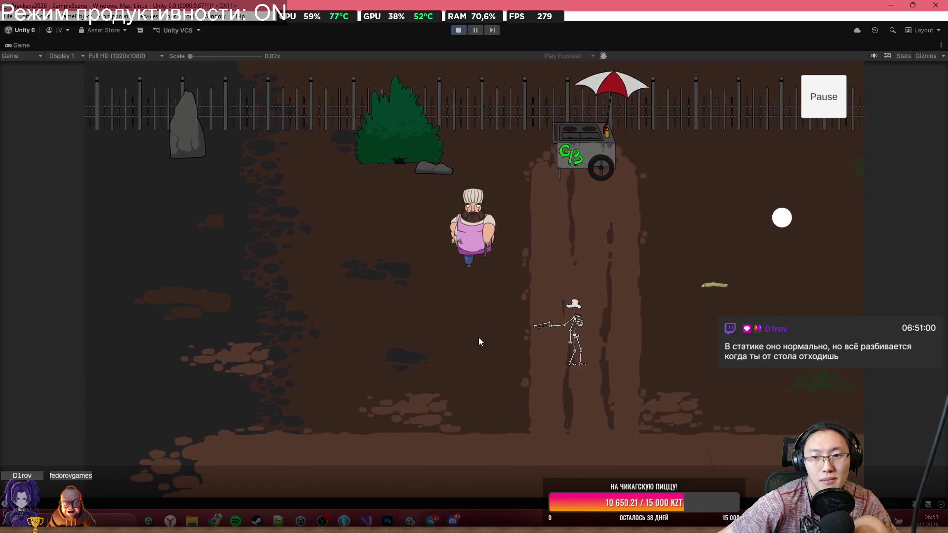
key(d)
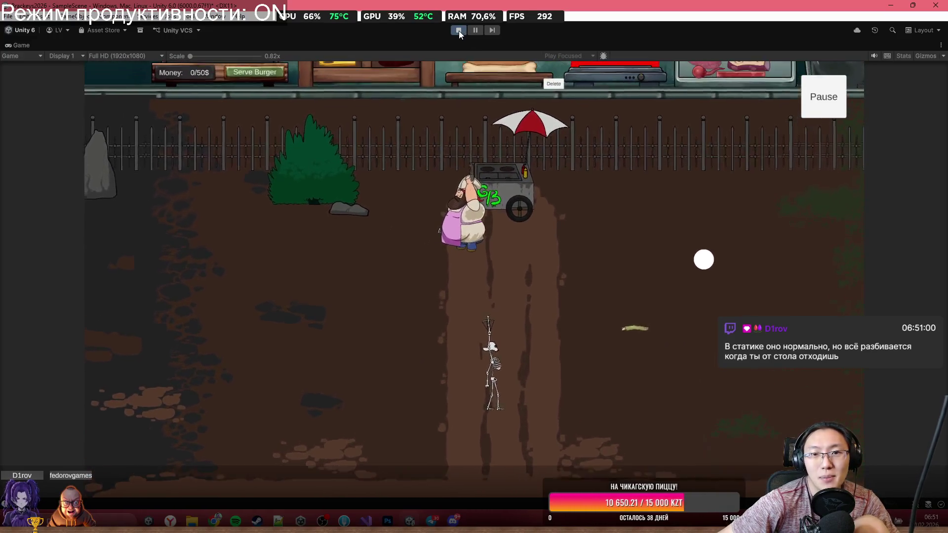
Step: Stop the game and restore the full editor layout
click(458, 30)
scroll(494, 211, down, 2)
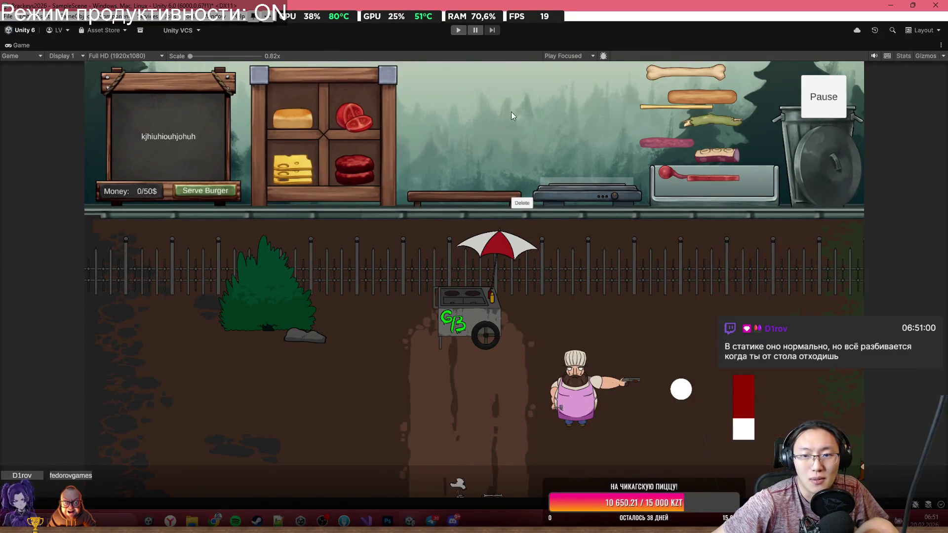
key(shift+space)
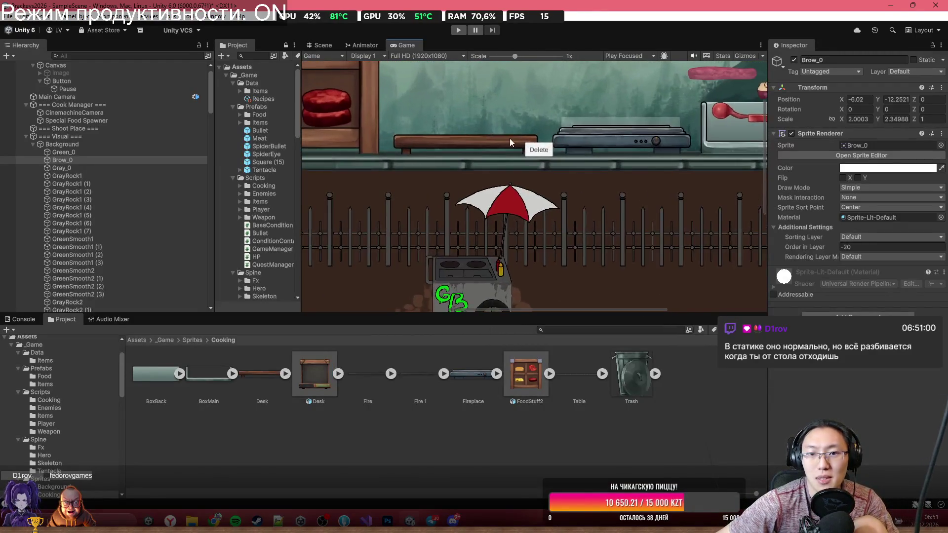
Step: Select the grill's Trigger object and assign Fire_0's sprite renderer to the Stove's Sr field
click(320, 46)
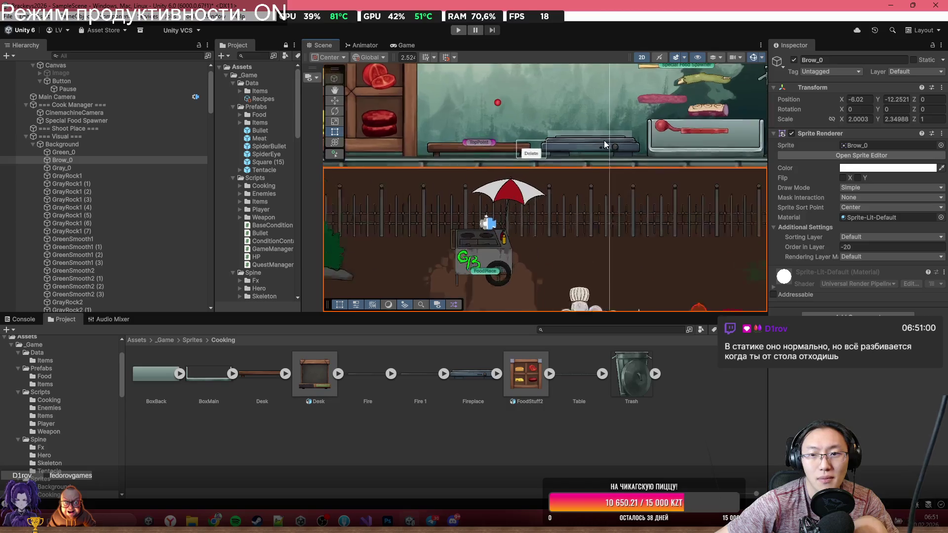
scroll(642, 133, up, 3)
click(598, 133)
scroll(543, 163, up, 3)
scroll(815, 237, down, 5)
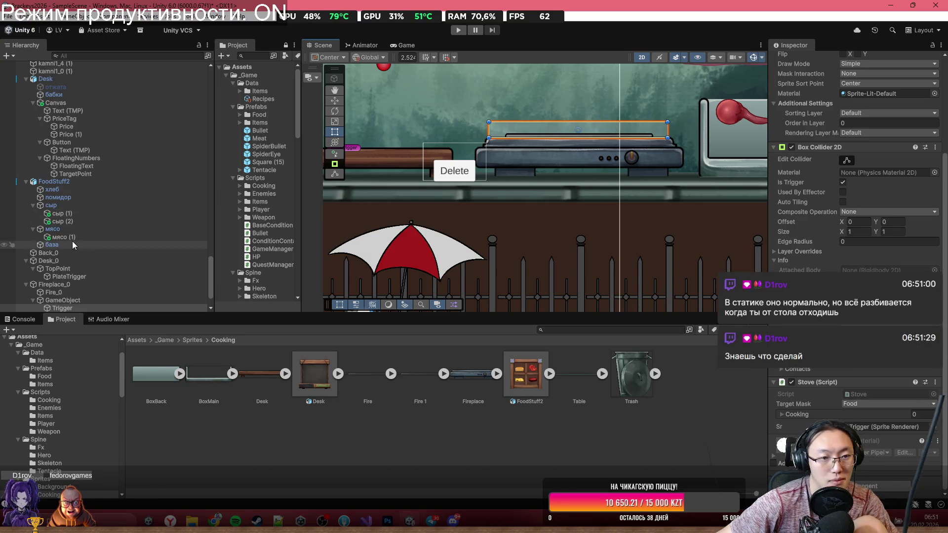
scroll(55, 259, down, 2)
drag(53, 253, 884, 427)
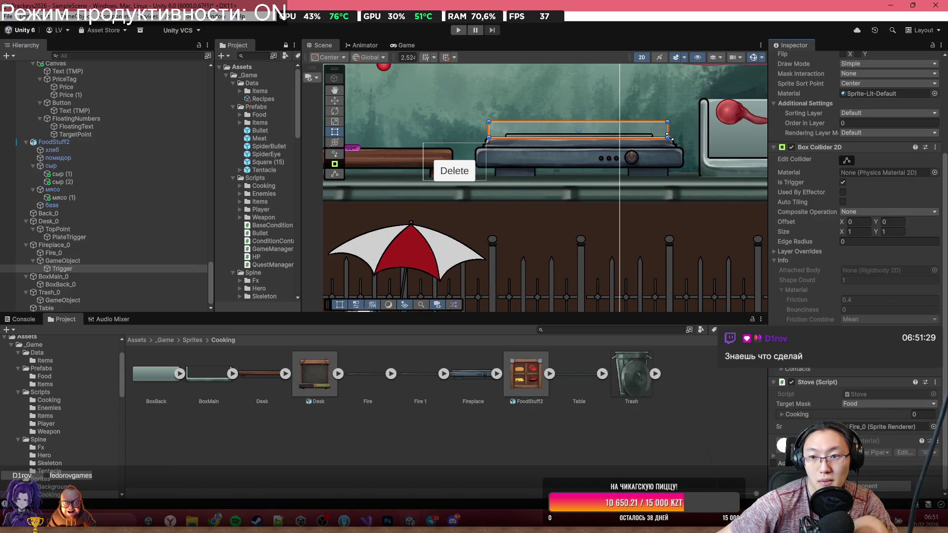
Step: Disable the Trigger's Sprite Renderer and run the game with a maximized Game view
scroll(849, 163, up, 5)
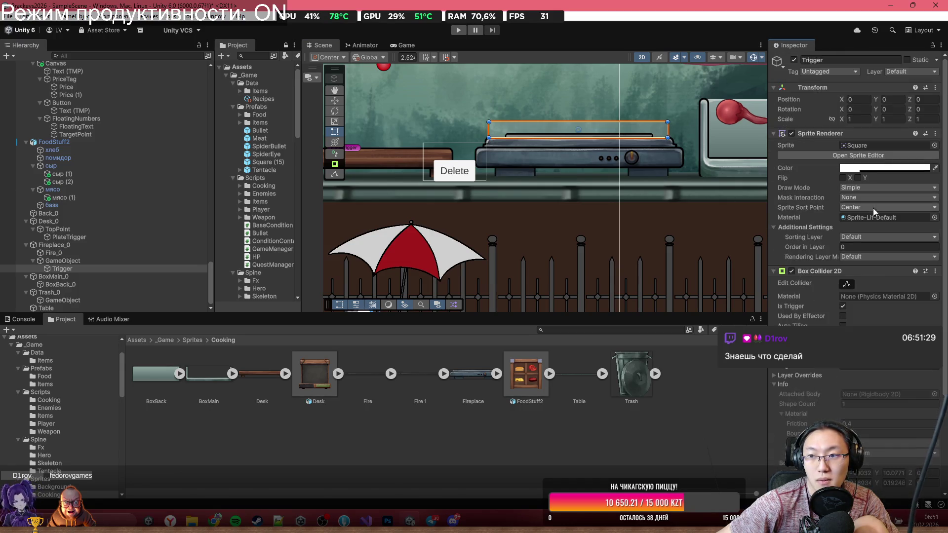
click(792, 133)
click(457, 30)
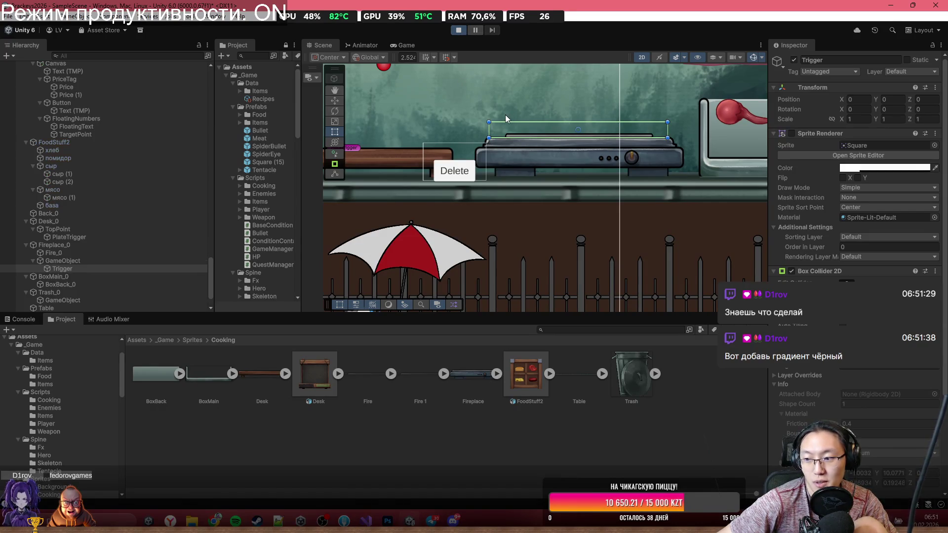
key(shift+space)
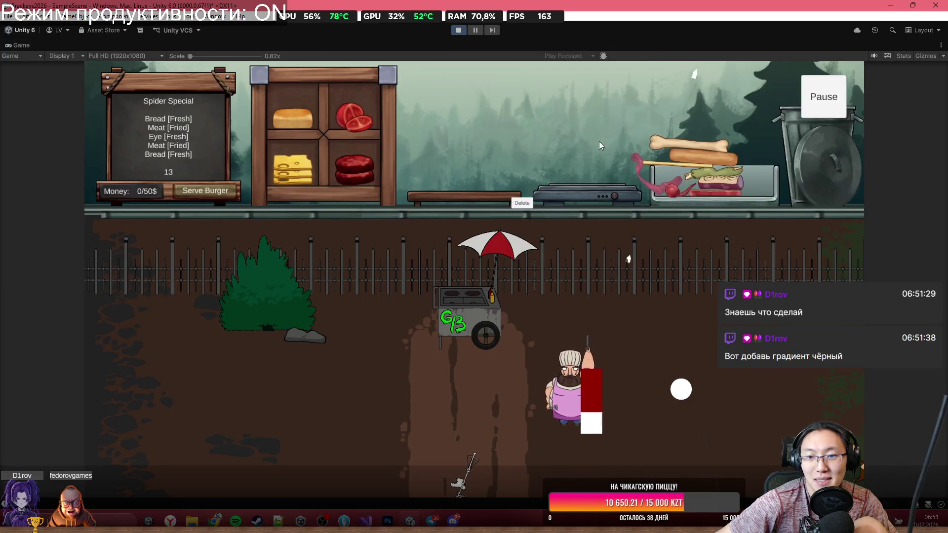
Step: Grill the pink and green tentacles and fling the purple meat back to the crate
mouse_move(668, 159)
mouse_down()
mouse_move(623, 104)
mouse_move(594, 131)
mouse_move(590, 165)
mouse_up()
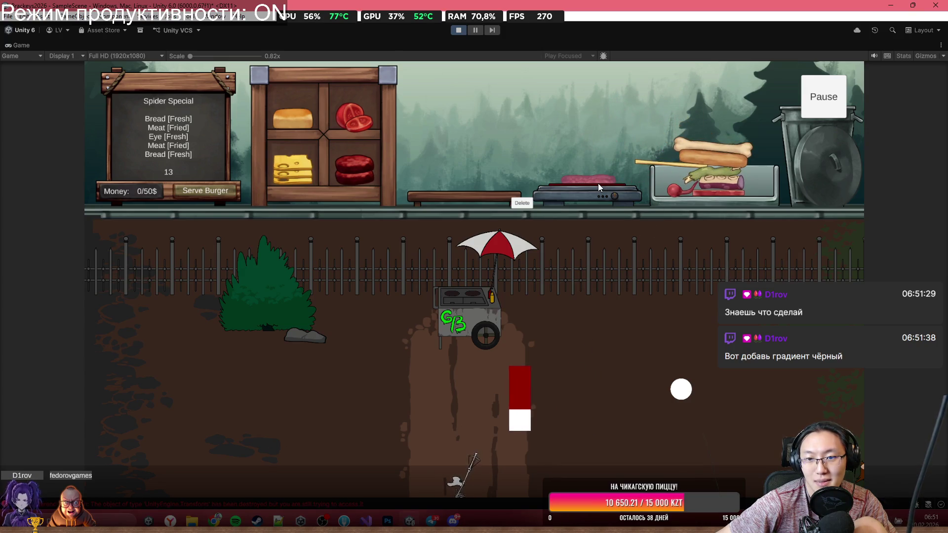
mouse_move(600, 178)
mouse_down()
mouse_move(538, 110)
mouse_move(489, 132)
mouse_move(487, 170)
mouse_up()
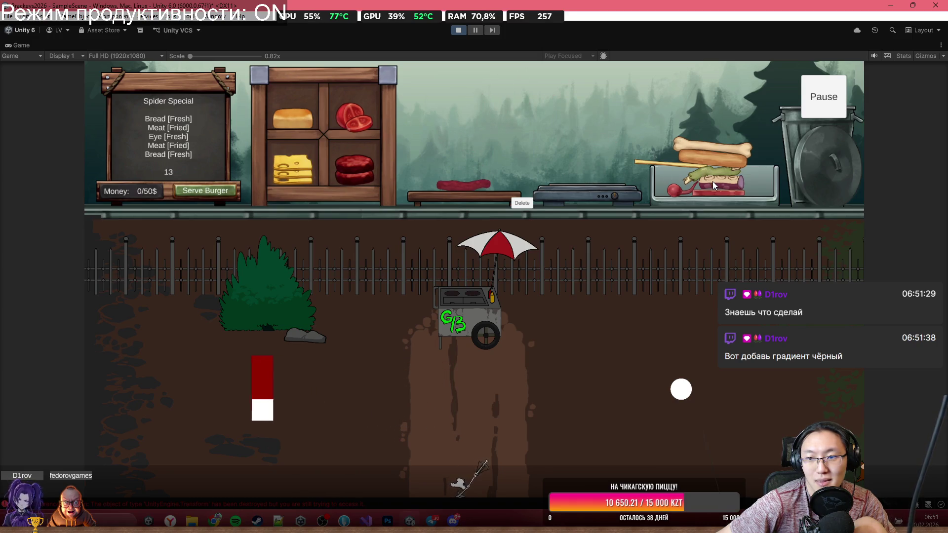
mouse_move(703, 173)
mouse_down()
mouse_move(726, 90)
mouse_move(568, 132)
mouse_move(559, 171)
mouse_up()
mouse_move(712, 183)
mouse_down()
mouse_move(613, 99)
mouse_move(596, 146)
mouse_move(613, 147)
mouse_up()
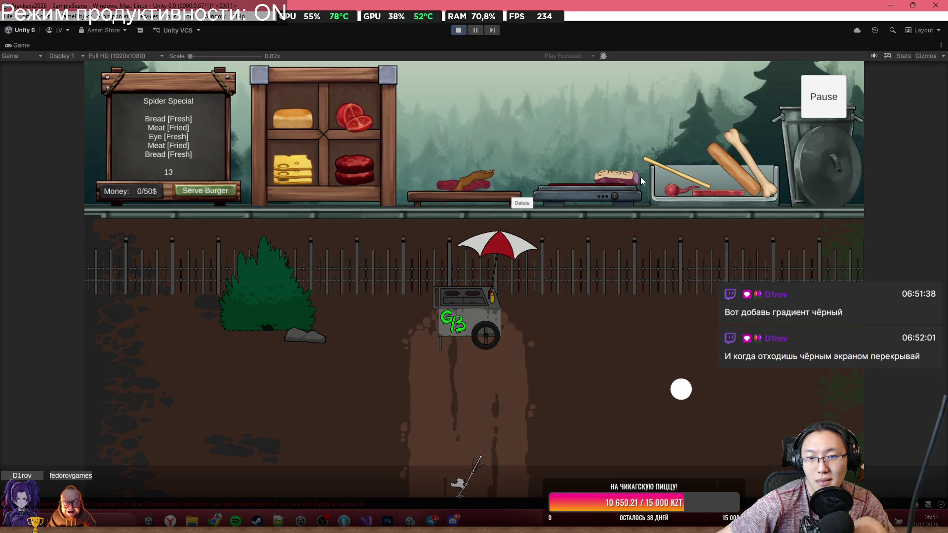
mouse_move(627, 176)
mouse_down()
mouse_move(525, 111)
mouse_move(524, 119)
mouse_up()
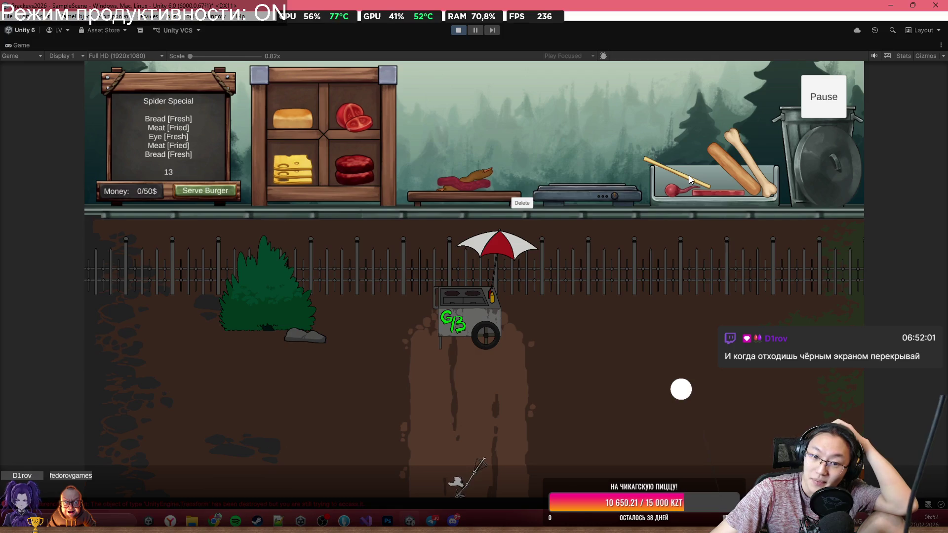
Step: Stack the yellow stick, bone, eye and bread top on the board's burger, then stop the game
mouse_move(647, 159)
mouse_down()
mouse_move(546, 91)
mouse_move(449, 154)
mouse_up()
mouse_move(748, 162)
mouse_down()
mouse_move(461, 132)
mouse_move(462, 158)
mouse_up()
mouse_move(740, 182)
mouse_down()
mouse_move(512, 94)
mouse_move(467, 153)
mouse_up()
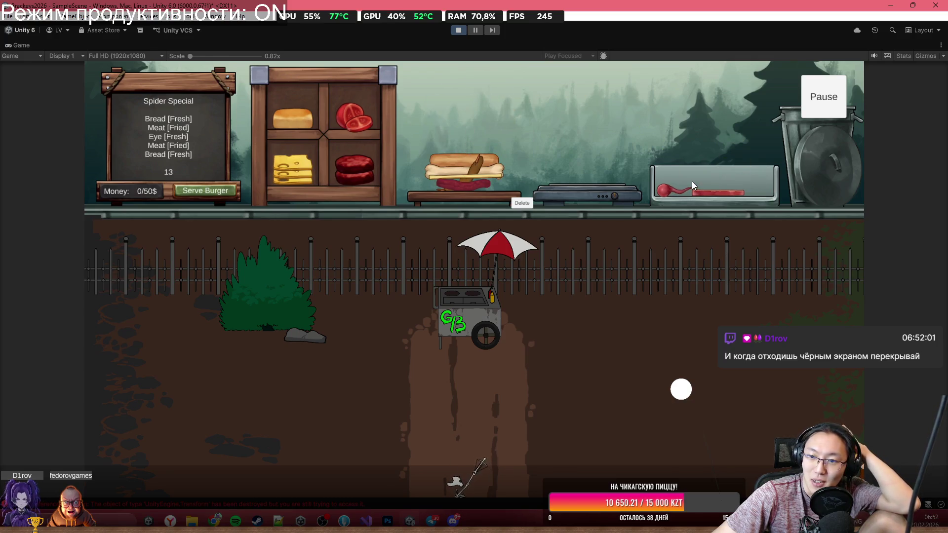
drag(496, 125, 466, 148)
drag(725, 192, 548, 70)
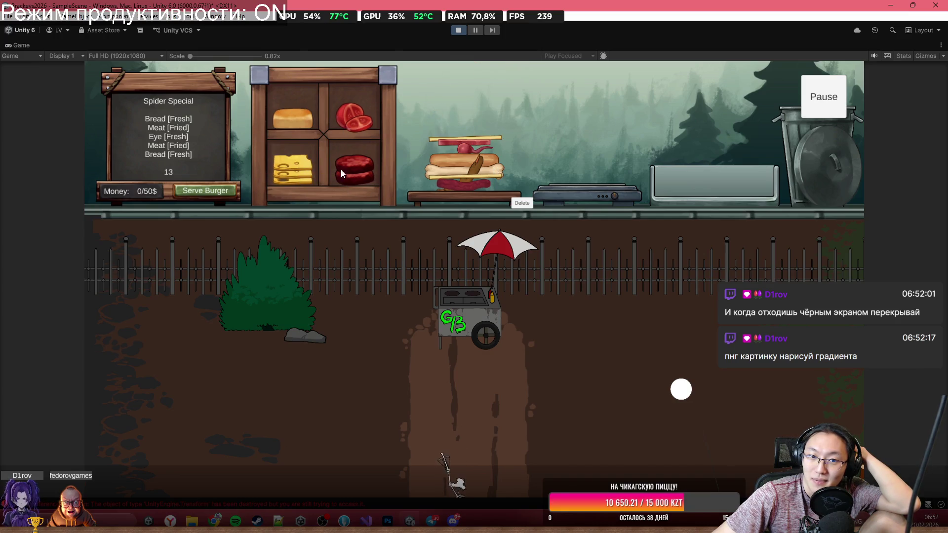
mouse_move(403, 147)
mouse_down()
mouse_move(450, 98)
mouse_move(509, 123)
mouse_up()
mouse_move(292, 119)
mouse_down()
mouse_move(369, 108)
mouse_move(464, 124)
mouse_up()
click(464, 30)
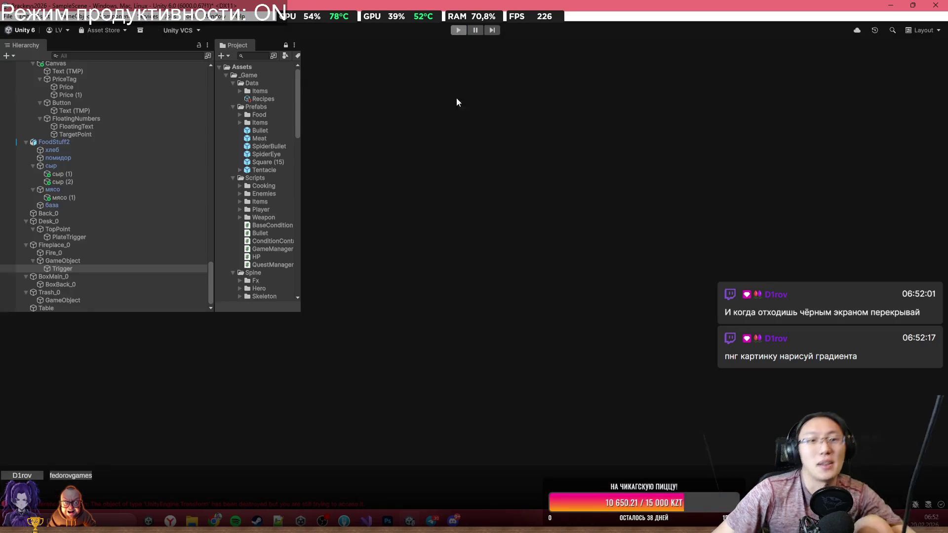
Step: Select the мясо shelf, assign Meat 1 from Prefabs/Food as its Food Prefab, and play
scroll(593, 179, up, 3)
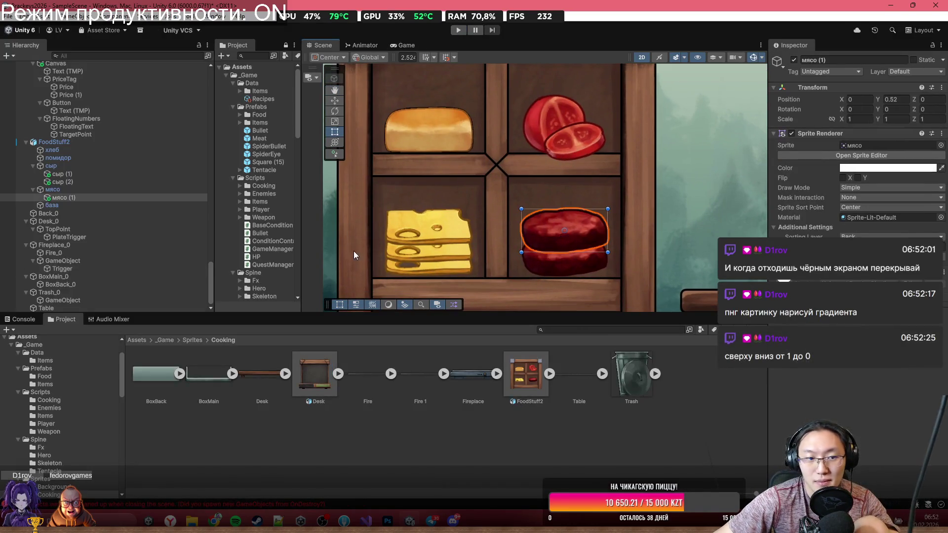
click(133, 191)
click(876, 427)
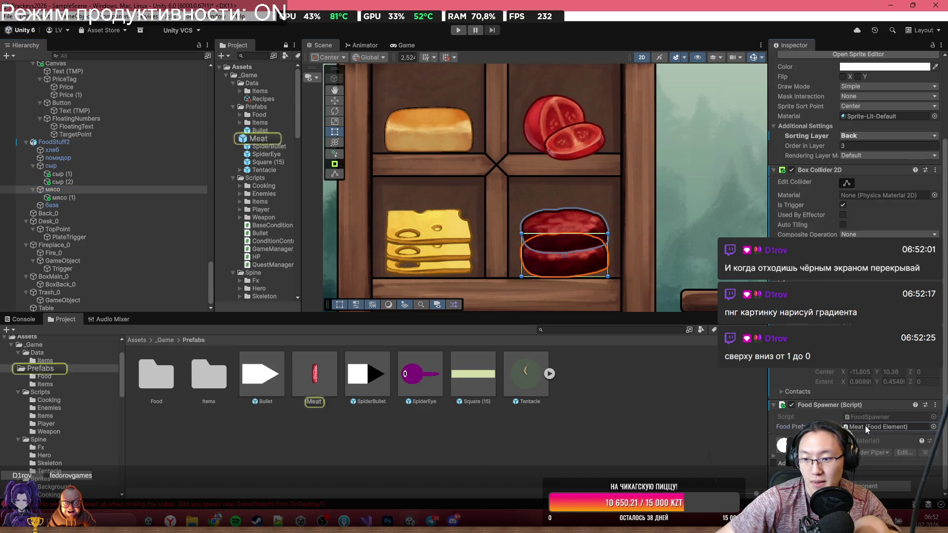
double_click(163, 380)
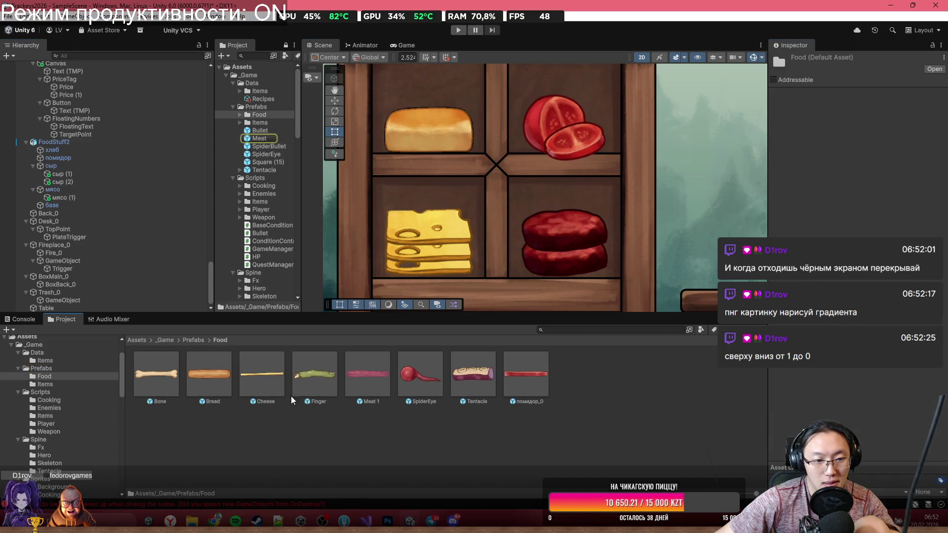
click(587, 236)
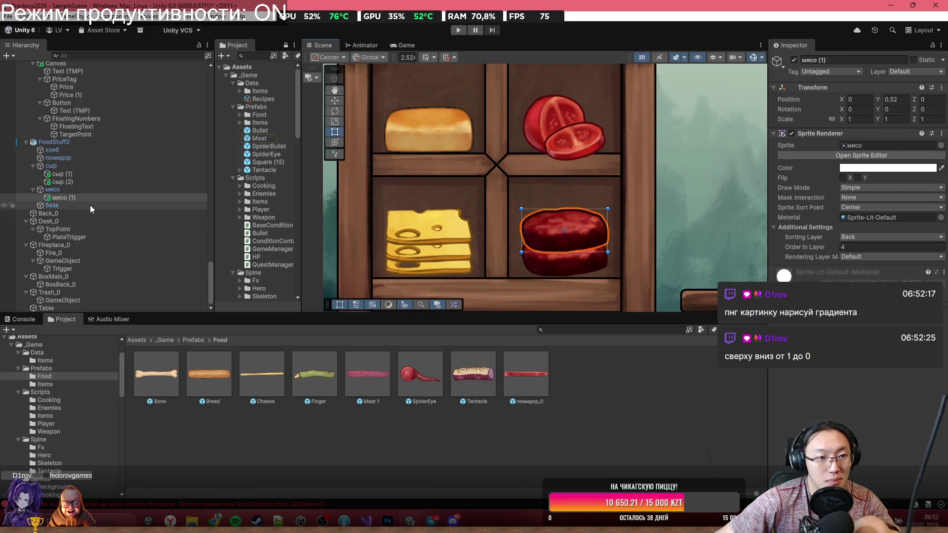
click(586, 233)
mouse_move(383, 363)
mouse_down()
mouse_move(859, 445)
mouse_move(874, 460)
mouse_up()
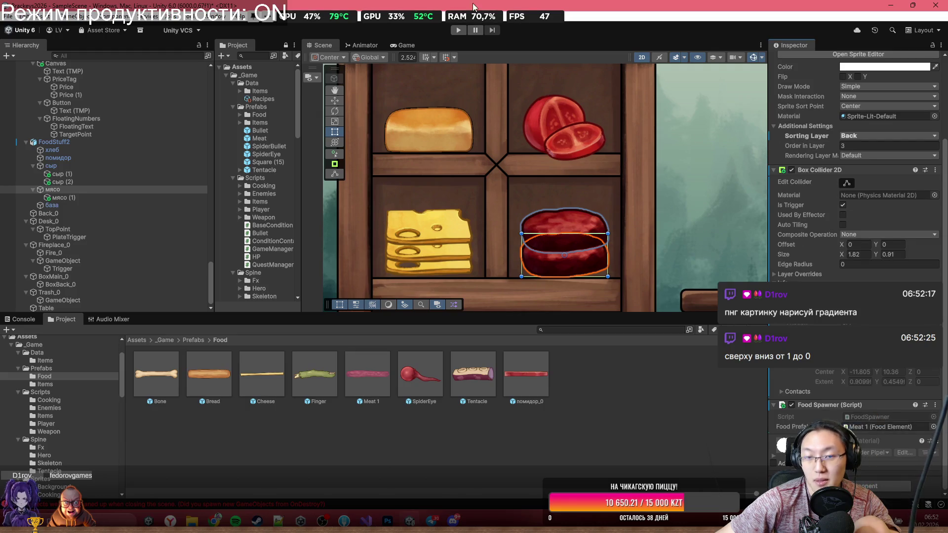
click(457, 30)
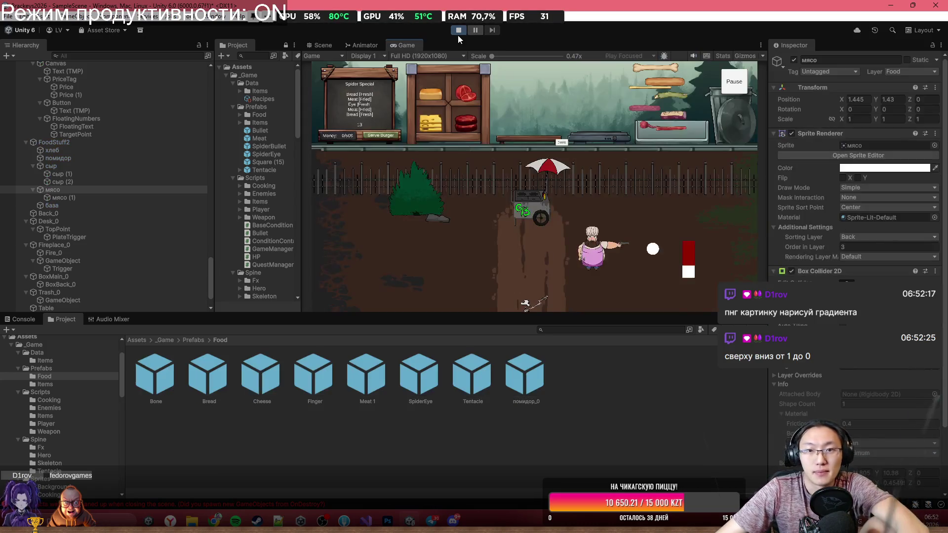
key(a)
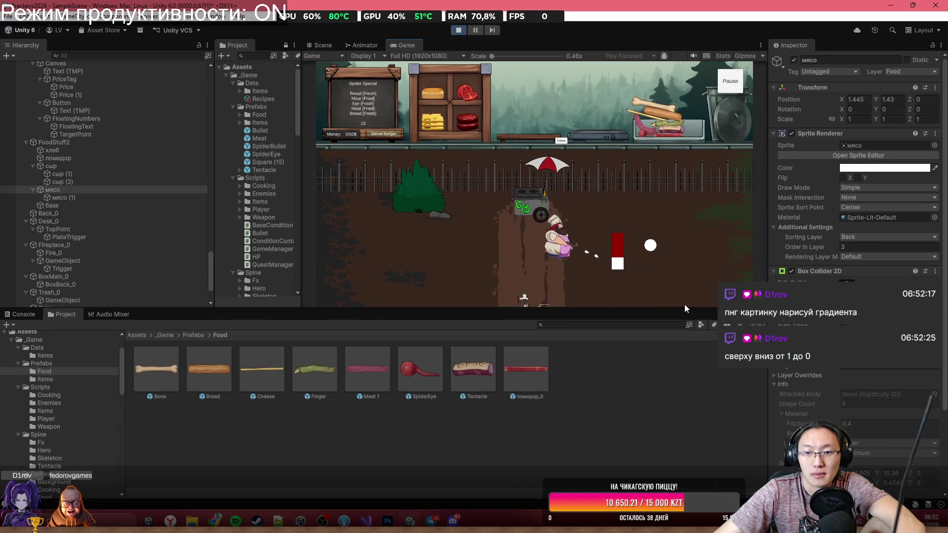
Step: Maximize the Game view, place bones on the cutting board and grill the lettuce
double_click(466, 44)
key(w)
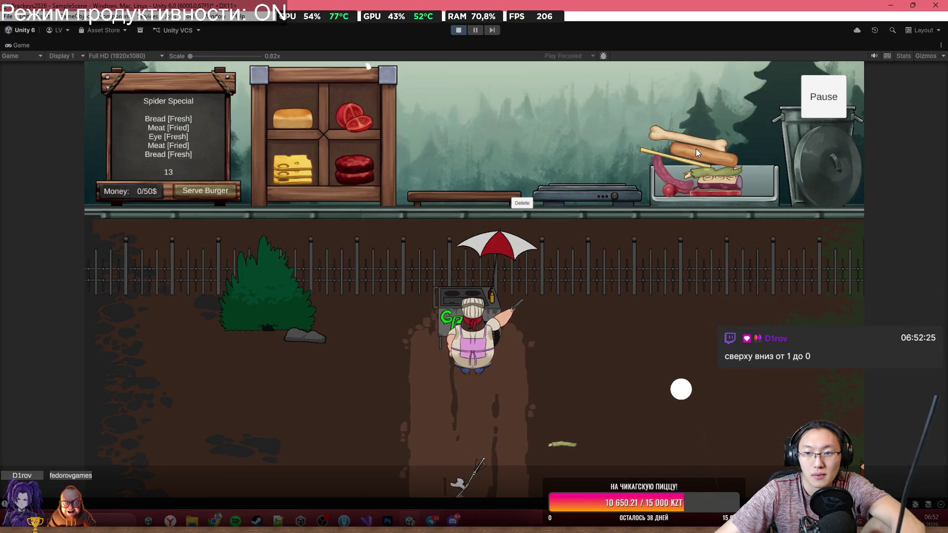
mouse_move(692, 148)
mouse_down()
mouse_move(562, 120)
mouse_move(467, 168)
mouse_up()
mouse_move(695, 139)
mouse_down()
mouse_move(541, 110)
mouse_move(465, 170)
mouse_up()
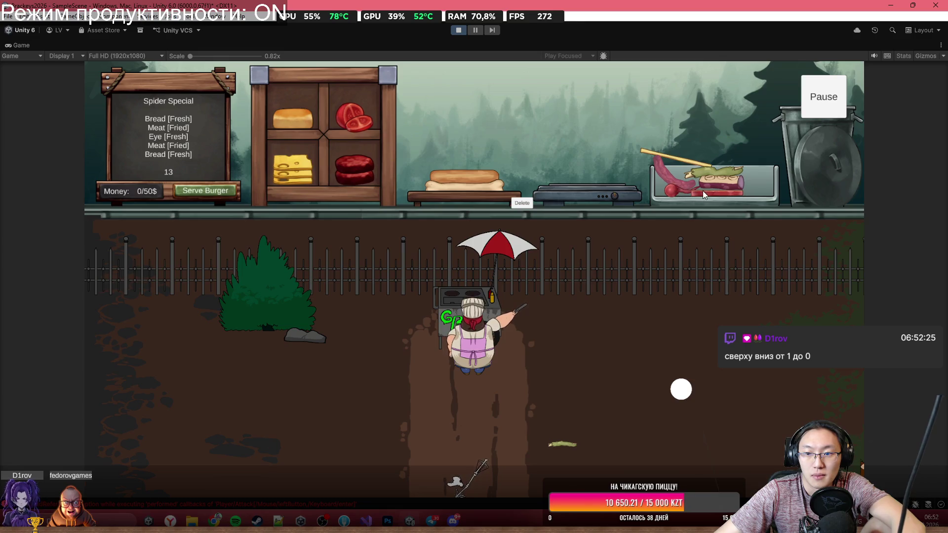
mouse_move(730, 170)
mouse_down()
mouse_move(617, 117)
mouse_move(598, 158)
mouse_up()
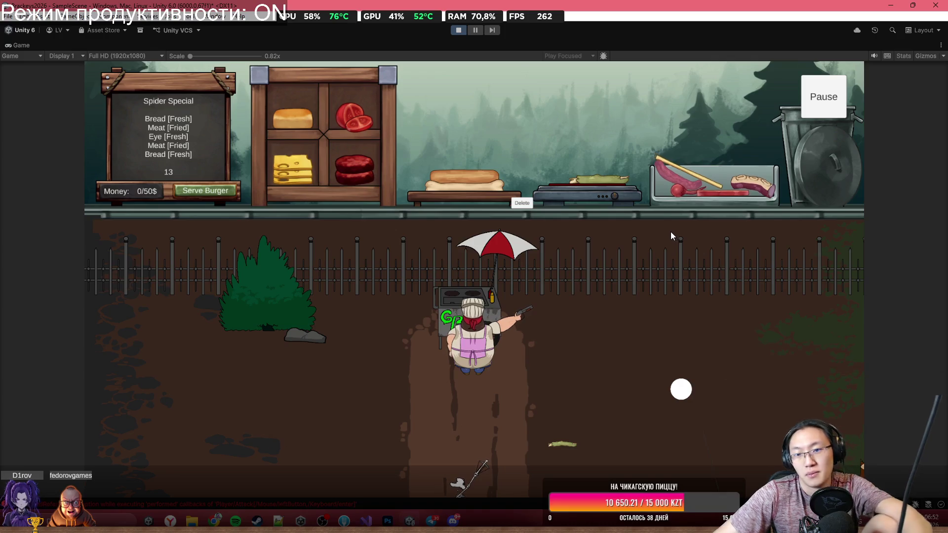
drag(590, 177, 497, 118)
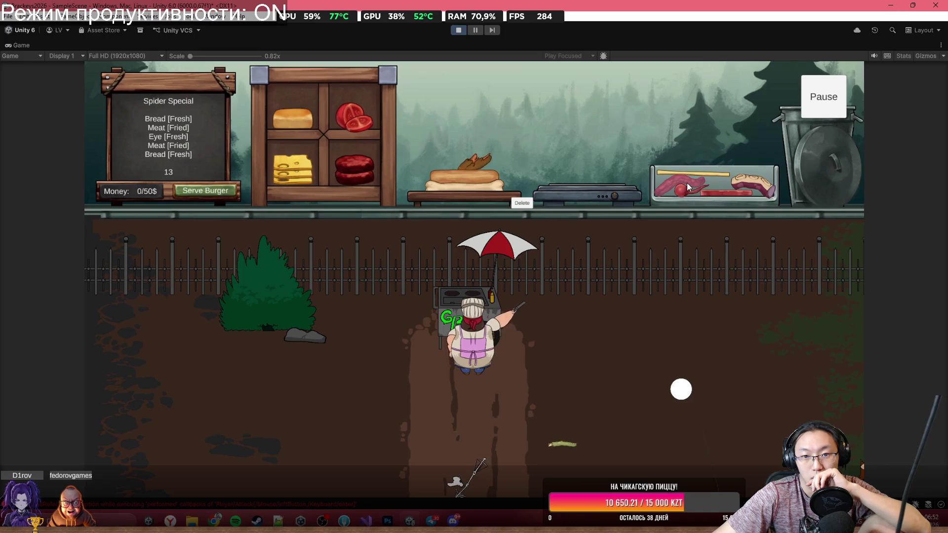
Step: Add the pink tentacle to the bread stack and move meat pieces off the grill and counter
mouse_move(665, 186)
mouse_down()
mouse_move(609, 135)
mouse_move(532, 102)
mouse_move(478, 97)
mouse_up()
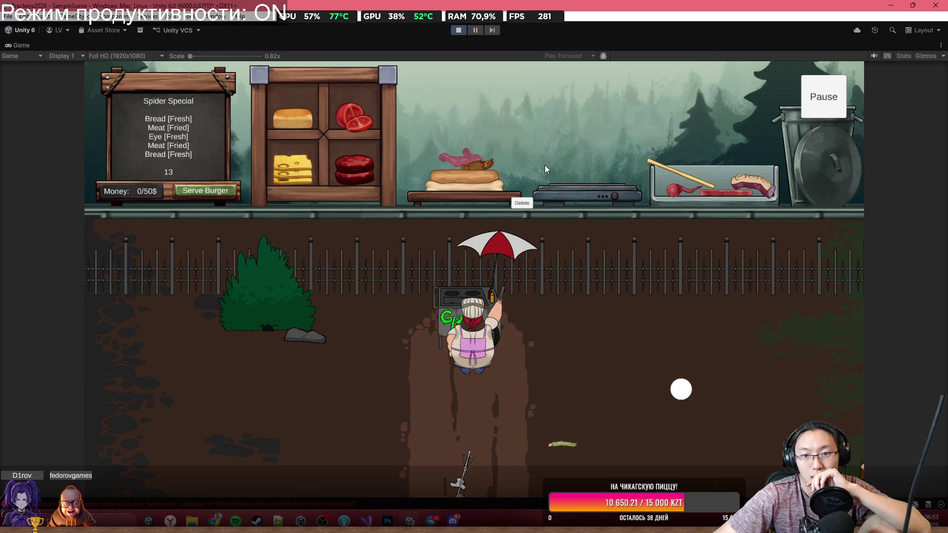
mouse_move(759, 186)
mouse_down()
mouse_move(752, 172)
mouse_move(615, 145)
mouse_up()
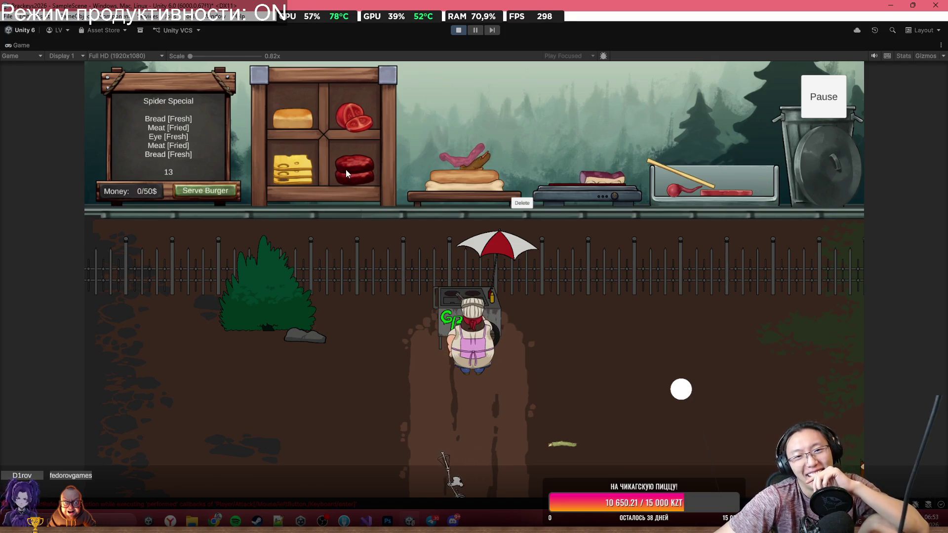
drag(416, 102, 424, 105)
mouse_move(607, 180)
mouse_down()
mouse_move(589, 154)
mouse_move(470, 86)
mouse_move(392, 120)
mouse_move(271, 105)
mouse_up()
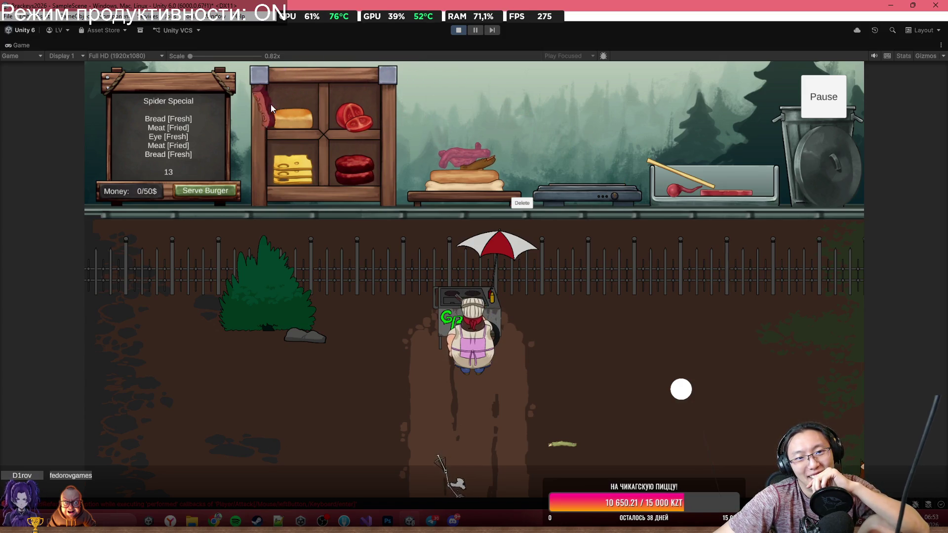
drag(100, 218, 103, 222)
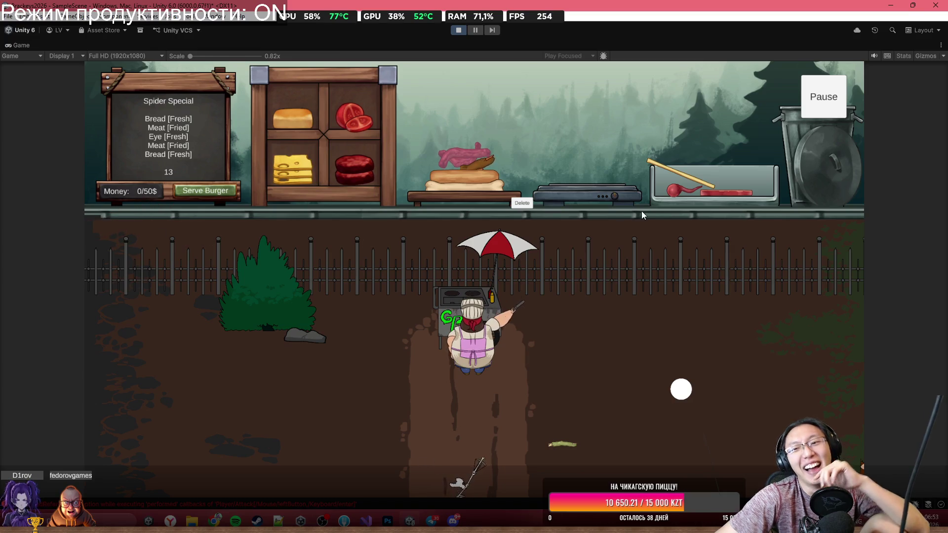
mouse_move(703, 193)
mouse_down()
mouse_move(601, 244)
mouse_move(603, 343)
mouse_move(580, 354)
mouse_move(570, 425)
mouse_move(602, 426)
mouse_up()
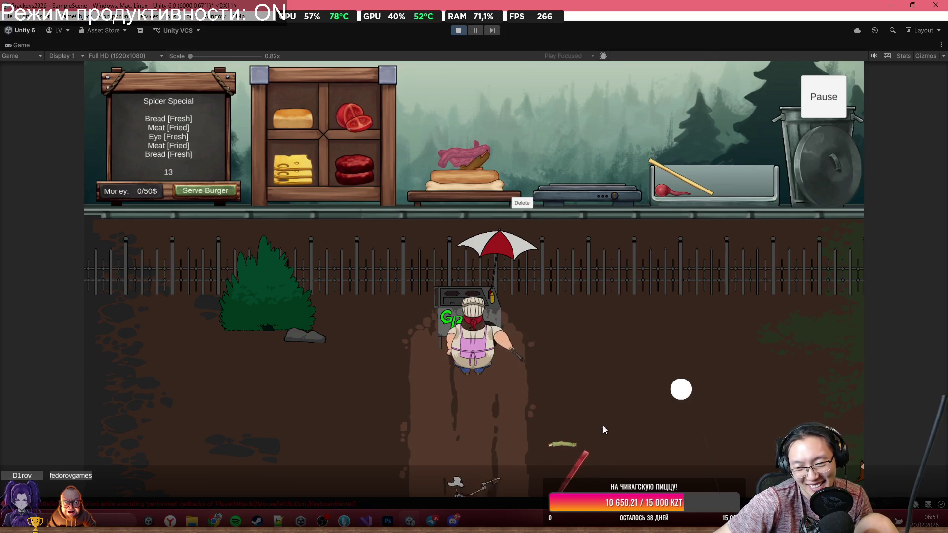
Step: Stack the yellow stick, red eye and a bun on the burger while frying a meat patty
drag(685, 180, 496, 131)
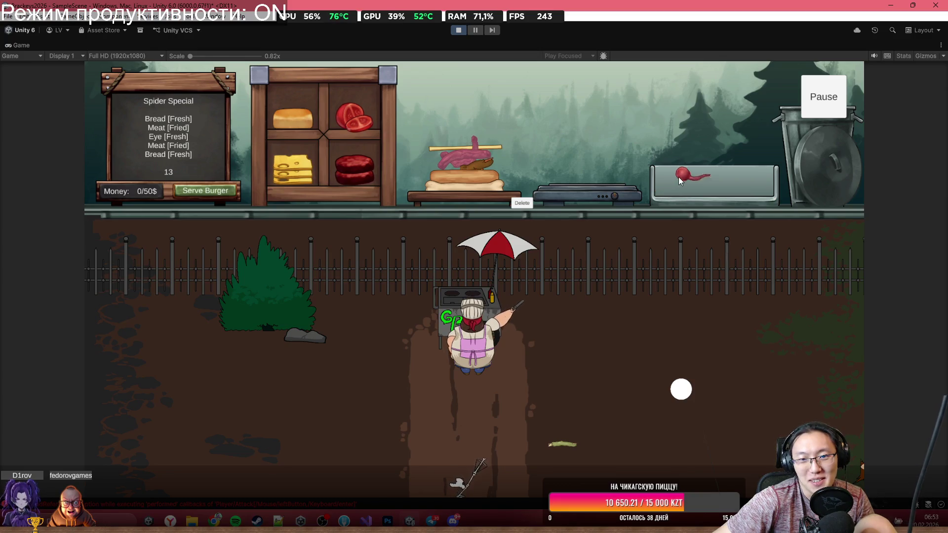
drag(672, 189, 466, 136)
mouse_move(356, 168)
mouse_down()
mouse_move(592, 110)
mouse_move(593, 120)
mouse_up()
mouse_move(292, 121)
mouse_down()
mouse_move(428, 91)
mouse_move(464, 129)
mouse_up()
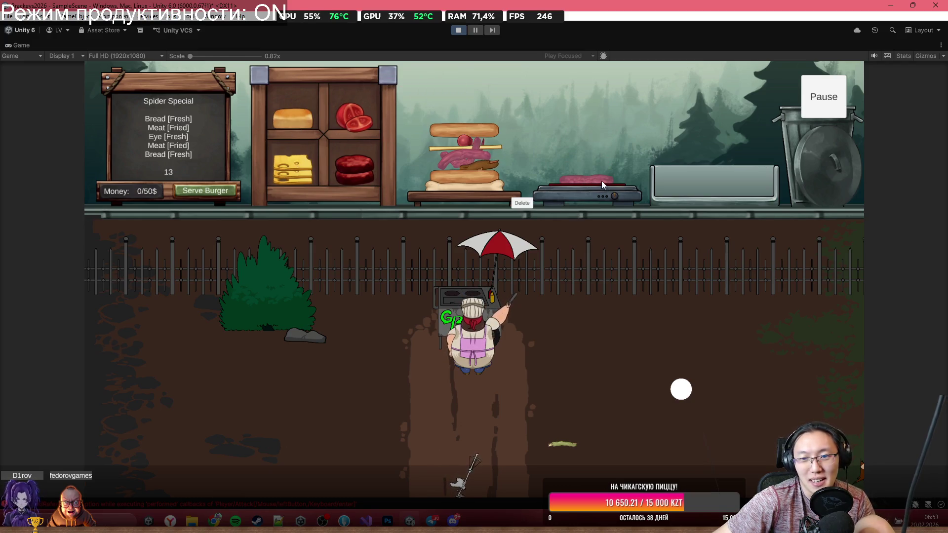
mouse_move(602, 180)
mouse_down()
mouse_move(544, 89)
mouse_move(565, 171)
mouse_move(556, 124)
mouse_move(476, 94)
mouse_up()
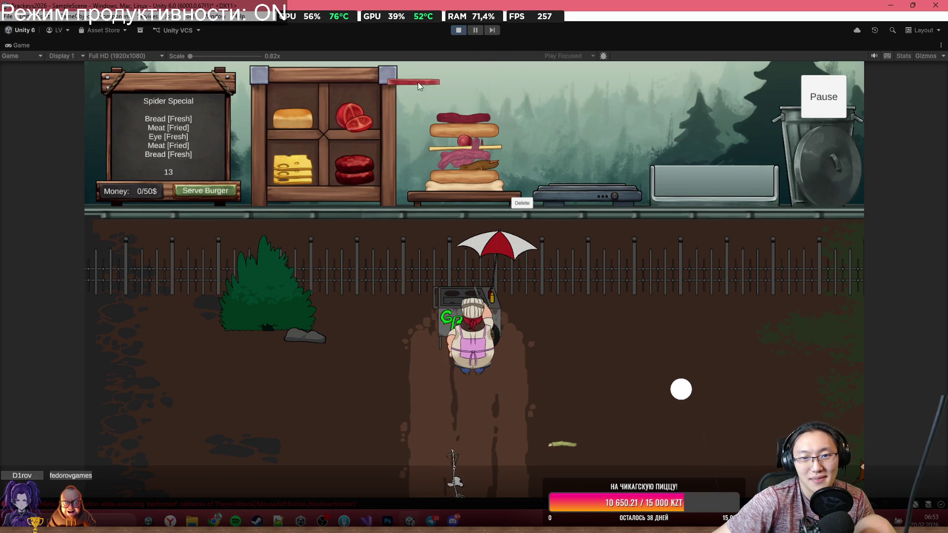
mouse_move(323, 155)
mouse_down()
mouse_move(390, 98)
mouse_move(464, 103)
mouse_up()
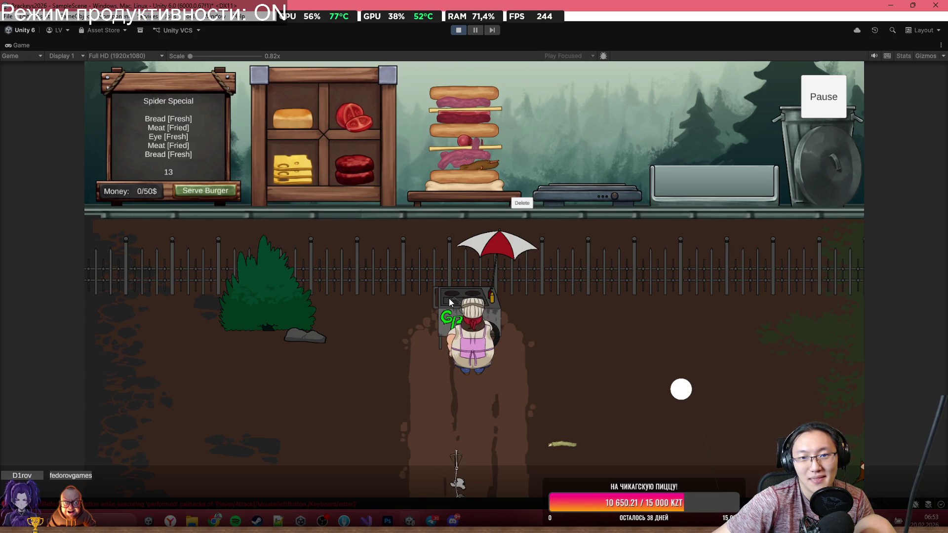
Step: Delete the finished burger and fling meat patties from the shelf into the tray
click(516, 202)
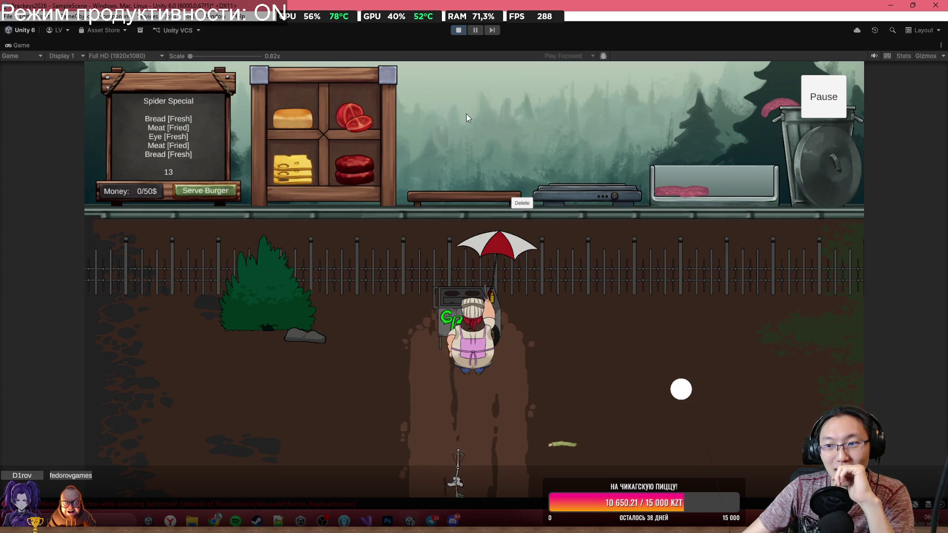
drag(338, 167, 507, 100)
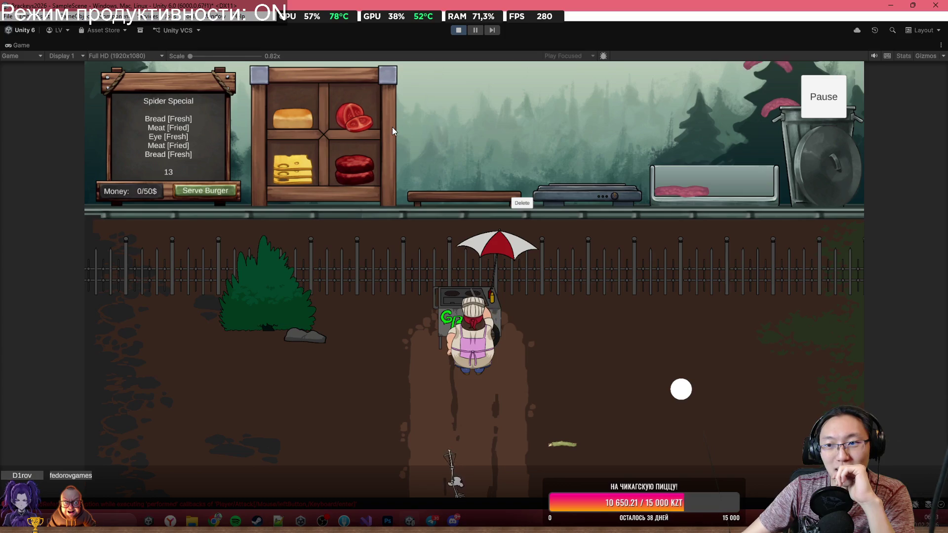
drag(348, 174, 465, 144)
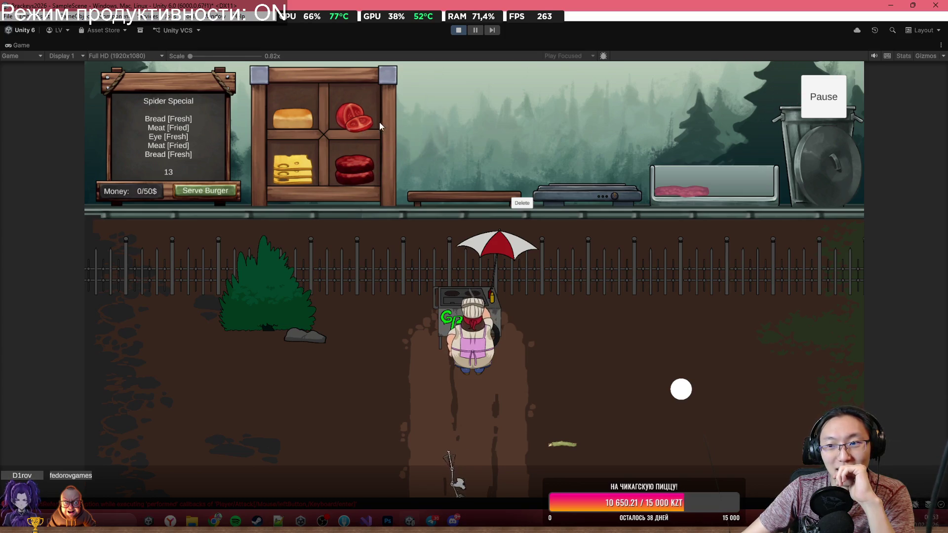
drag(345, 174, 494, 129)
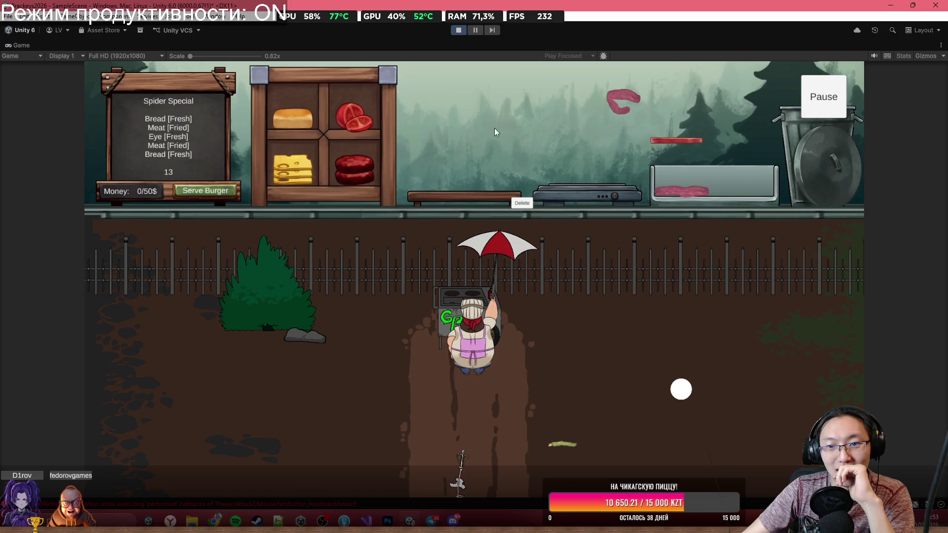
drag(351, 170, 528, 123)
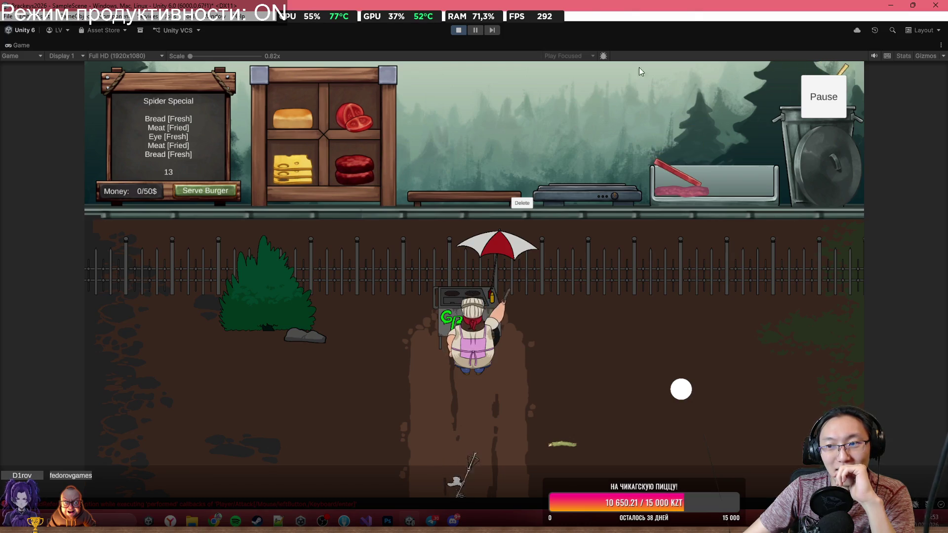
Step: Exit Play mode and zoom the Scene view out over the kitchen counter and yard
click(459, 30)
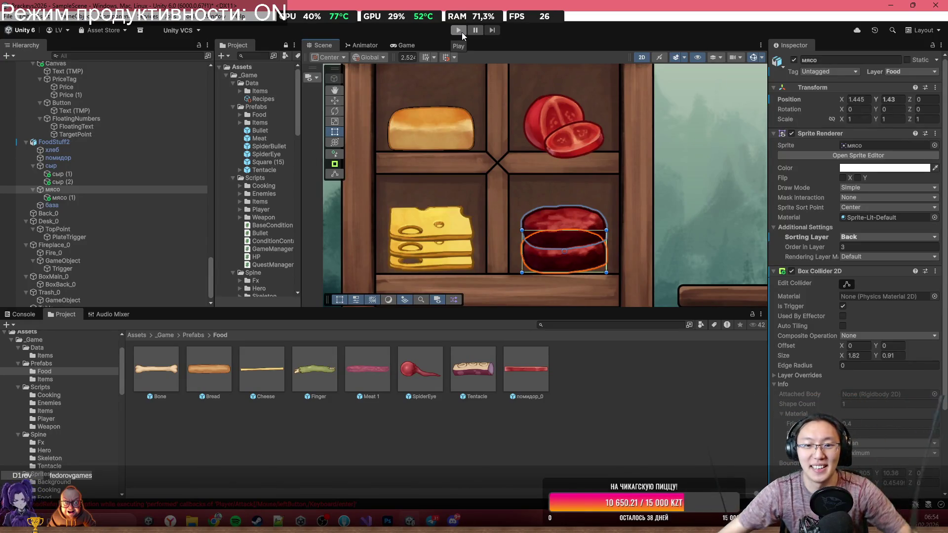
scroll(395, 227, down, 5)
scroll(417, 228, down, 5)
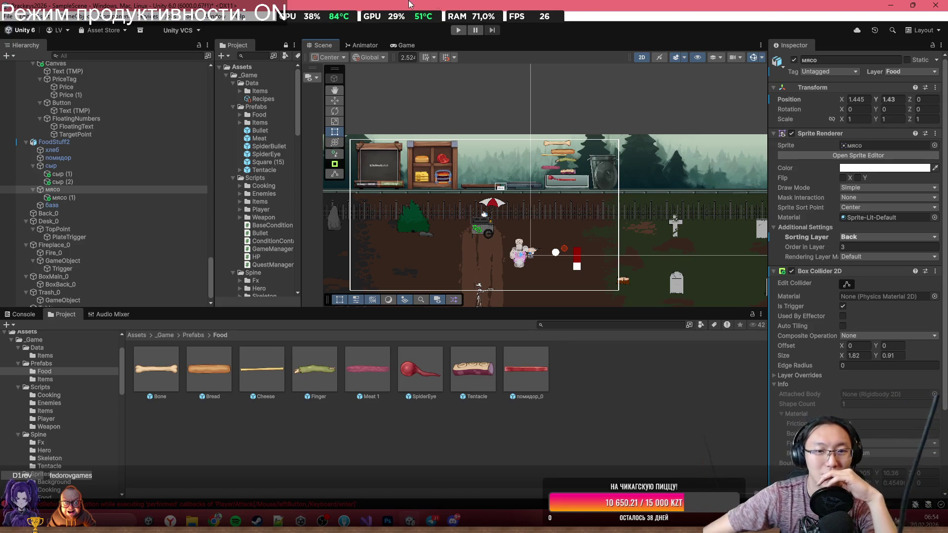
Step: Fold up the FoodStuff2, Desk_0, Fireplace_0, BoxMain_0 and Trash_0 entries in the Hierarchy
click(23, 143)
click(26, 143)
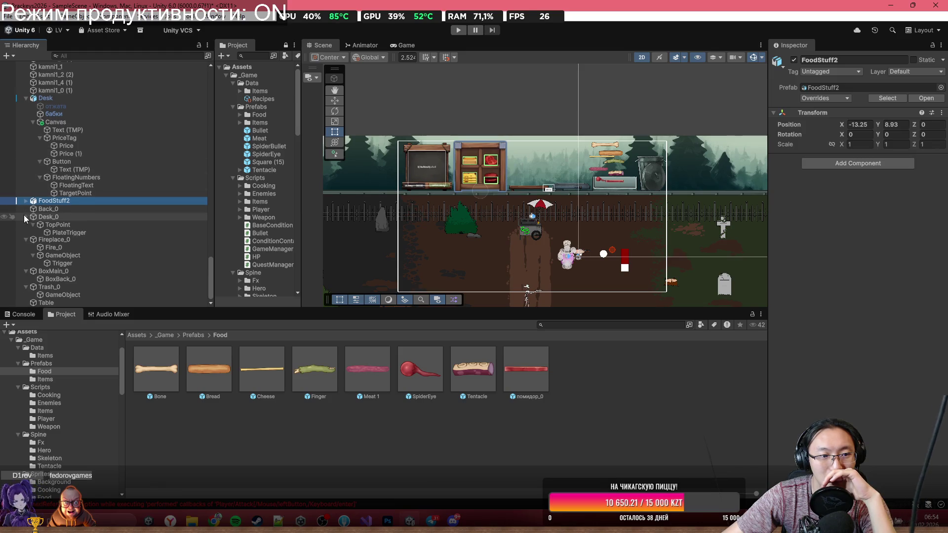
click(24, 215)
click(28, 241)
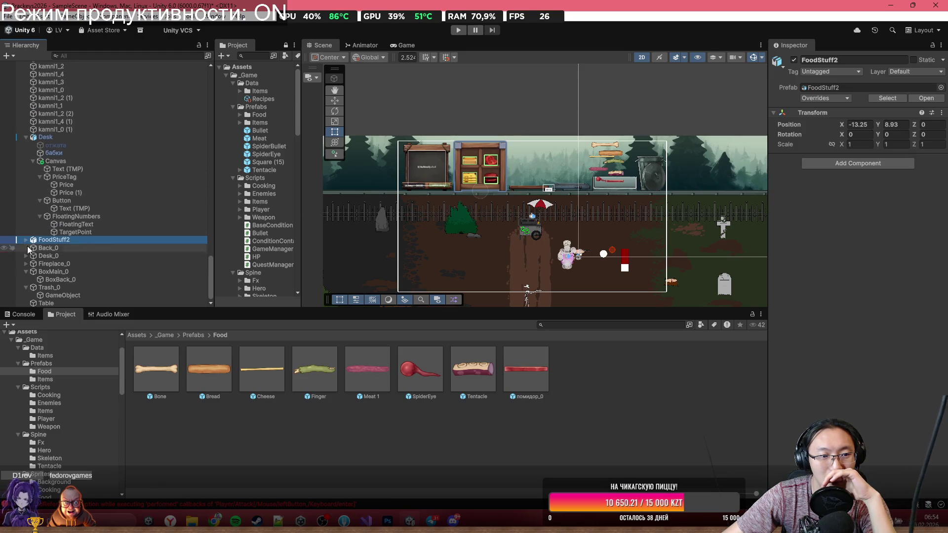
click(26, 273)
click(26, 287)
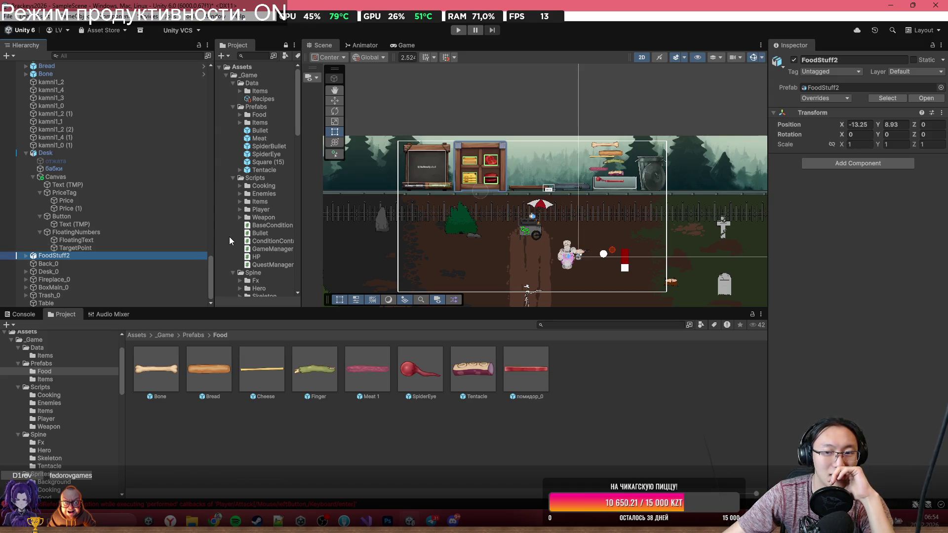
Step: Pan and zoom the Scene view onto the skeleton in the dirt yard below the food cart
scroll(585, 179, down, 4)
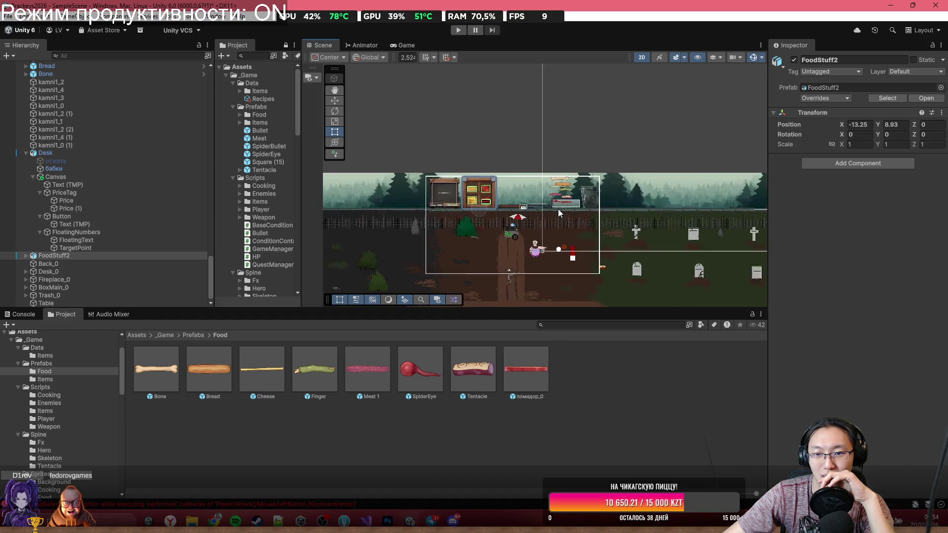
scroll(558, 208, up, 2)
mouse_move(558, 209)
mouse_down()
mouse_move(460, 202)
mouse_move(739, 191)
mouse_move(638, 97)
mouse_up()
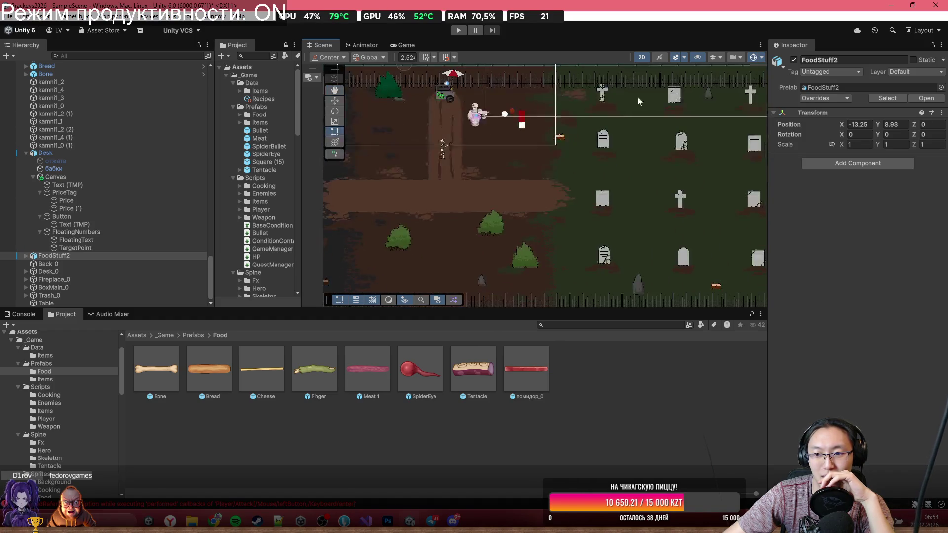
scroll(638, 96, down, 3)
scroll(682, 156, up, 1)
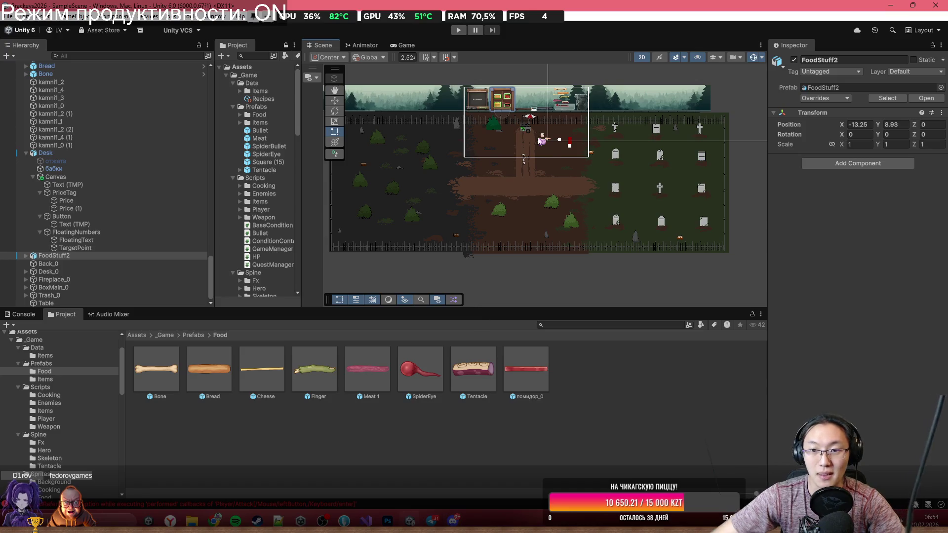
scroll(540, 141, up, 6)
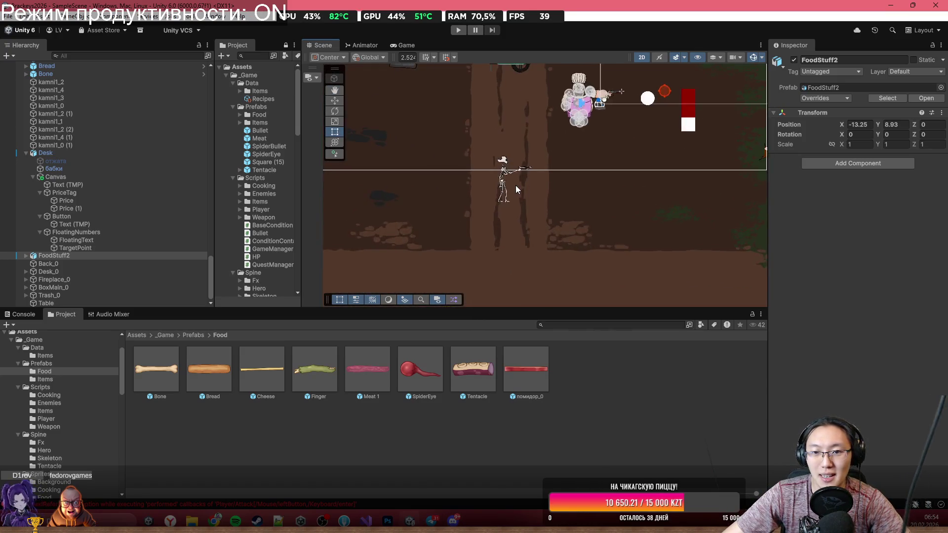
scroll(515, 185, up, 5)
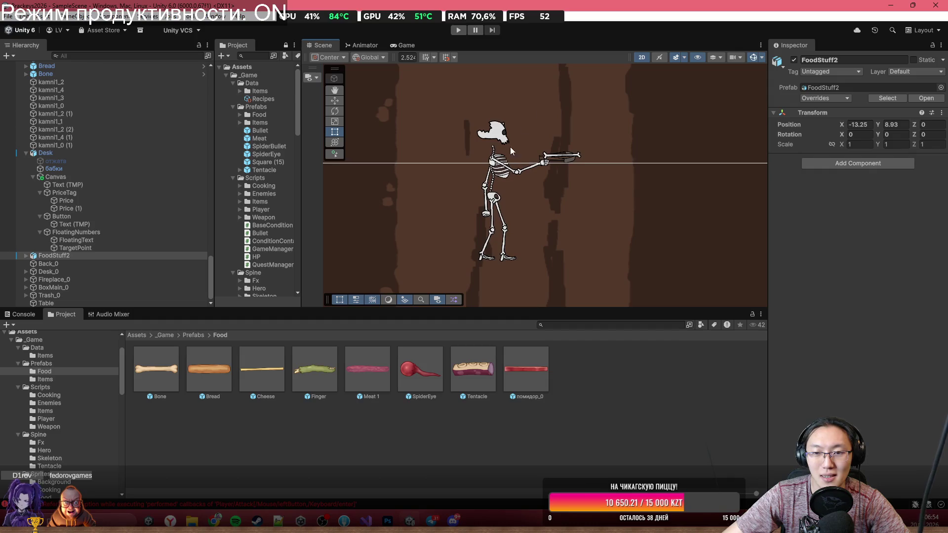
scroll(511, 147, down, 4)
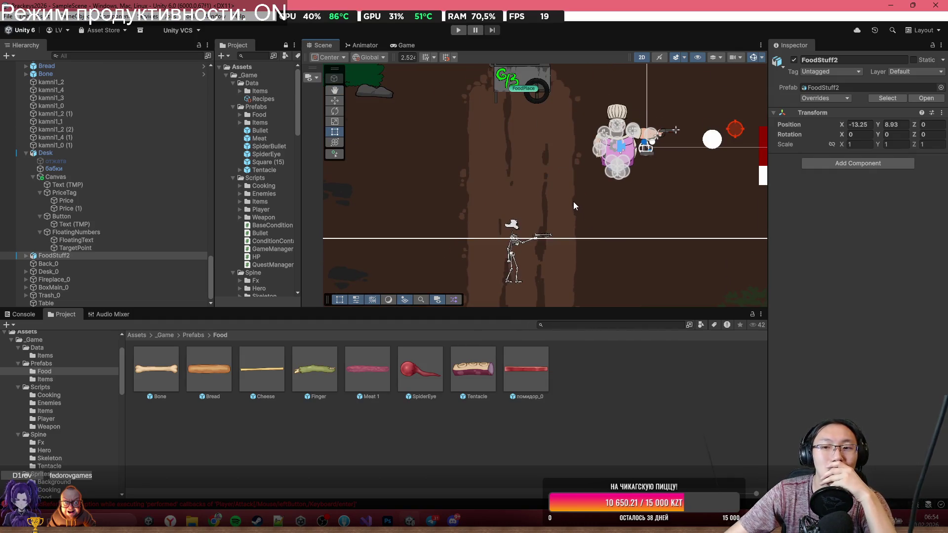
scroll(568, 210, down, 2)
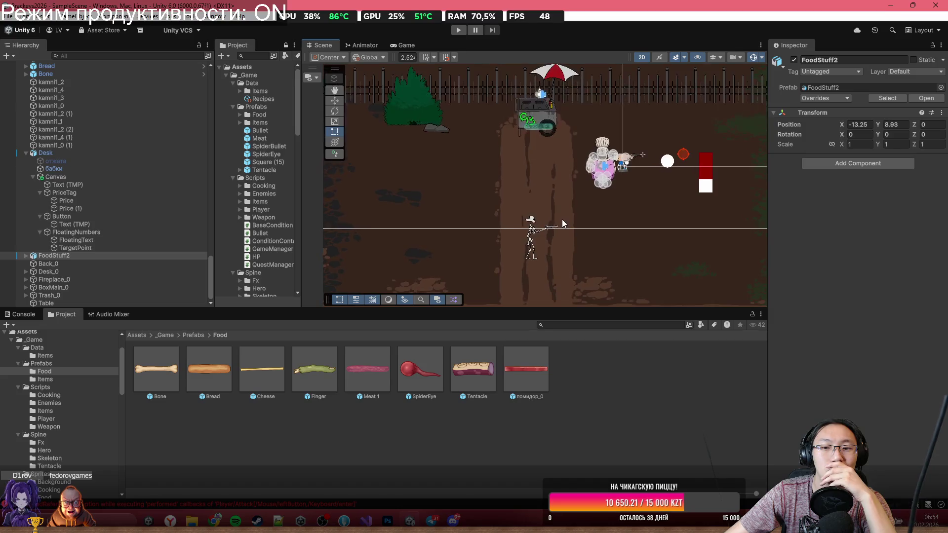
scroll(551, 229, up, 2)
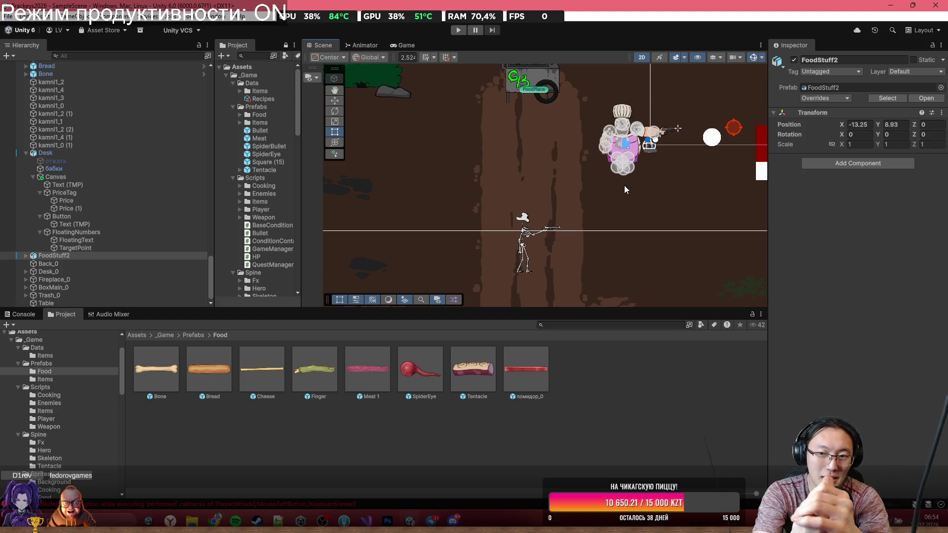
Step: Start the game in a maximized Game view and walk the chef left, down and right
click(458, 30)
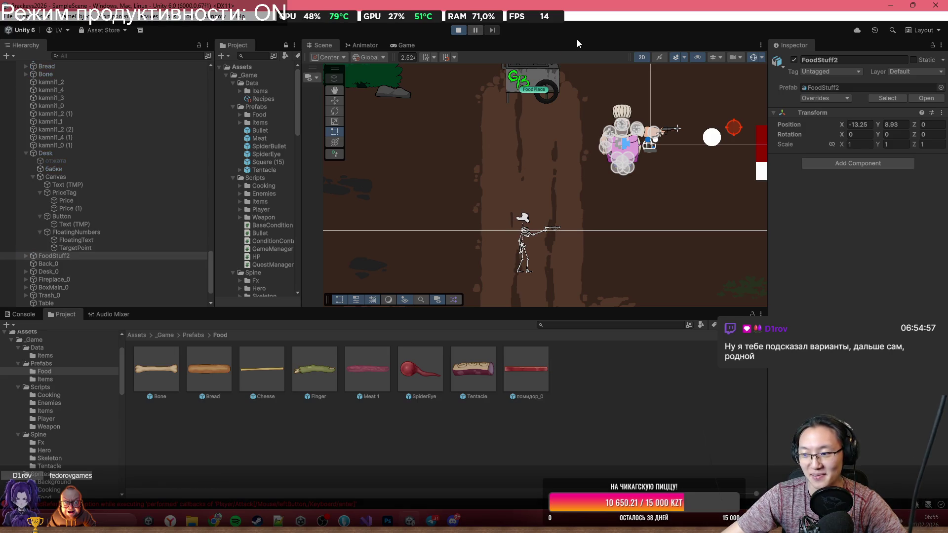
key(a)
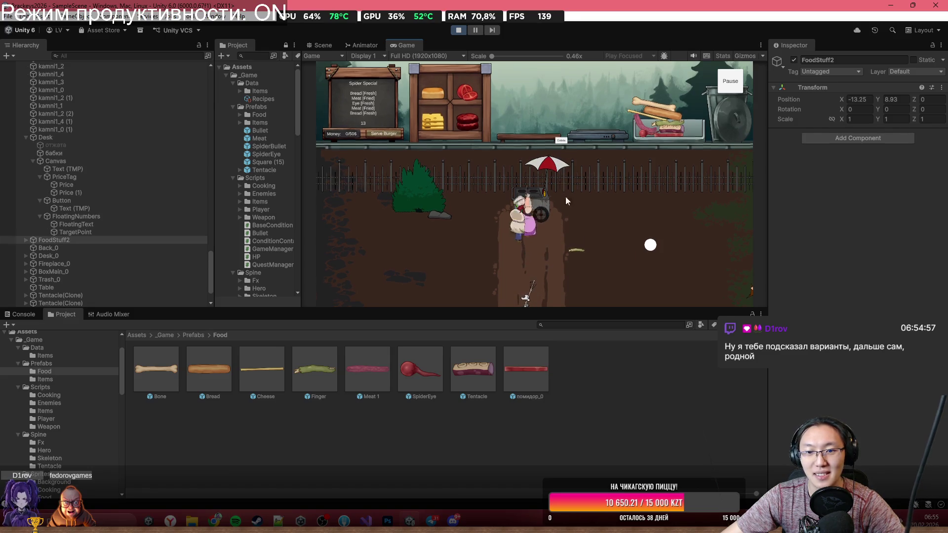
double_click(497, 47)
key(s)
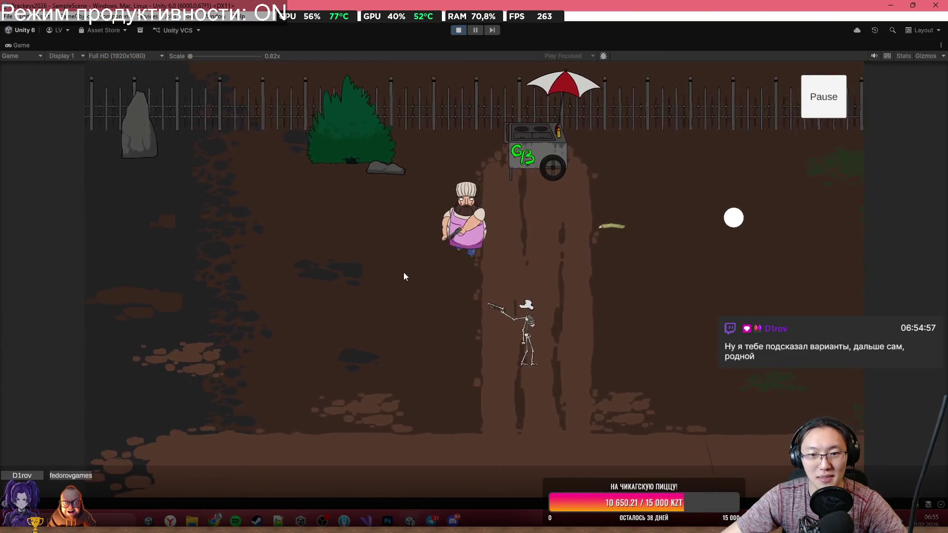
key(s)
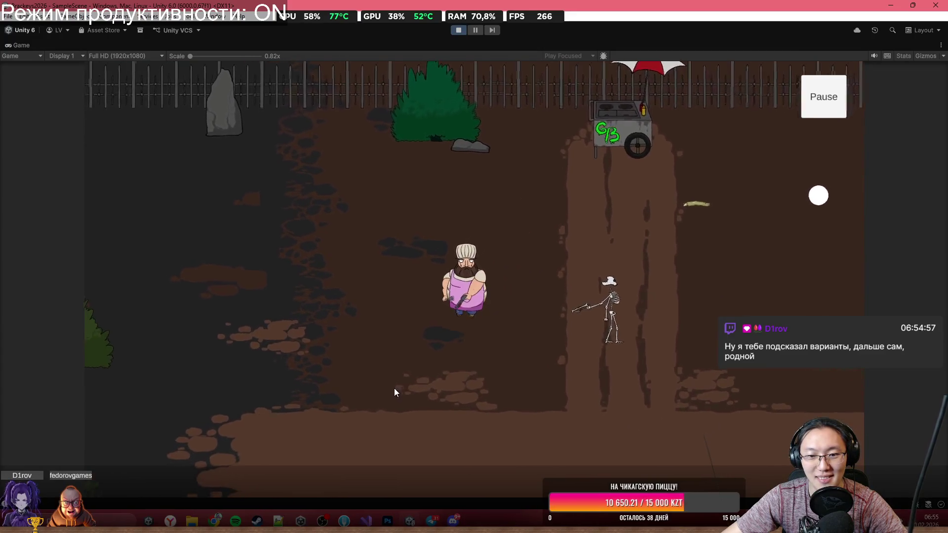
key(d)
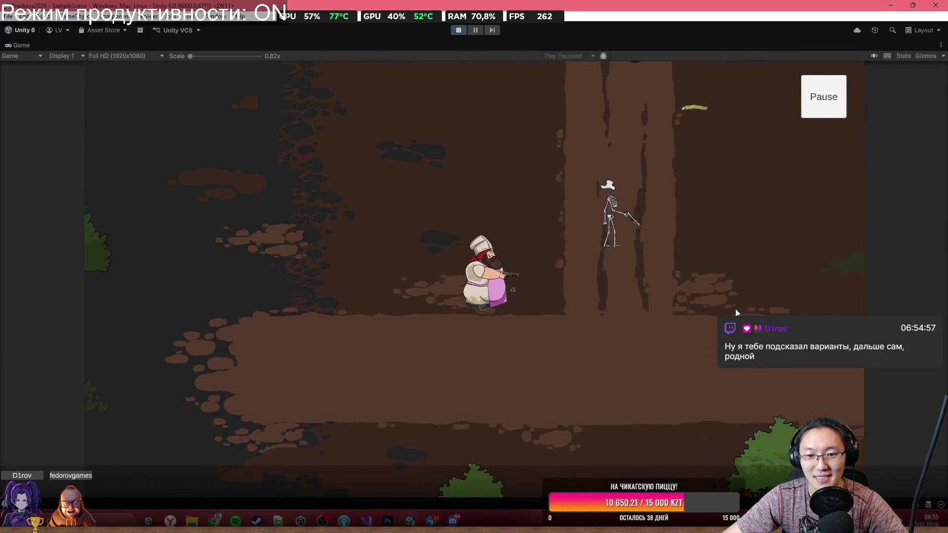
key(d)
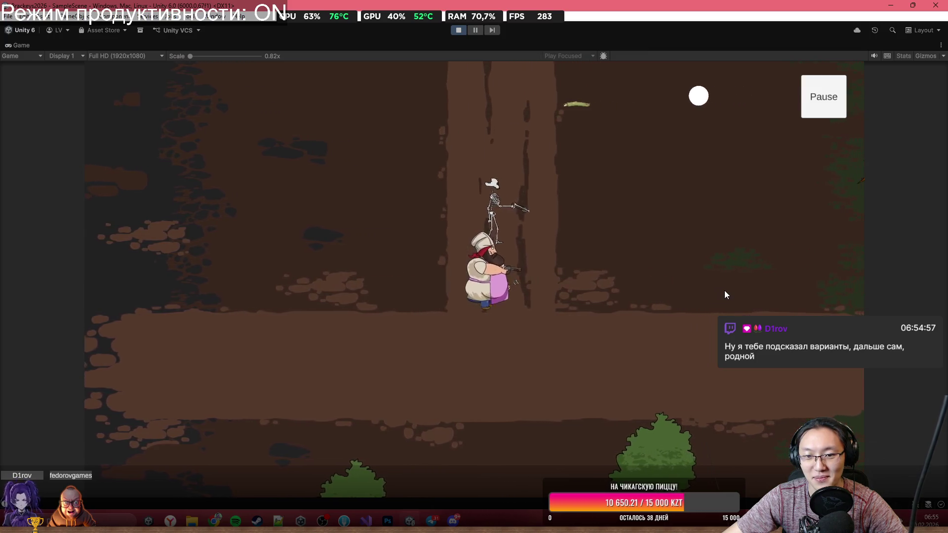
key(a)
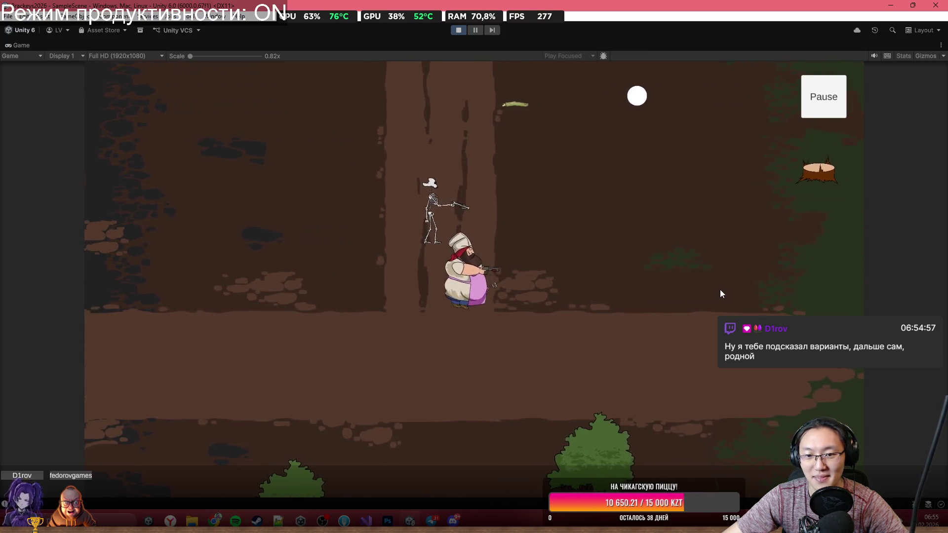
click(671, 209)
click(686, 279)
Step: Walk the chef left while firing at the skeleton and slashing nearby enemies
key(a)
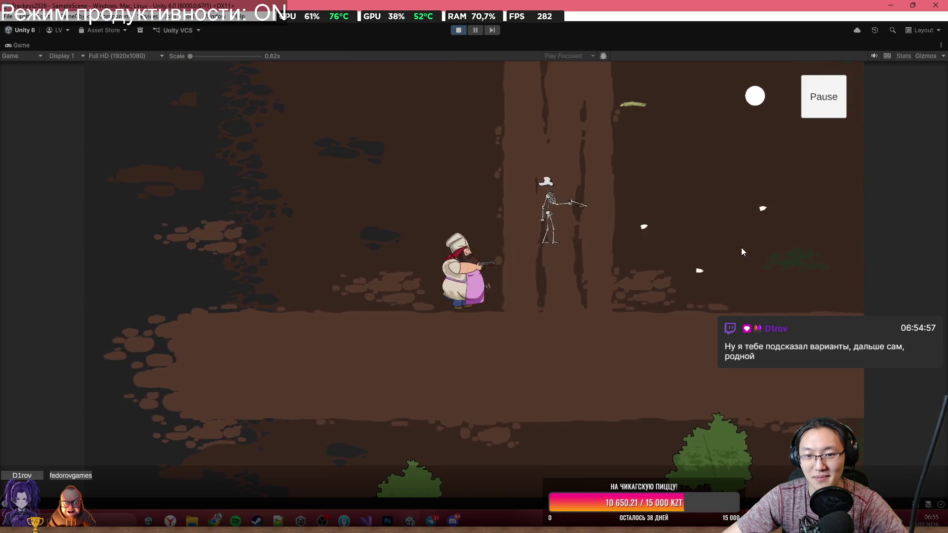
click(721, 259)
key(a)
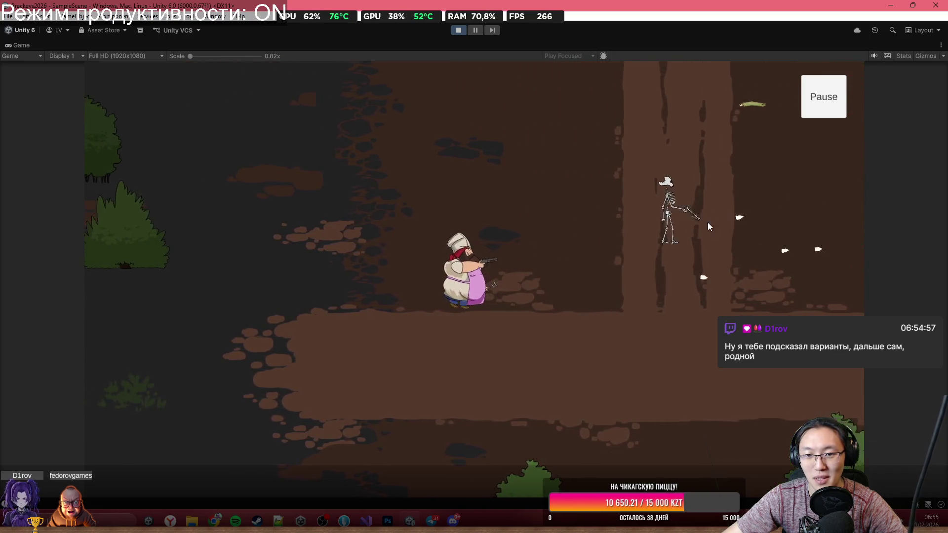
key(a)
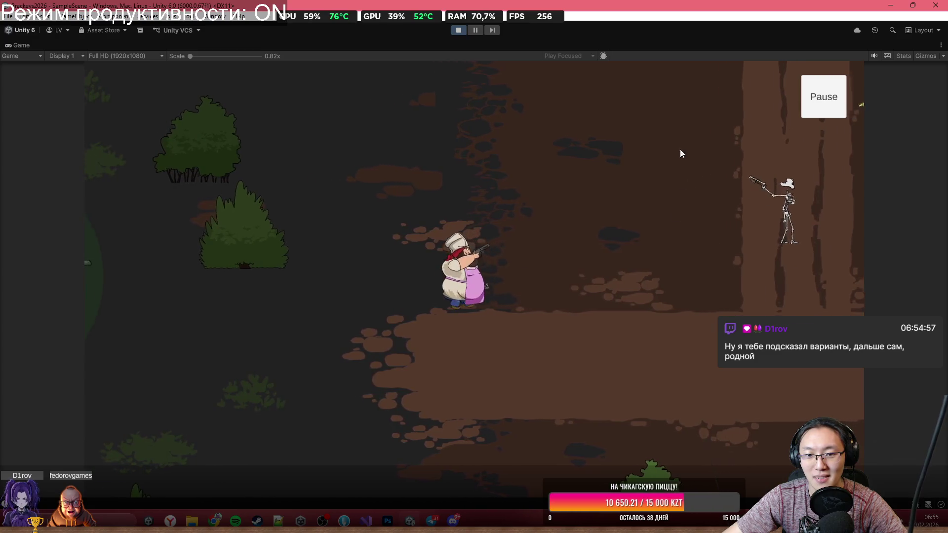
click(672, 185)
click(606, 380)
key(a)
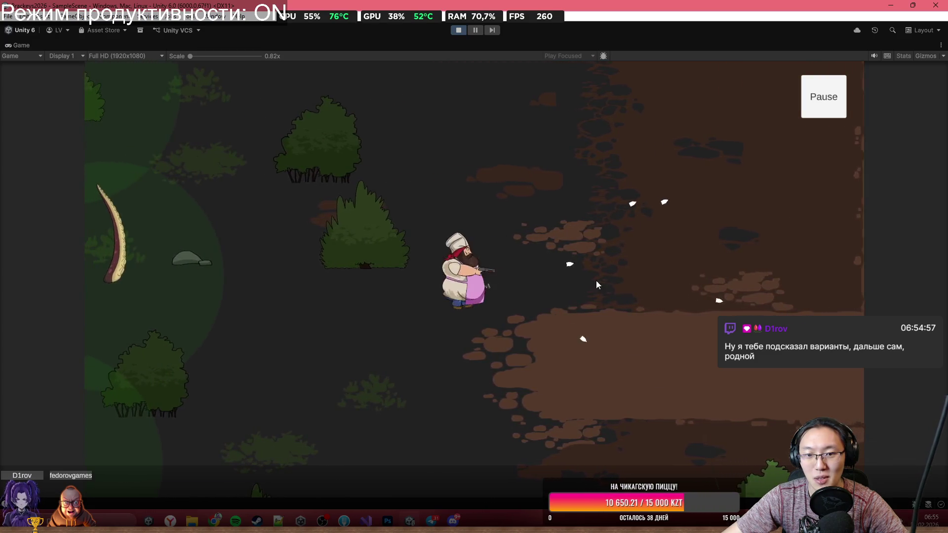
click(212, 274)
key(a)
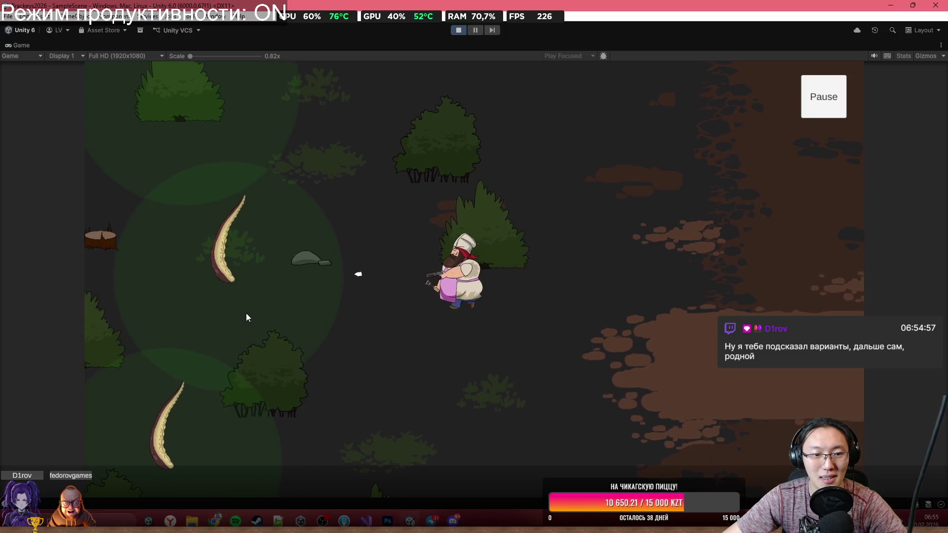
key(a)
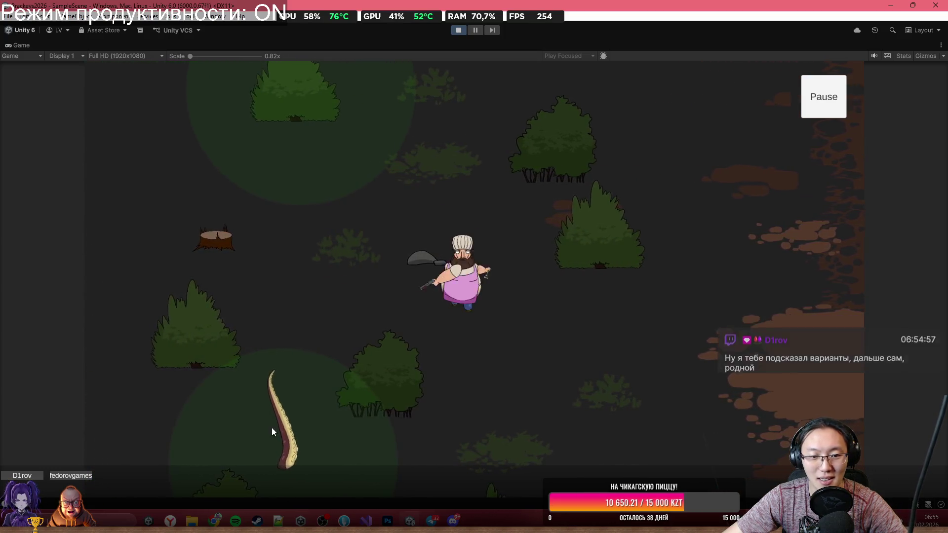
key(s)
click(321, 468)
key(a)
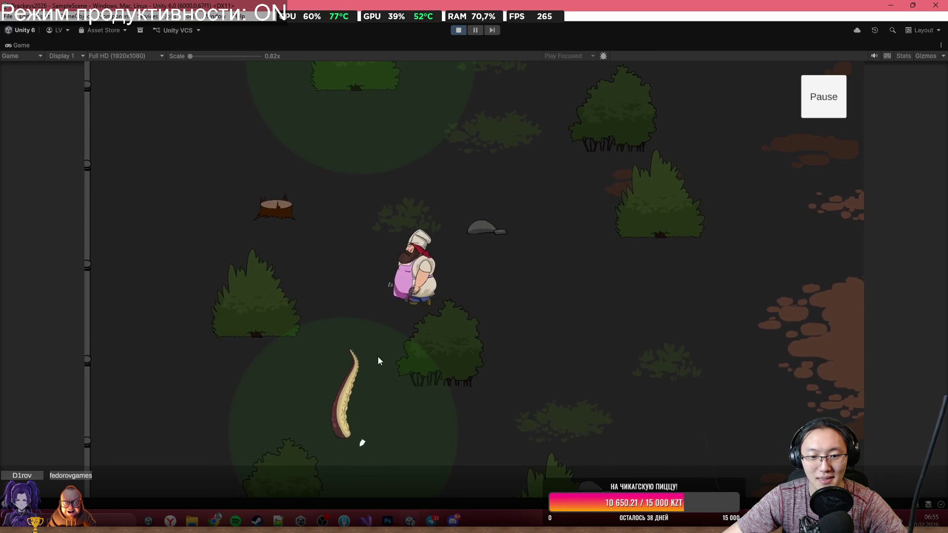
click(355, 426)
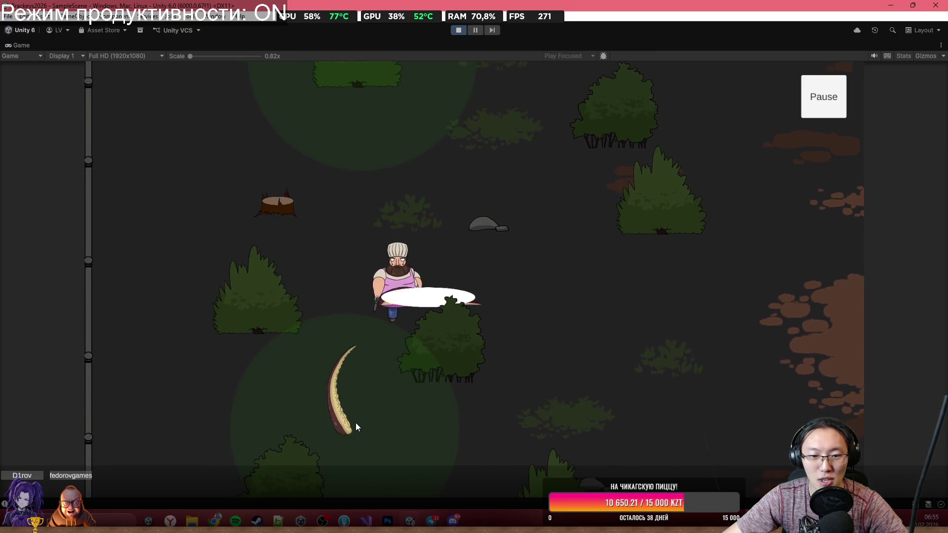
Step: Walk the chef down and right across the yard, then back up-left
key(s)
key(d)
key(w)
key(w)
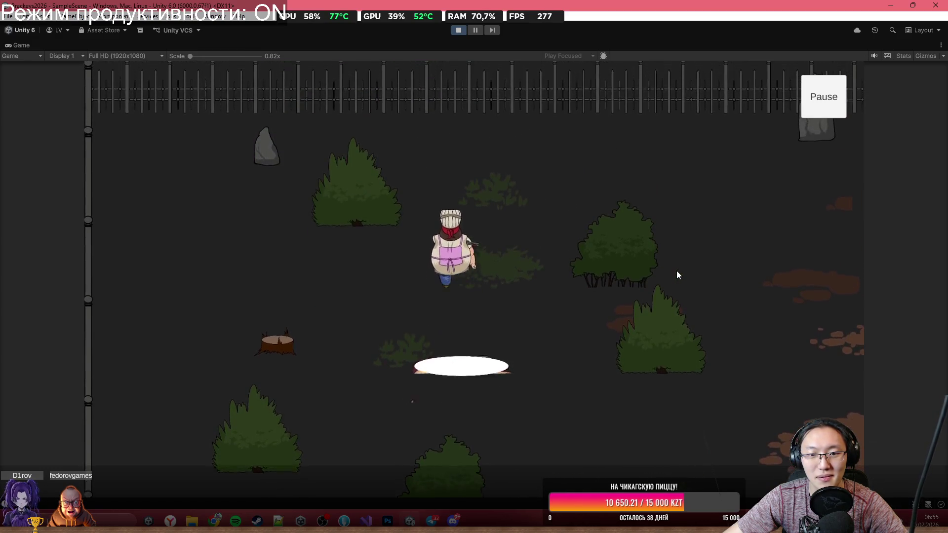
key(d)
key(d)
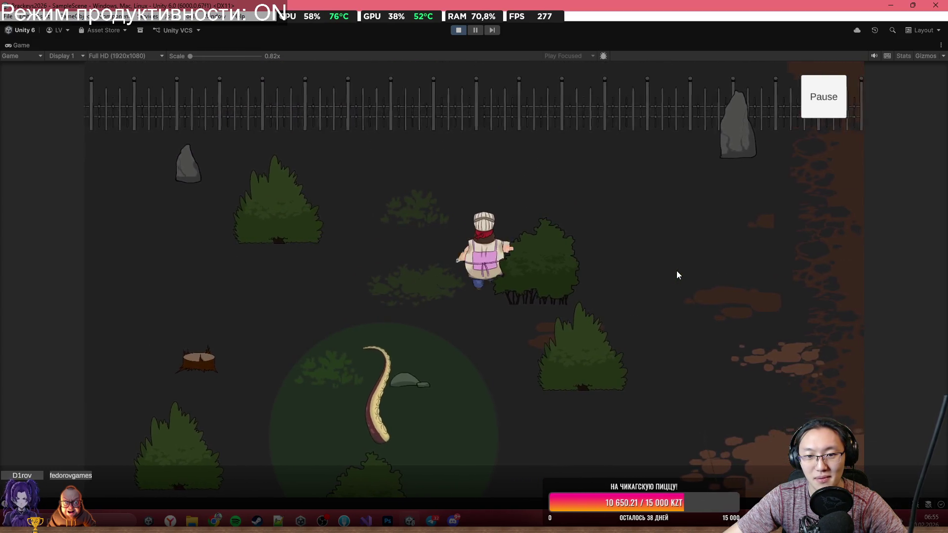
key(s)
key(s)
key(d)
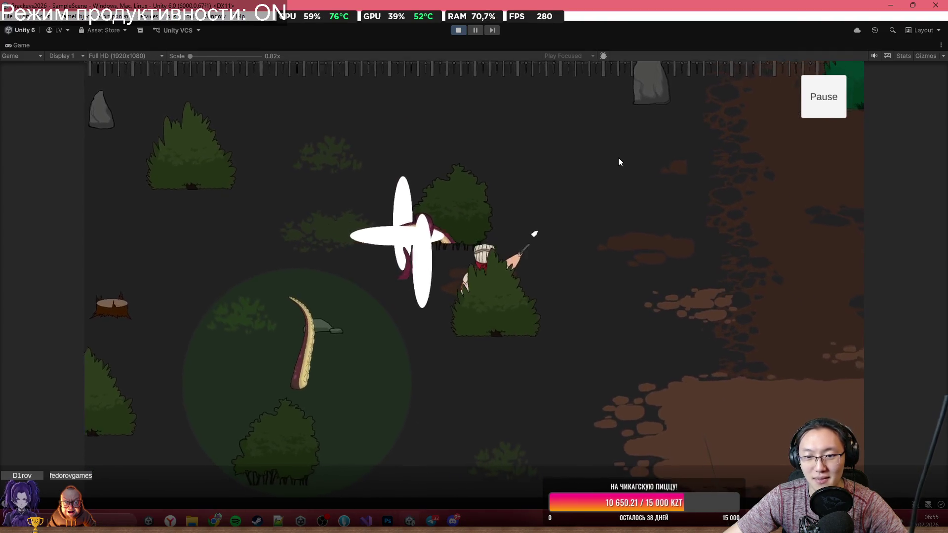
key(s)
key(d)
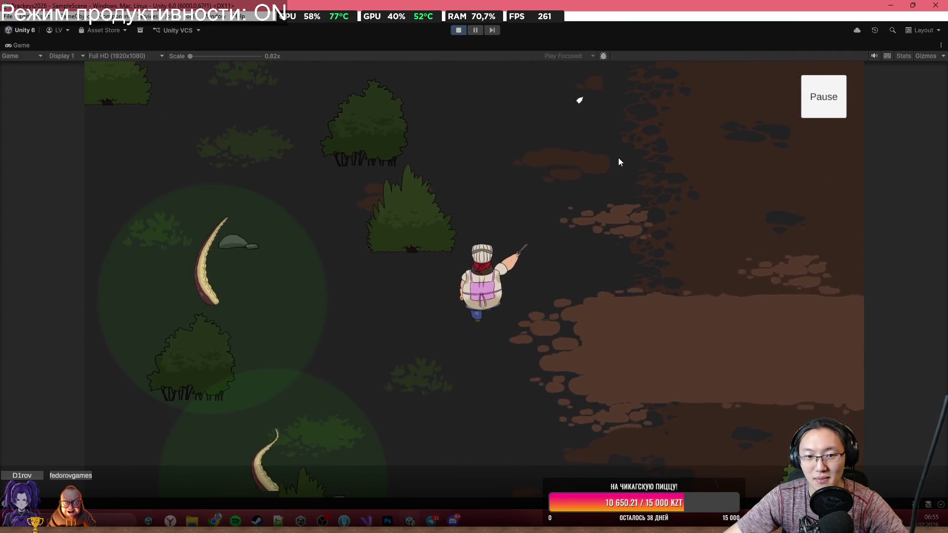
key(d)
key(s)
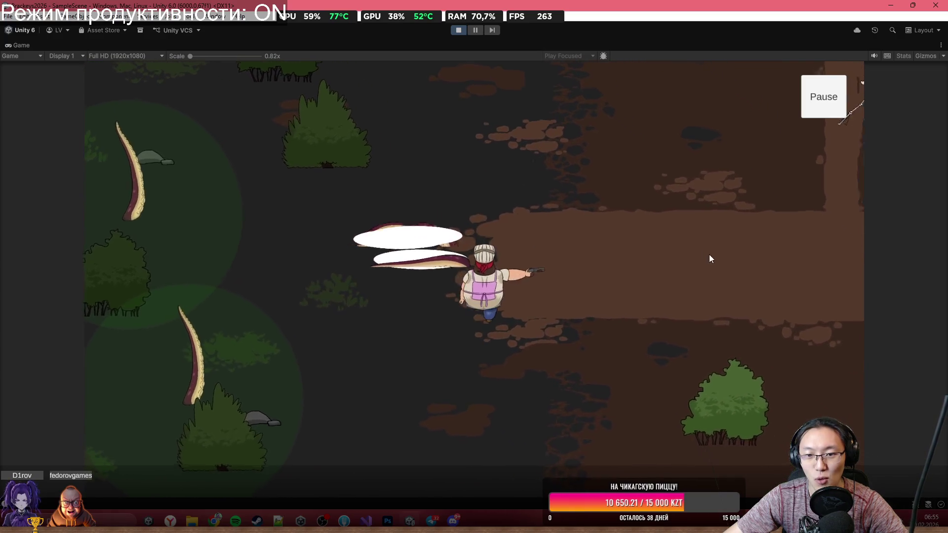
key(d)
key(s)
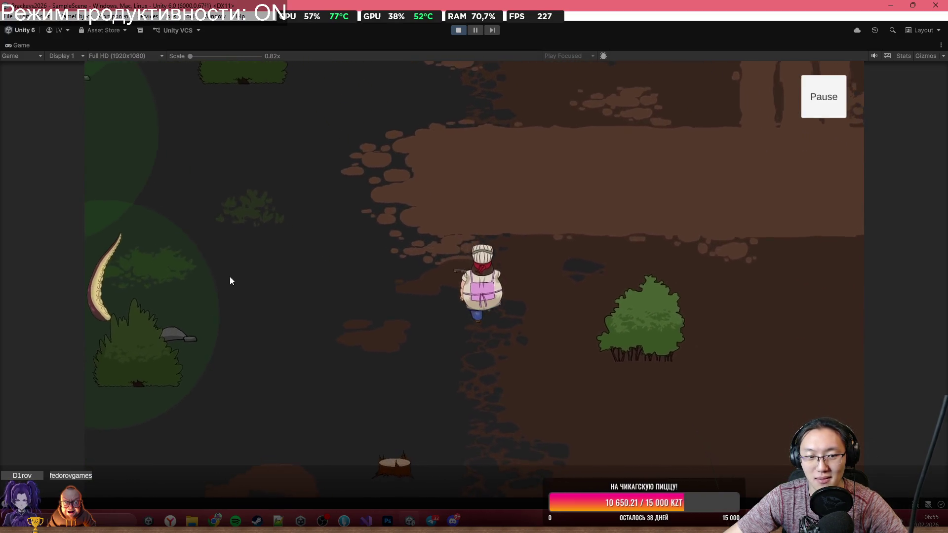
key(d)
key(s)
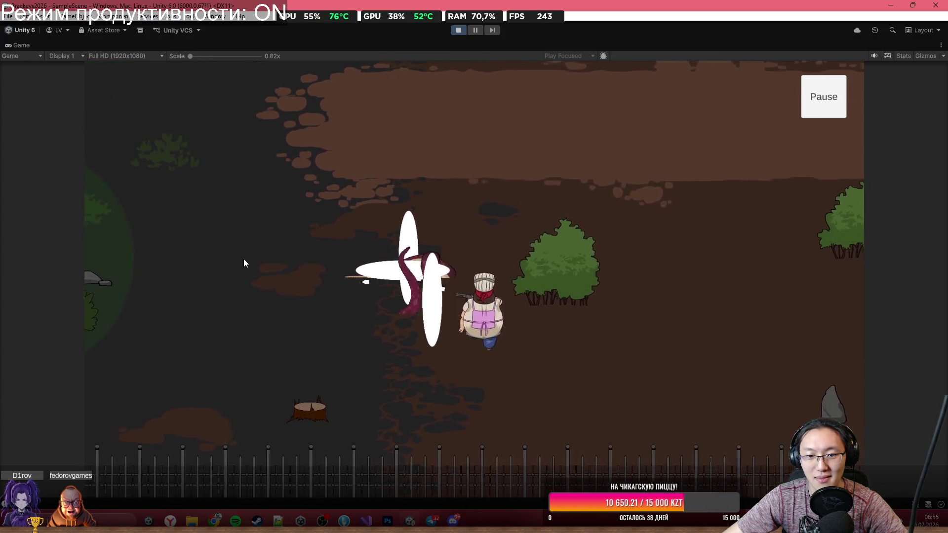
key(d)
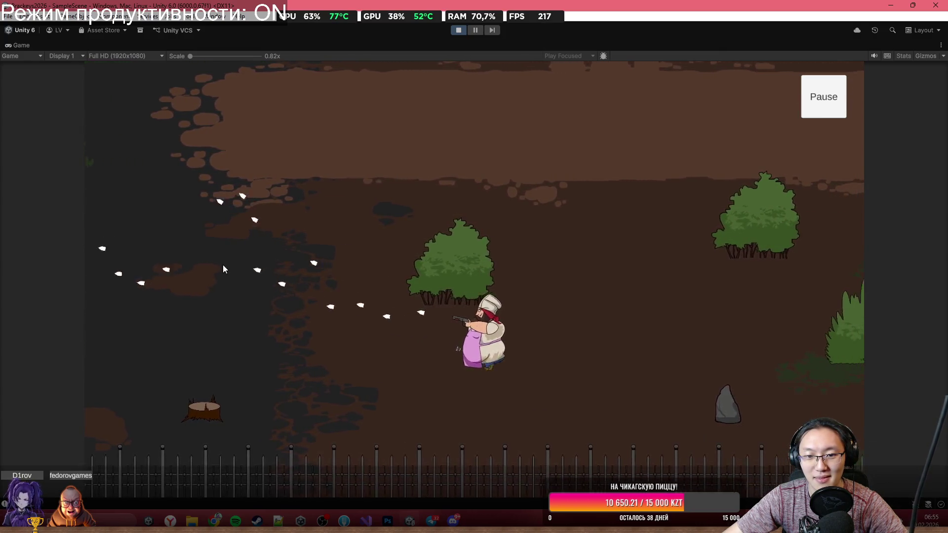
key(d)
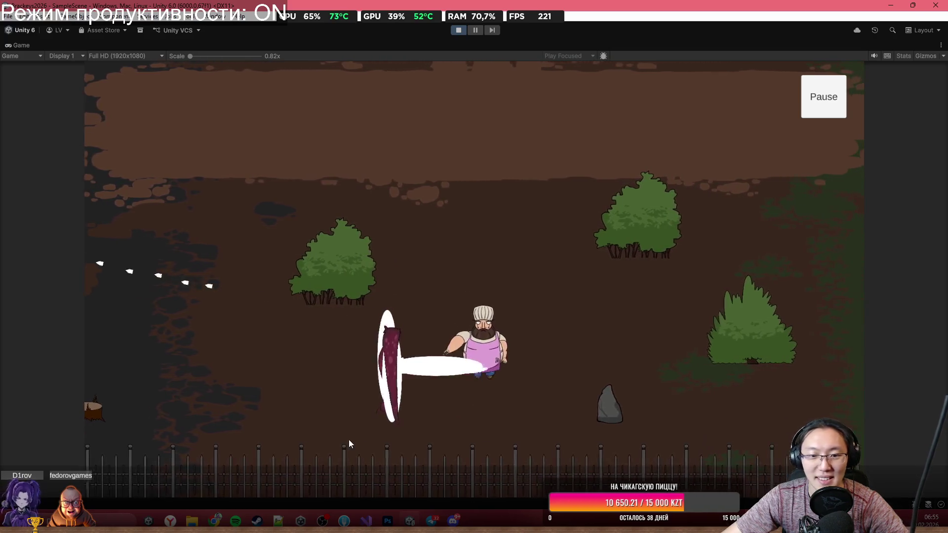
key(d)
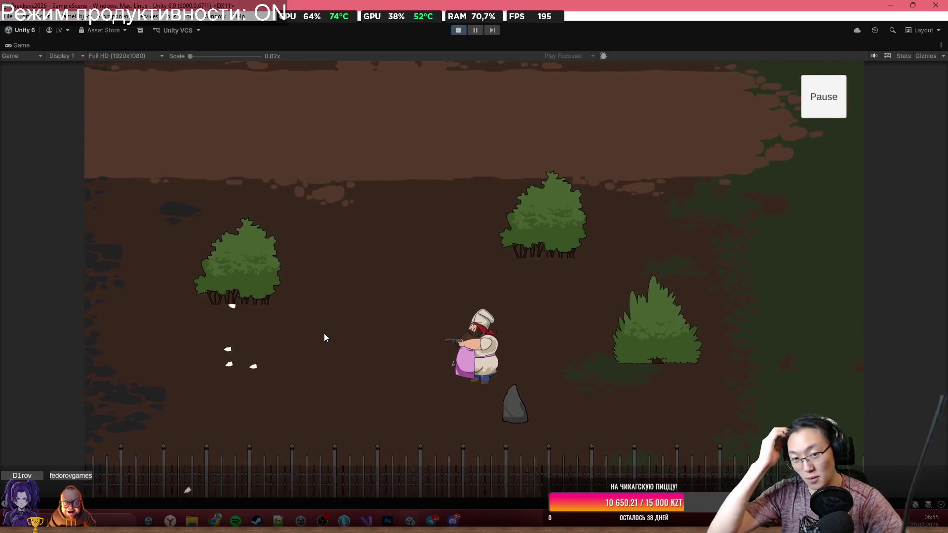
key(a)
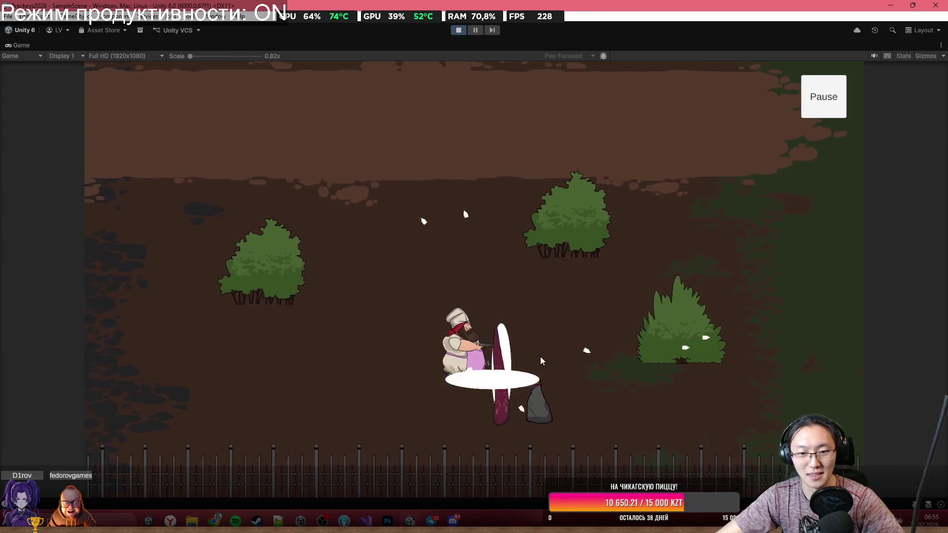
key(a)
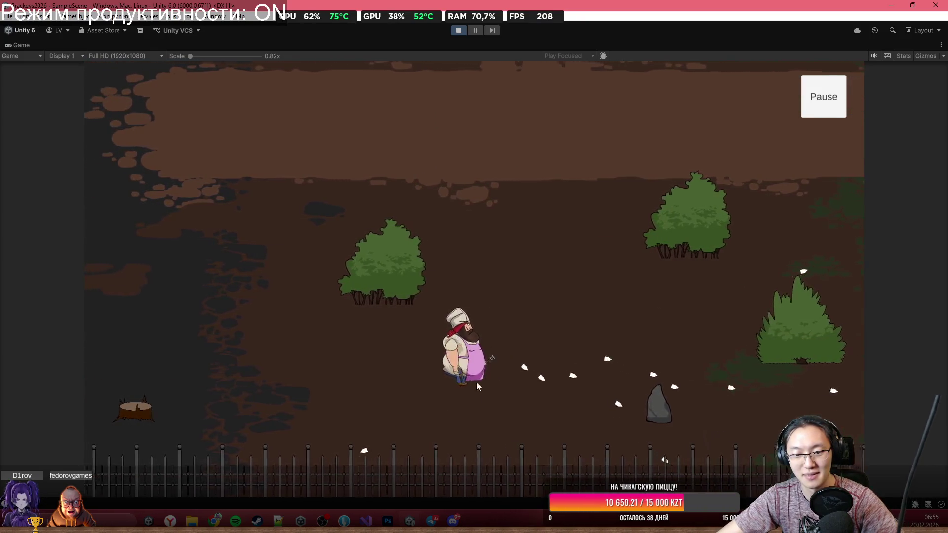
key(w)
key(w)
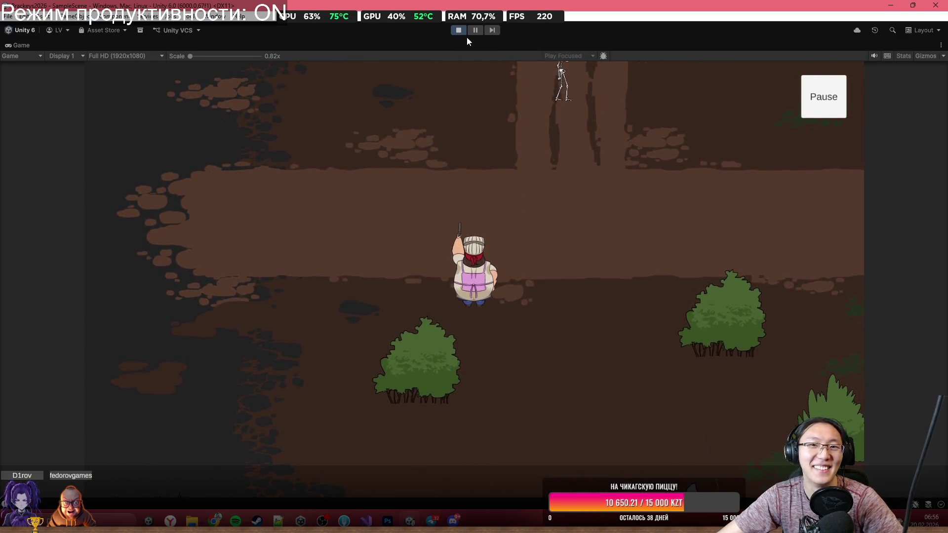
Step: Exit Play mode, select the Spine skeleton in the scene, and go up to Prefabs
click(458, 30)
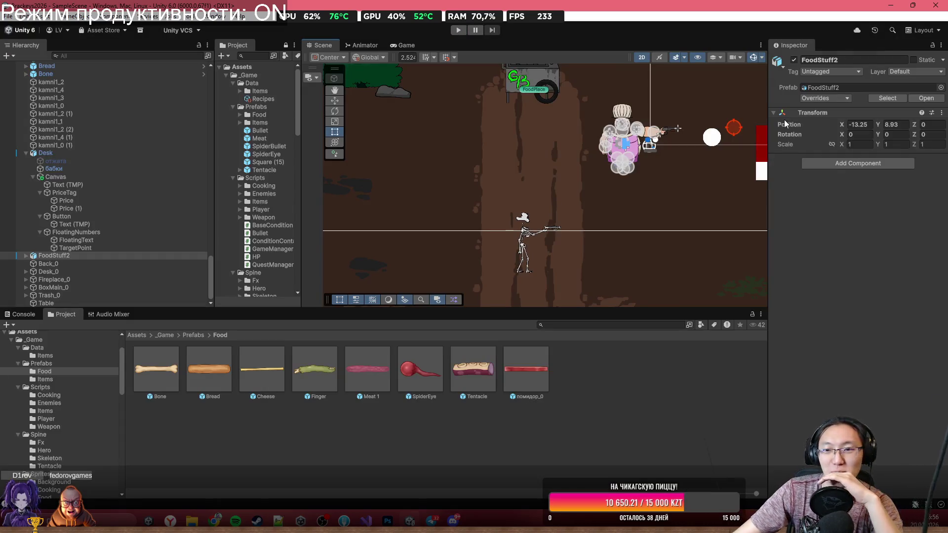
scroll(592, 221, down, 5)
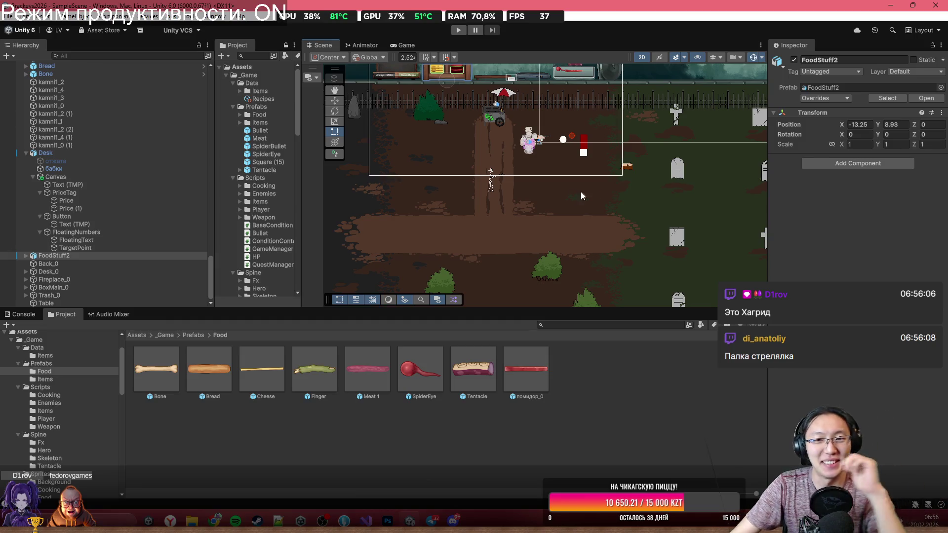
scroll(508, 182, up, 5)
click(468, 196)
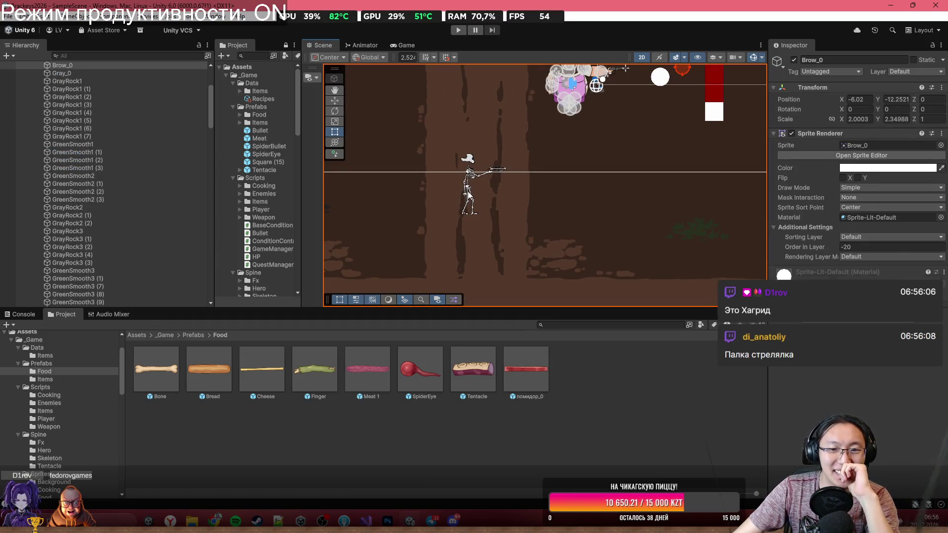
click(464, 183)
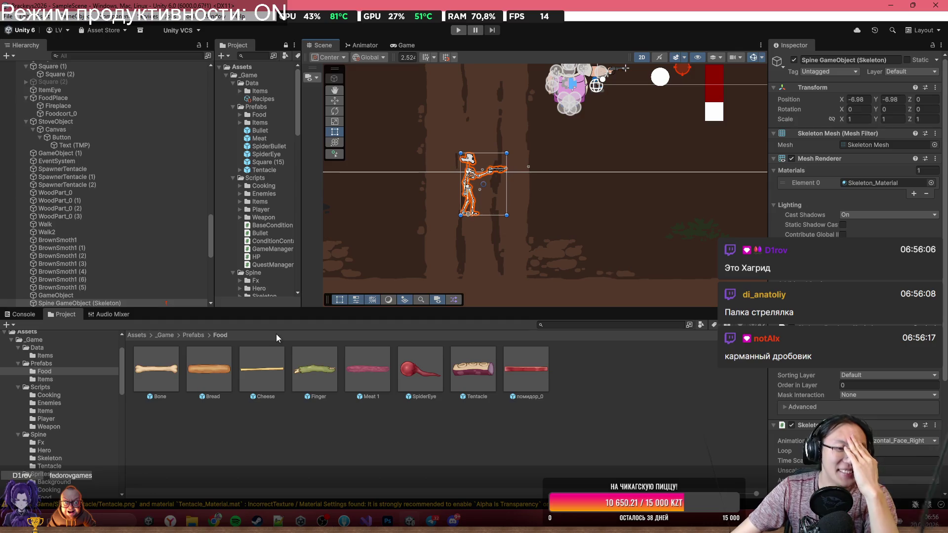
click(165, 337)
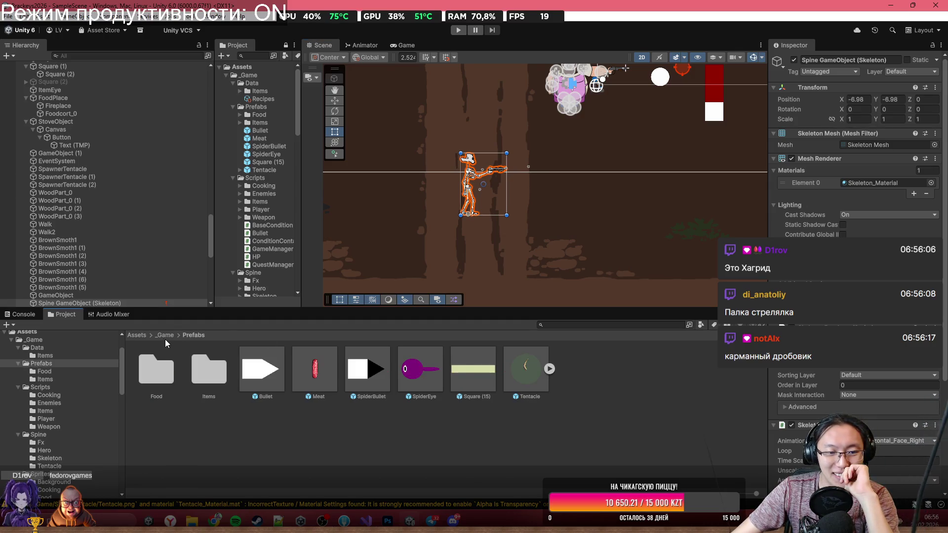
Step: Browse to Scripts > Enemies and open Skeleton.cs in Visual Studio, keeping Unity visible
double_click(258, 383)
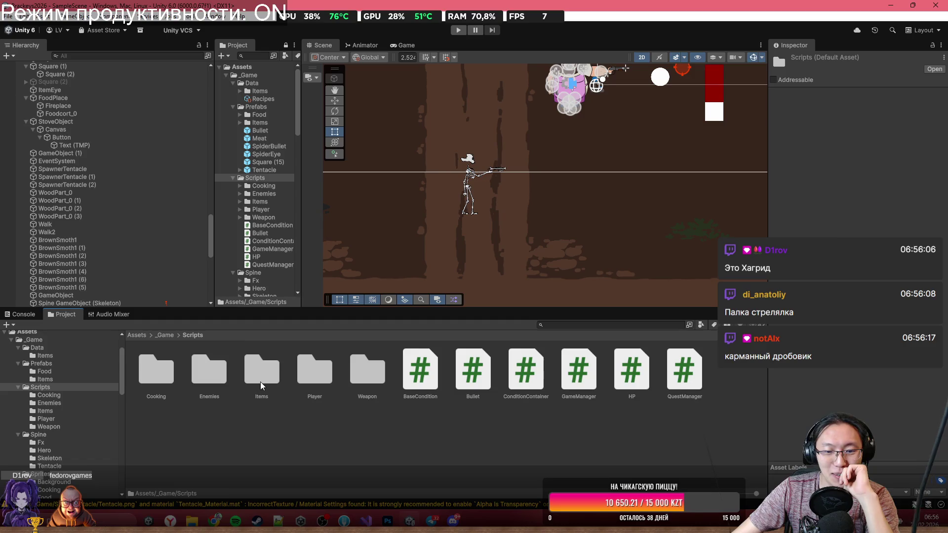
double_click(198, 374)
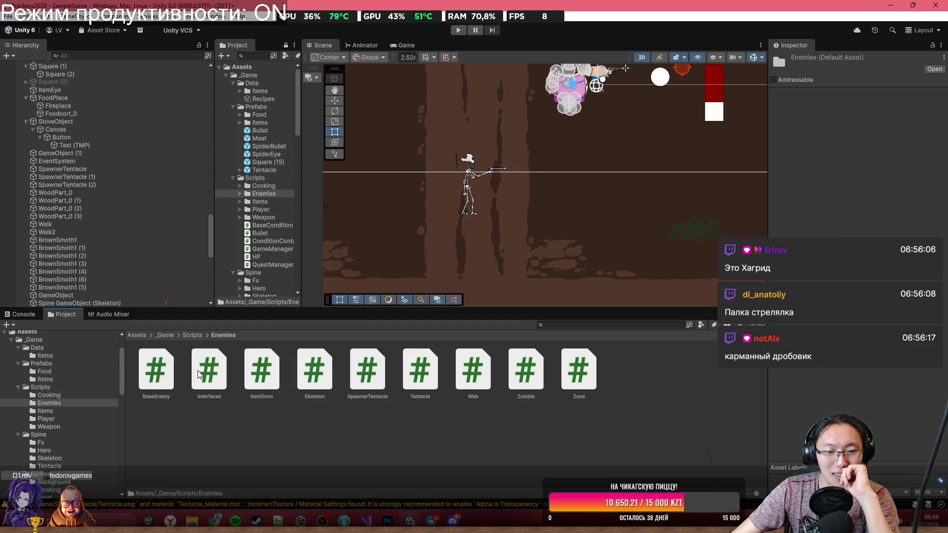
click(546, 381)
click(307, 370)
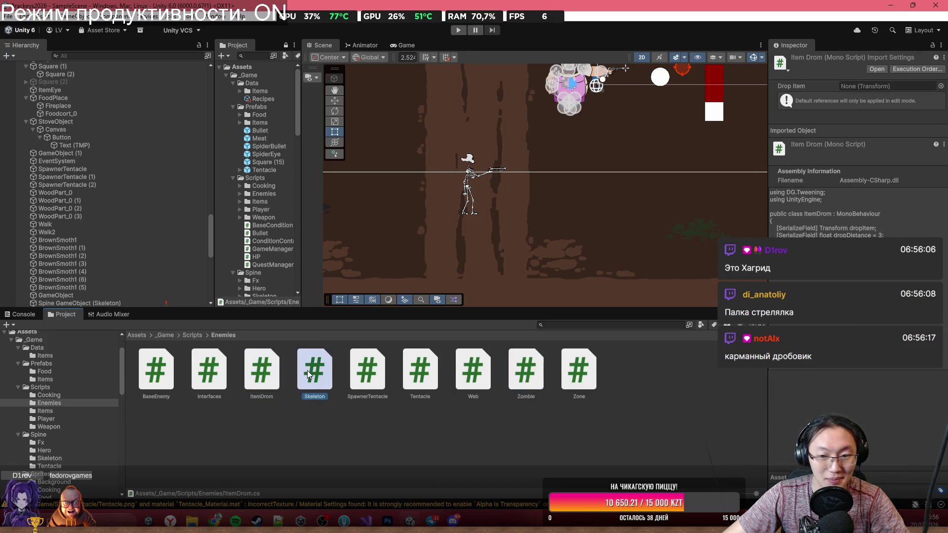
double_click(322, 370)
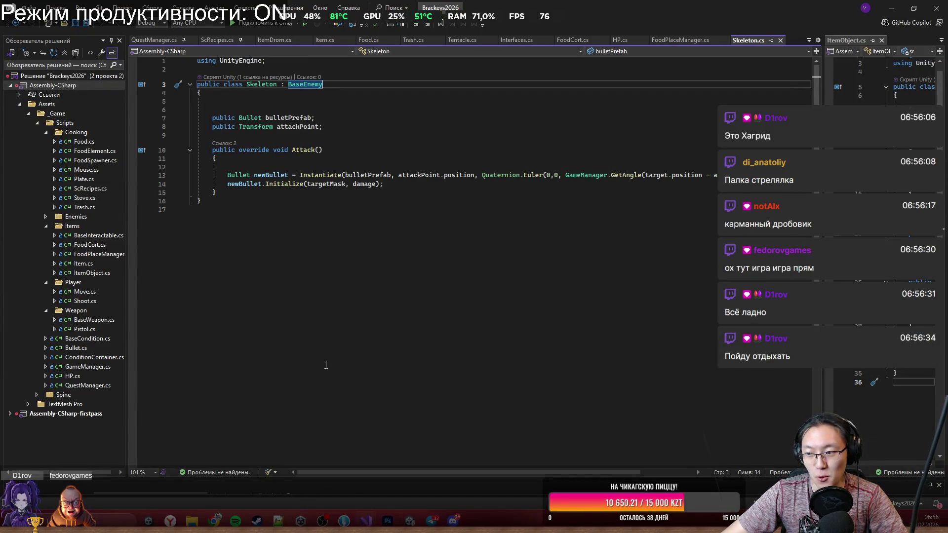
mouse_move(642, 8)
mouse_down()
mouse_move(630, 79)
mouse_move(531, 354)
mouse_up()
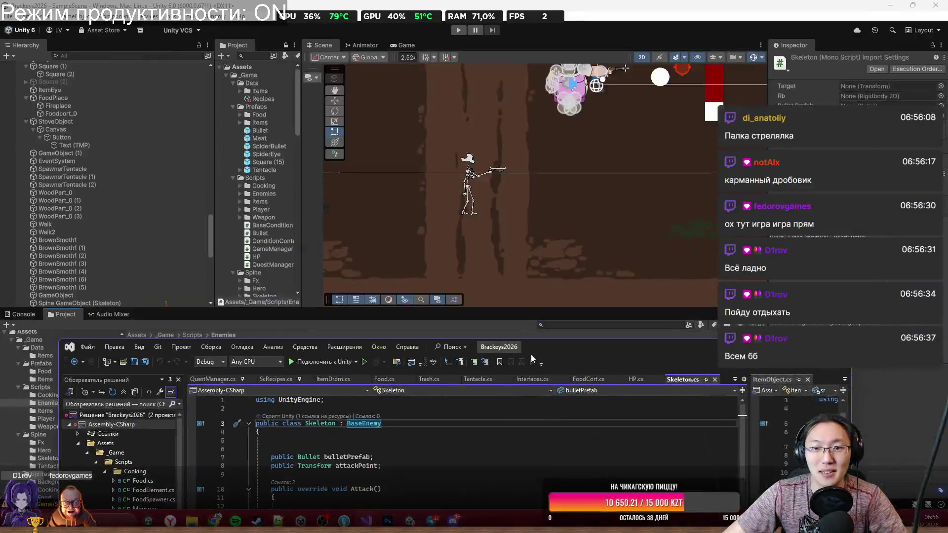
scroll(549, 144, up, 5)
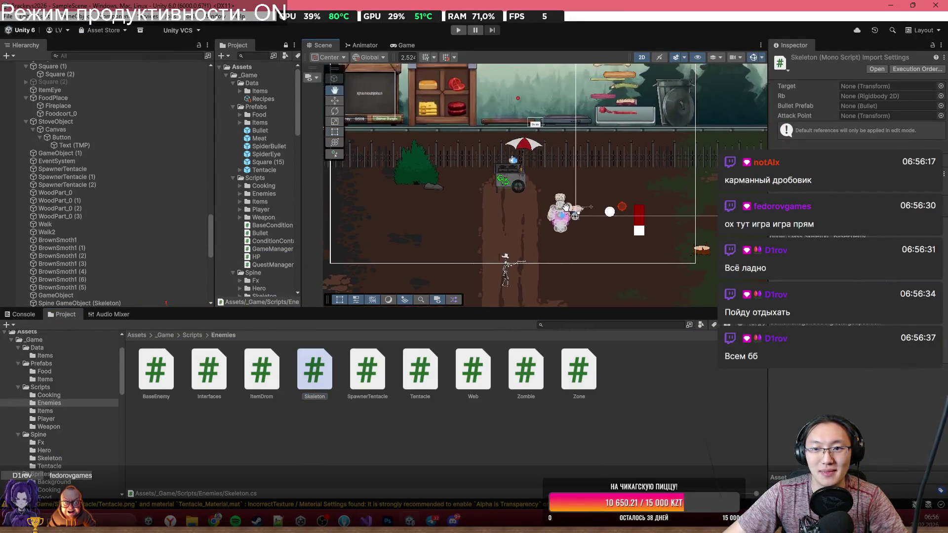
Step: Maximize the Game view and start Play mode
click(410, 45)
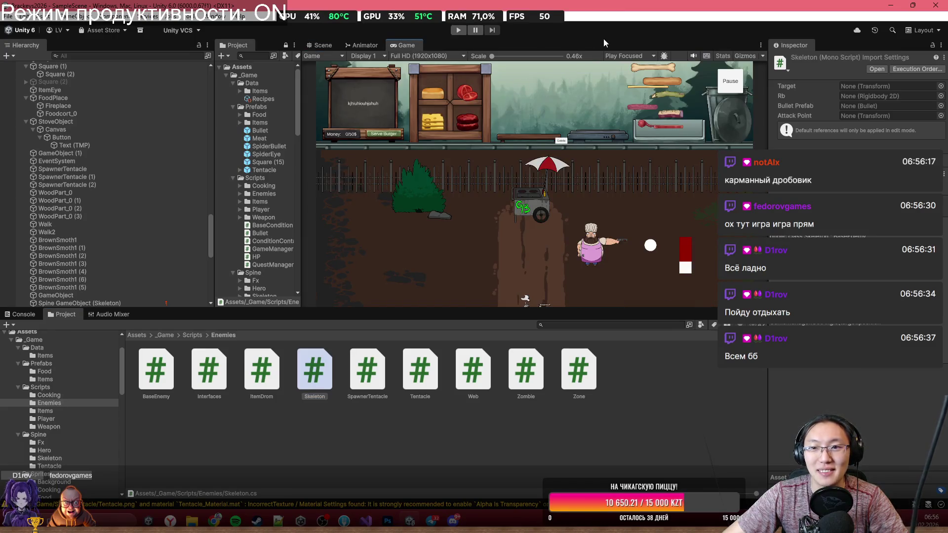
double_click(585, 43)
scroll(505, 177, up, 3)
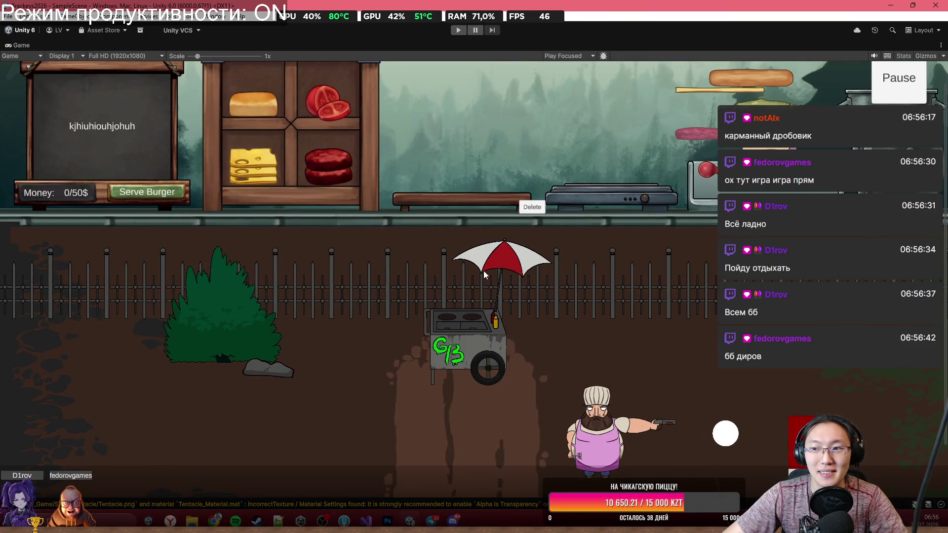
scroll(457, 286, up, 1)
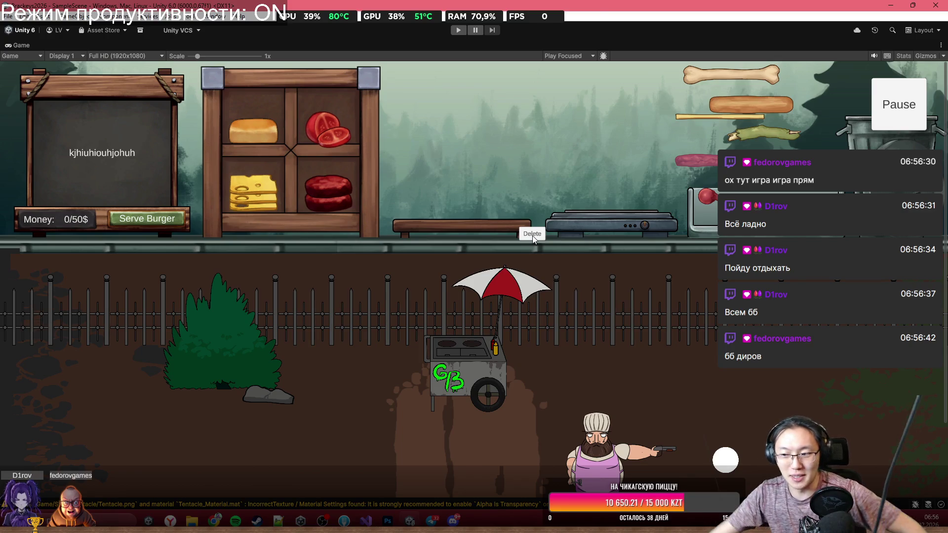
click(459, 31)
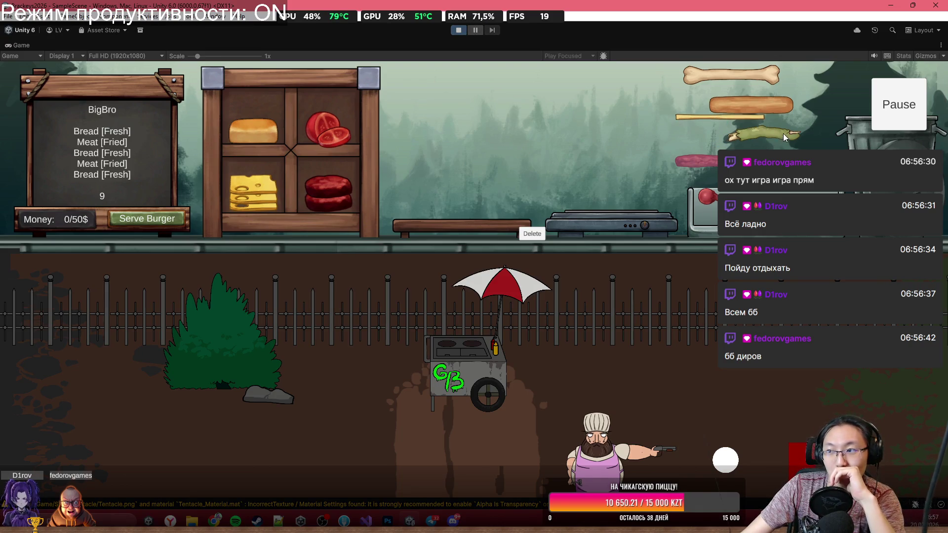
Step: Put the red and purple sausages on the grill and add toppings to the stack
mouse_move(740, 163)
mouse_down()
mouse_move(847, 87)
mouse_move(637, 140)
mouse_move(600, 203)
mouse_up()
mouse_move(709, 209)
mouse_down()
mouse_move(614, 173)
mouse_move(595, 206)
mouse_move(534, 158)
mouse_move(523, 163)
mouse_up()
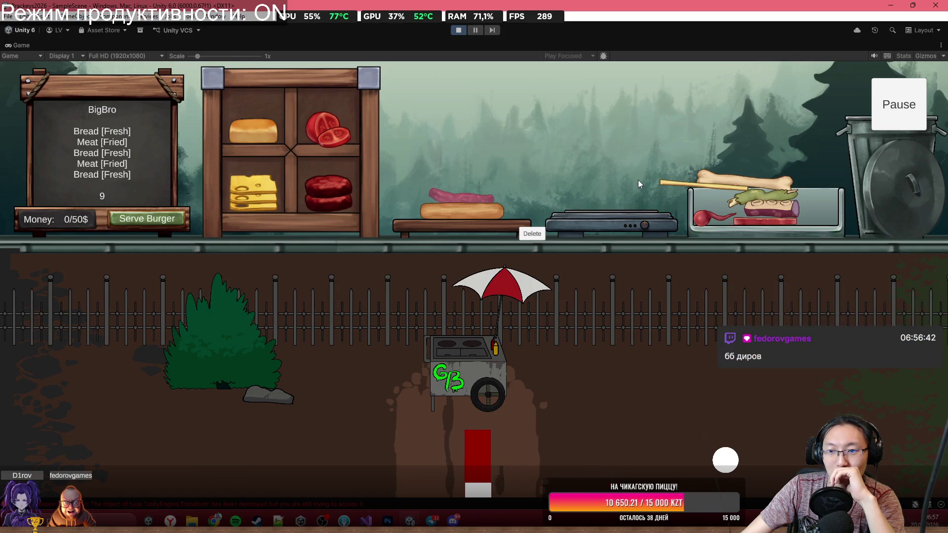
mouse_move(710, 213)
mouse_down()
mouse_move(701, 198)
mouse_move(581, 156)
mouse_move(466, 180)
mouse_up()
mouse_move(763, 211)
mouse_down()
mouse_move(699, 163)
mouse_move(634, 150)
mouse_move(615, 168)
mouse_up()
mouse_move(575, 196)
mouse_down()
mouse_move(564, 211)
mouse_move(539, 200)
mouse_move(607, 168)
mouse_up()
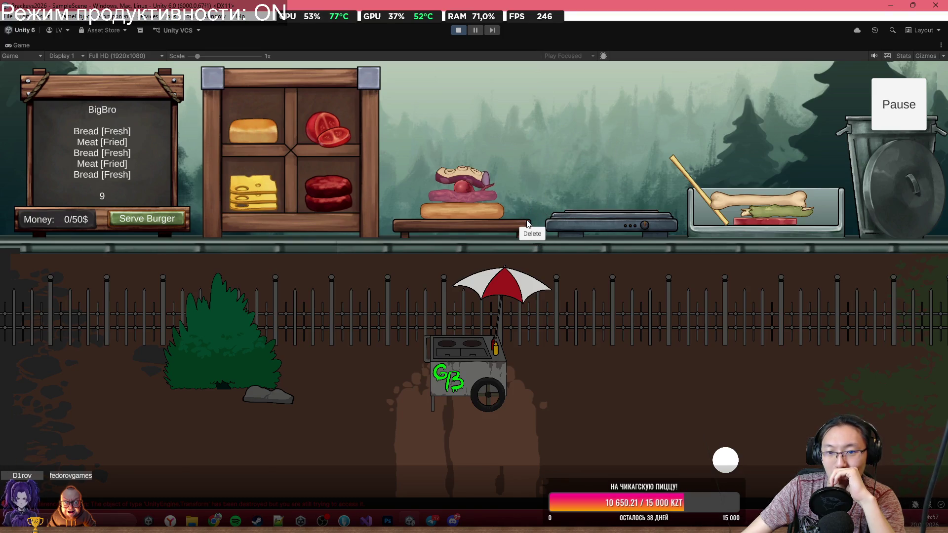
drag(719, 200, 601, 113)
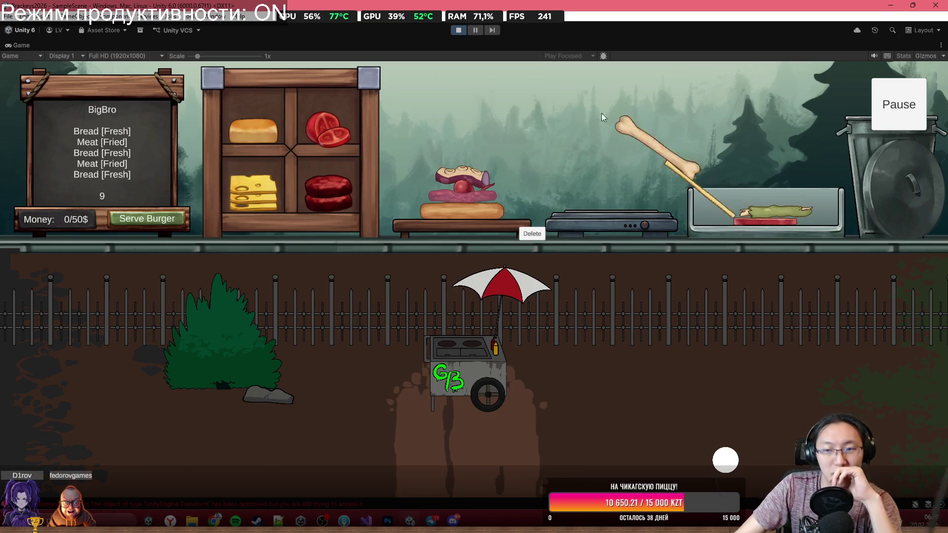
Step: Stack cooked meat and bread, serve the burger, stop the game and restore the layout
mouse_move(682, 173)
mouse_down()
mouse_move(570, 123)
mouse_move(845, 243)
mouse_up()
mouse_move(779, 225)
mouse_down()
mouse_move(735, 157)
mouse_move(615, 116)
mouse_move(616, 129)
mouse_move(649, 105)
mouse_move(609, 132)
mouse_move(612, 190)
mouse_up()
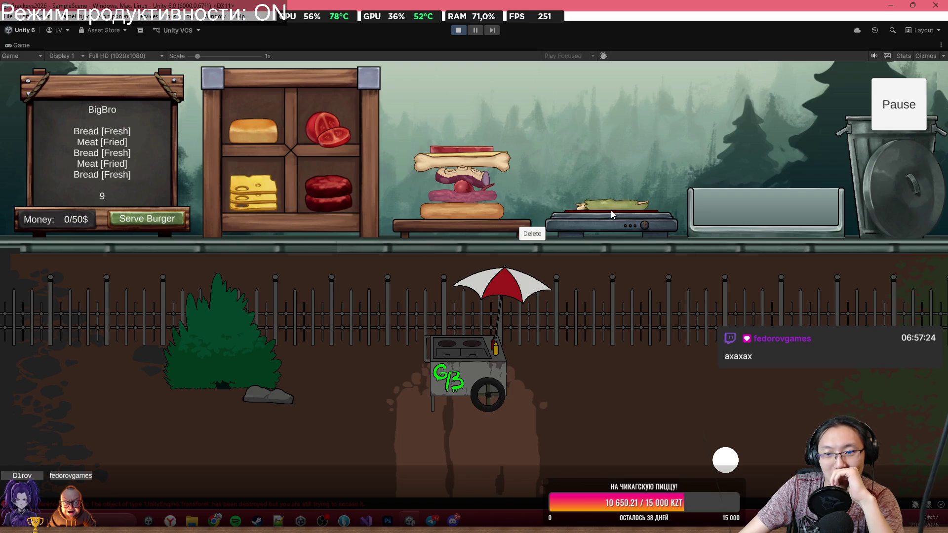
mouse_move(611, 207)
mouse_down()
mouse_move(497, 97)
mouse_move(474, 114)
mouse_up()
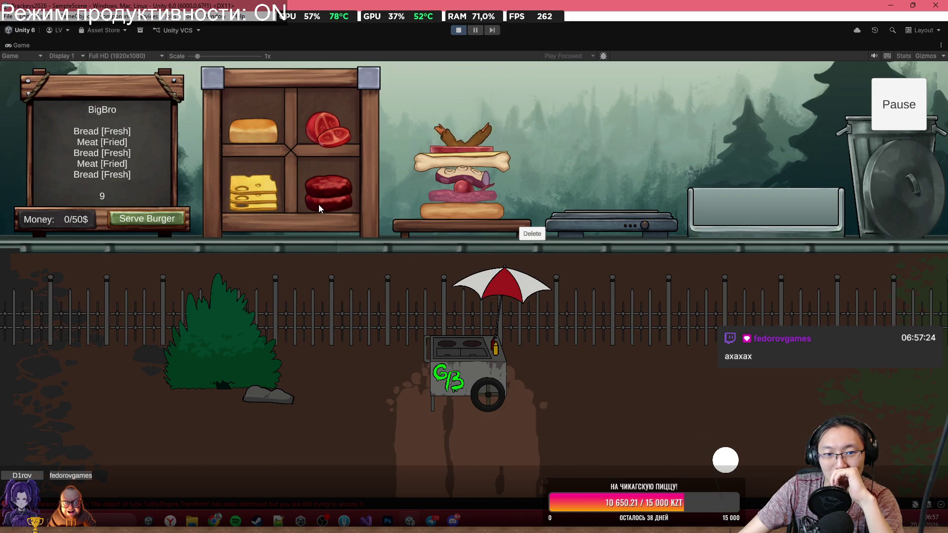
mouse_move(245, 134)
mouse_down()
mouse_move(412, 87)
mouse_move(459, 114)
mouse_up()
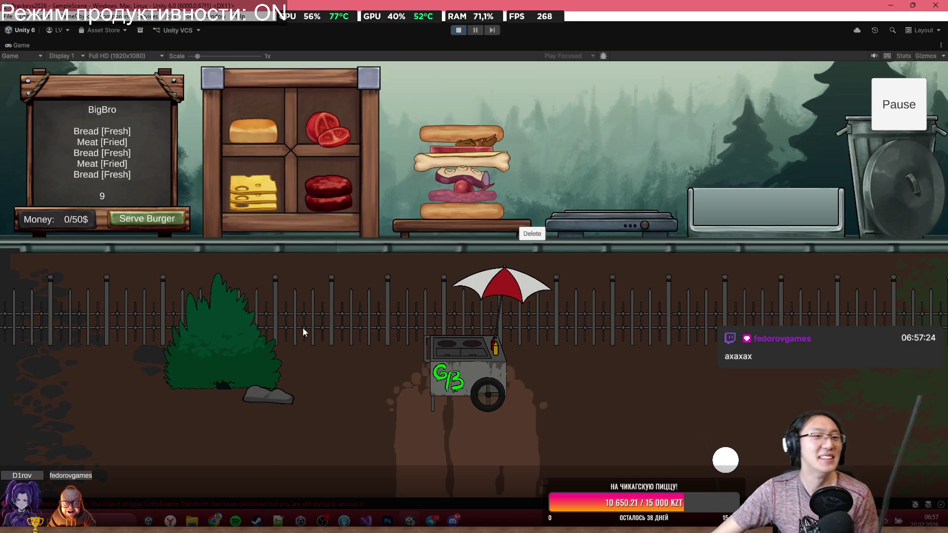
click(153, 218)
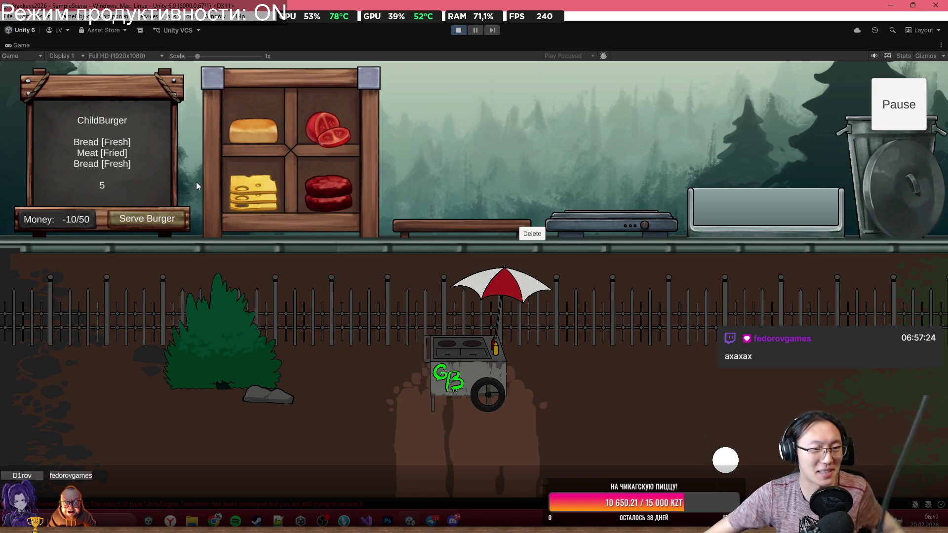
click(458, 30)
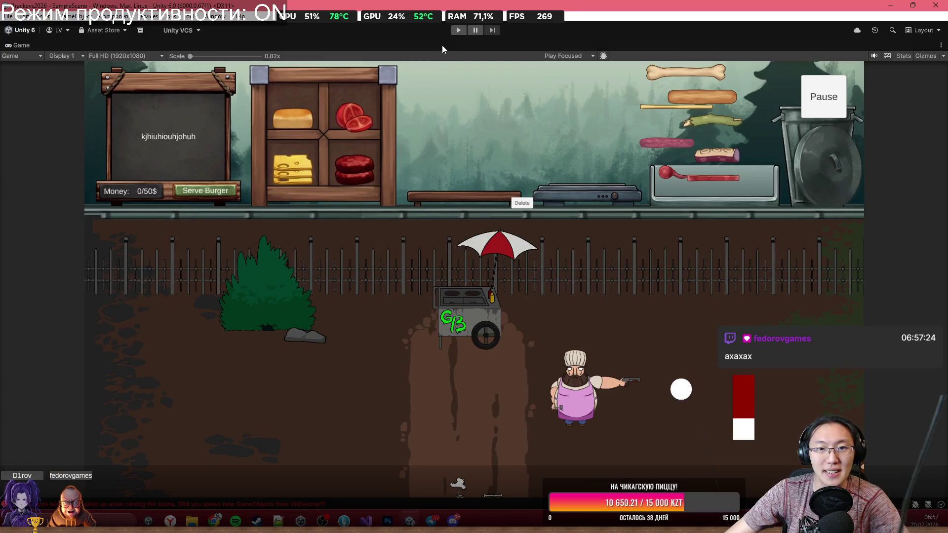
key(shift+space)
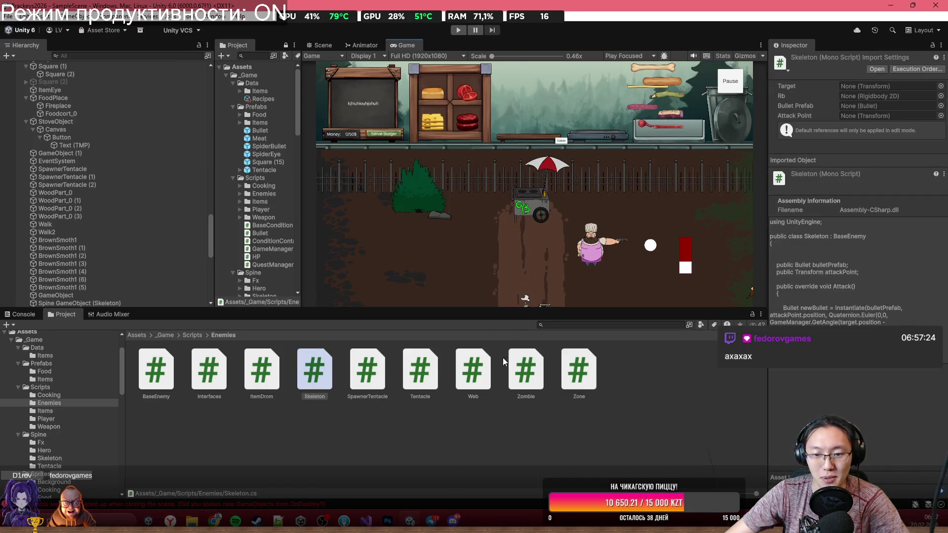
Step: Open Skeleton.cs maximized and insert blank lines above the bullet prefab field
double_click(311, 375)
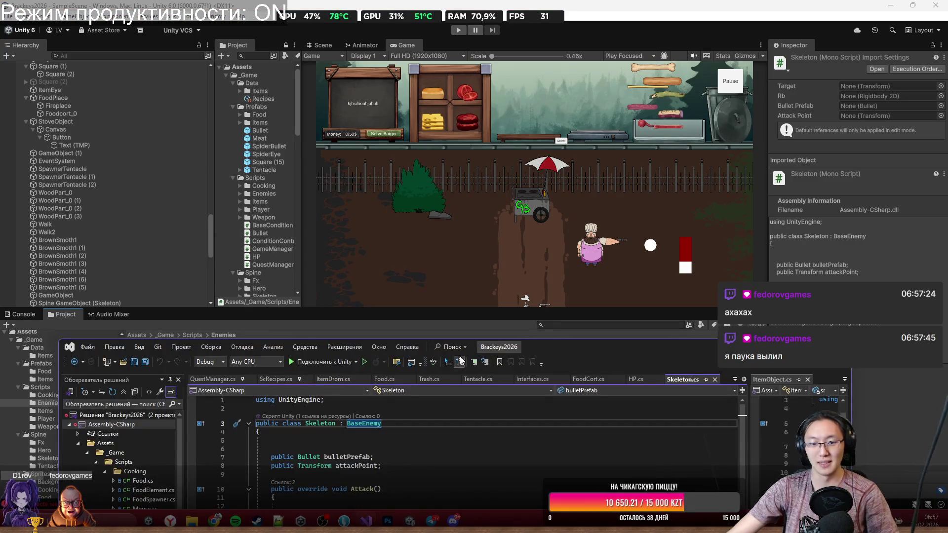
double_click(577, 346)
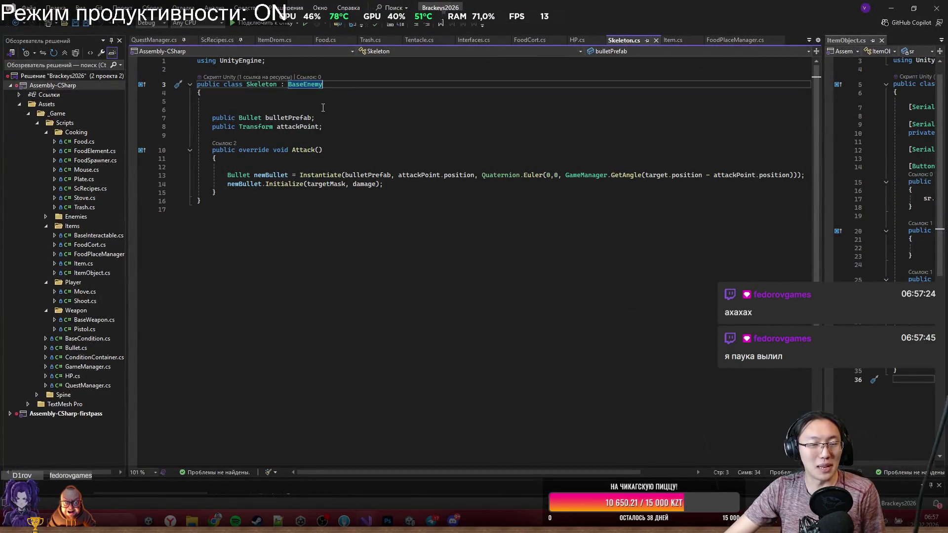
click(341, 110)
key(Return)
key(Return)
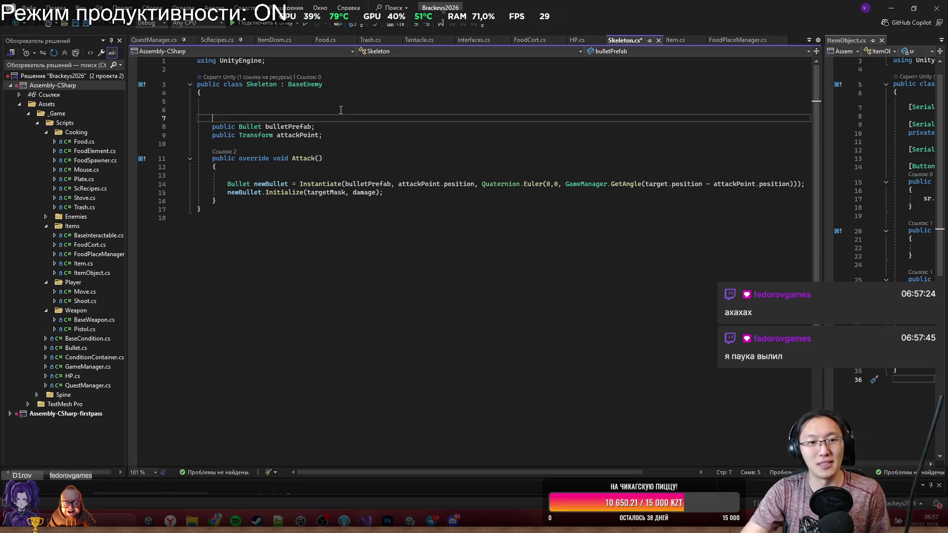
key(Up)
key(Up)
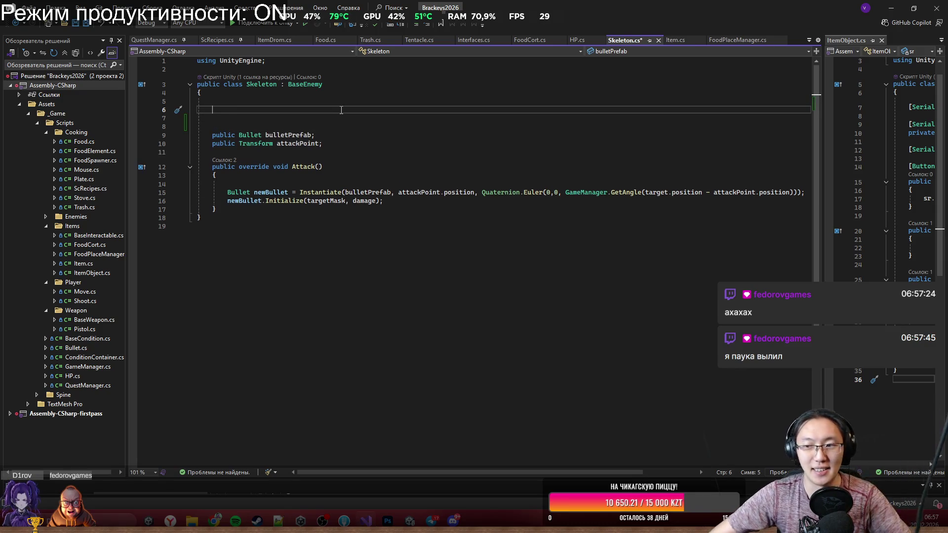
Step: Snap Unity beside Visual Studio, then maximize Visual Studio again at line 7
mouse_move(418, 7)
mouse_down()
mouse_move(413, 321)
mouse_move(1, 297)
mouse_up()
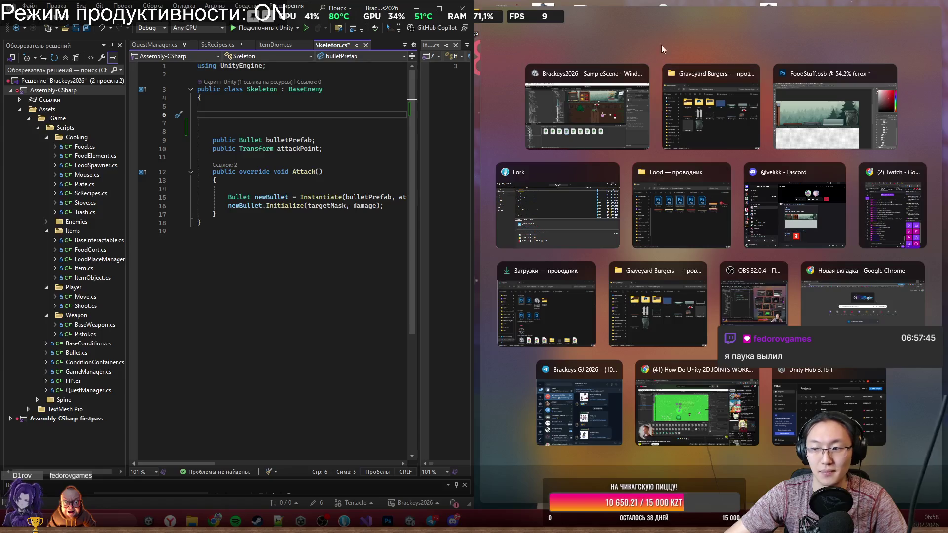
click(587, 89)
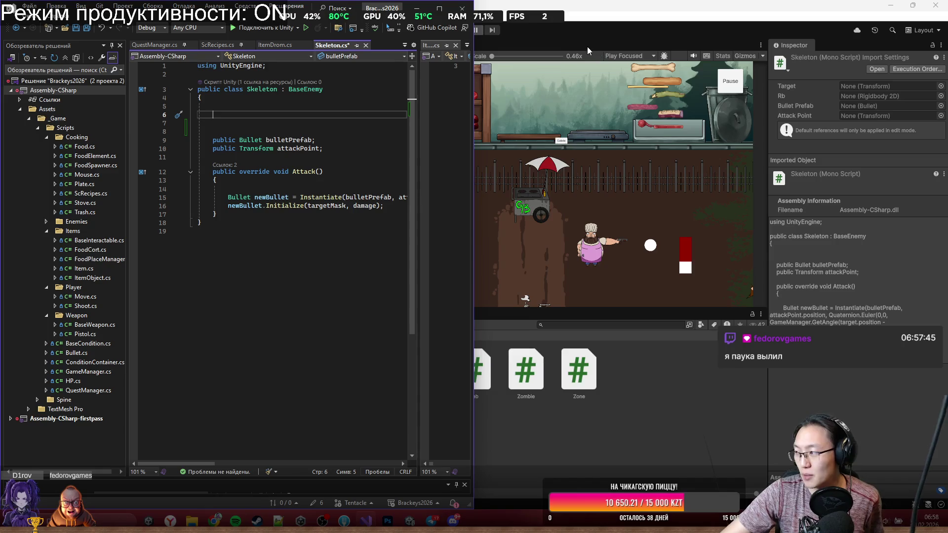
key(super+n)
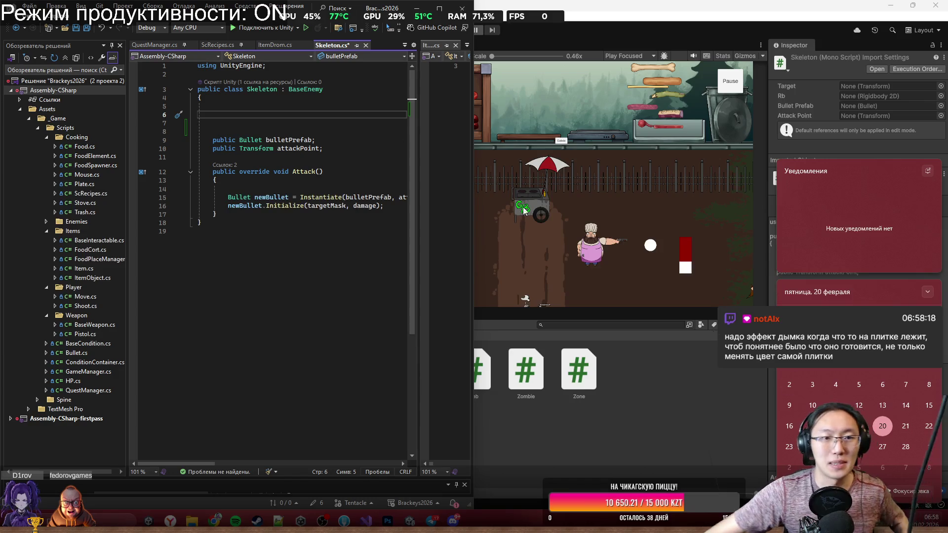
click(440, 9)
click(262, 117)
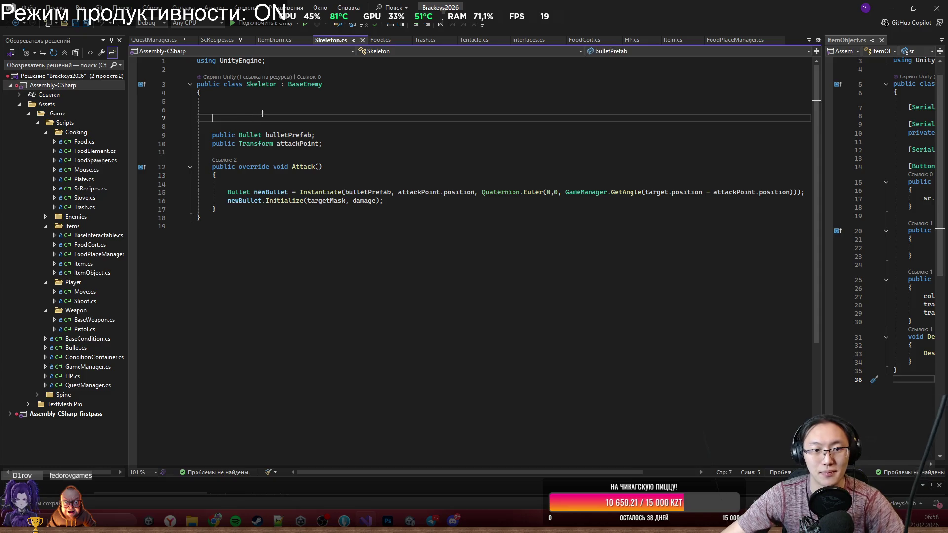
Step: Widen the ItemObject.cs pane beside Skeleton.cs by dragging the split divider
click(828, 99)
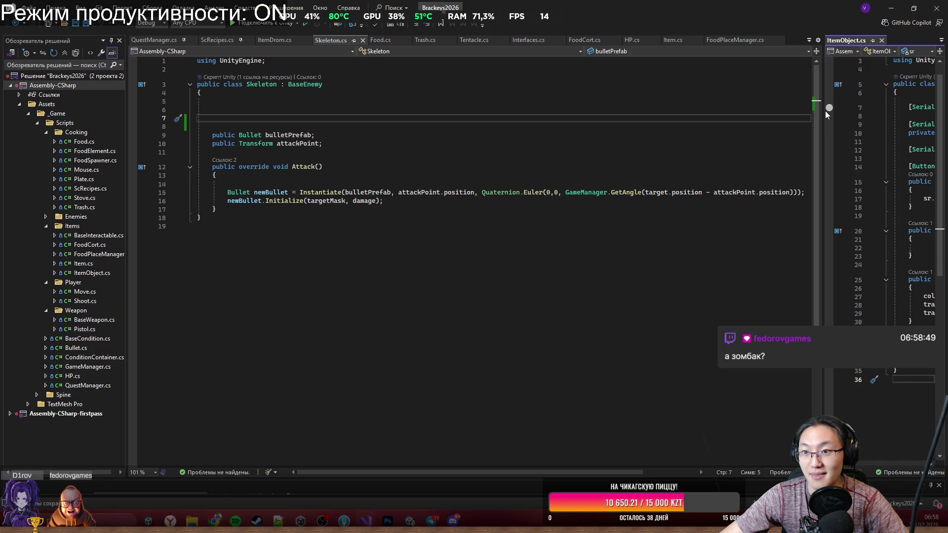
drag(826, 113, 573, 262)
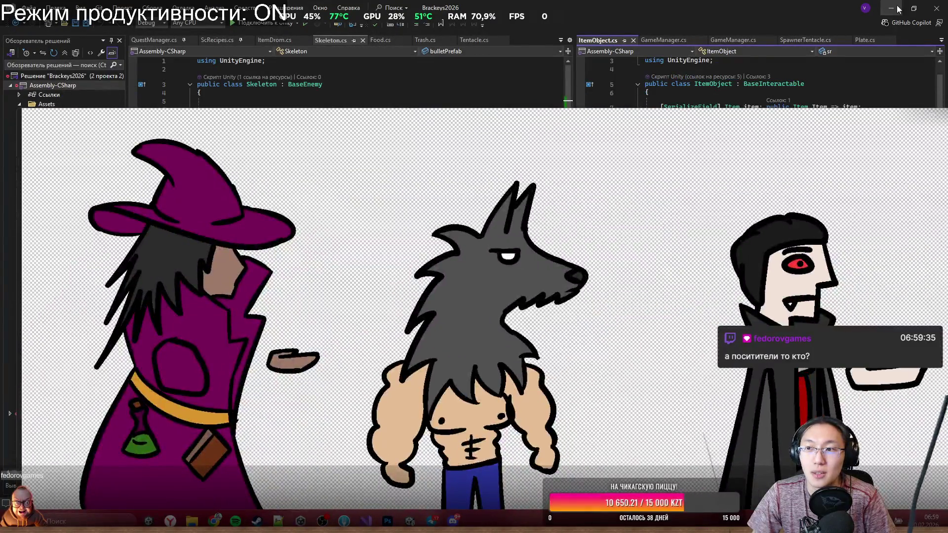
Step: Minimize Visual Studio and close the witch, werewolf and vampire artwork window
click(891, 8)
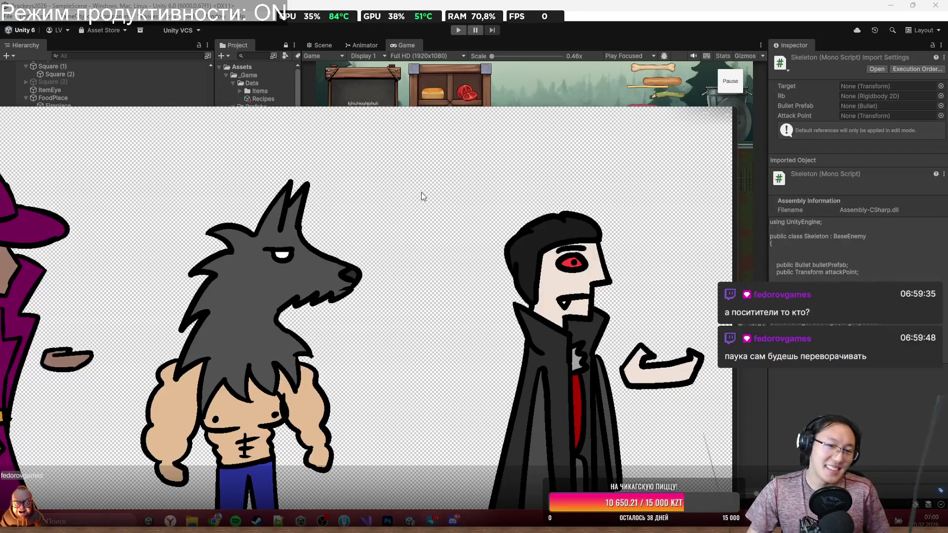
click(727, 117)
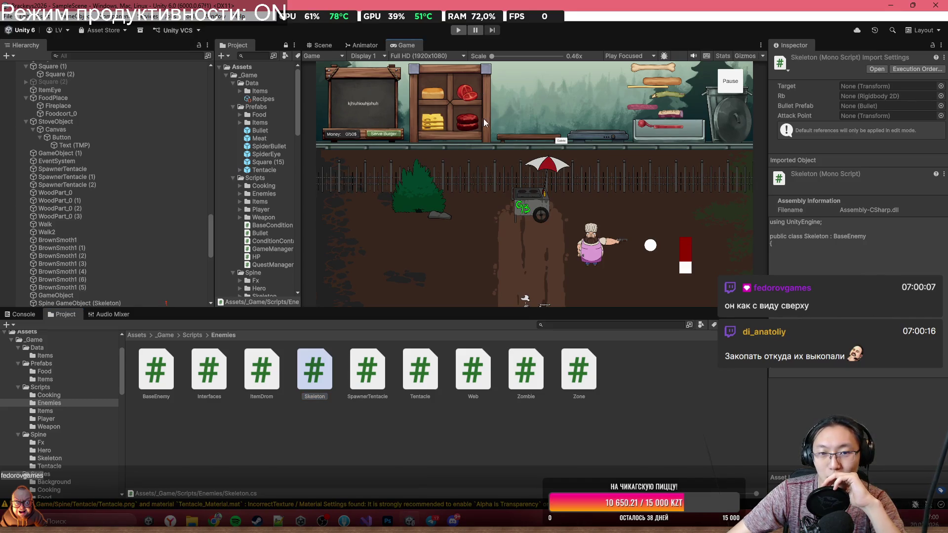
Step: Switch Unity to the Scene view, check ItemObject.cs's Initialize method, then minimize Visual Studio
click(322, 45)
mouse_move(564, 186)
mouse_down()
mouse_move(571, 210)
mouse_move(689, 52)
mouse_move(730, 174)
mouse_move(694, 204)
mouse_up()
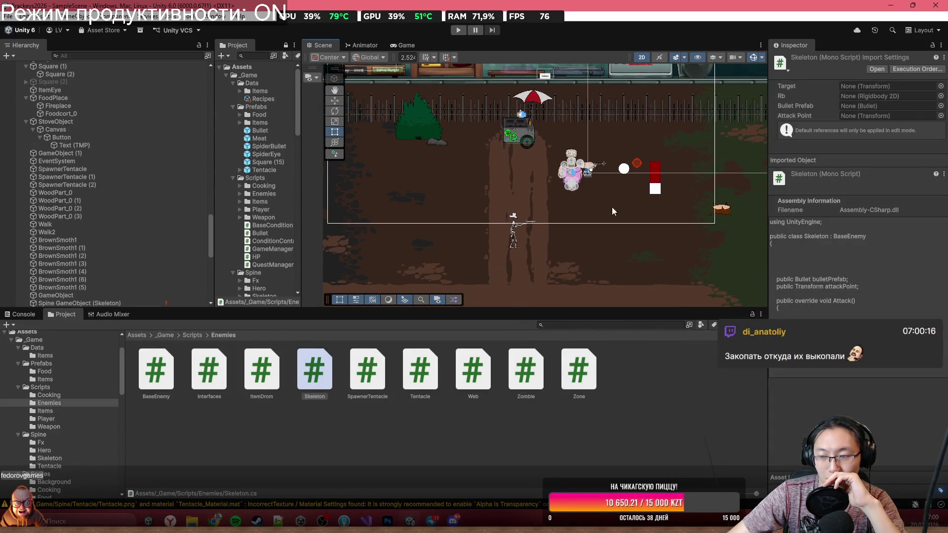
click(366, 520)
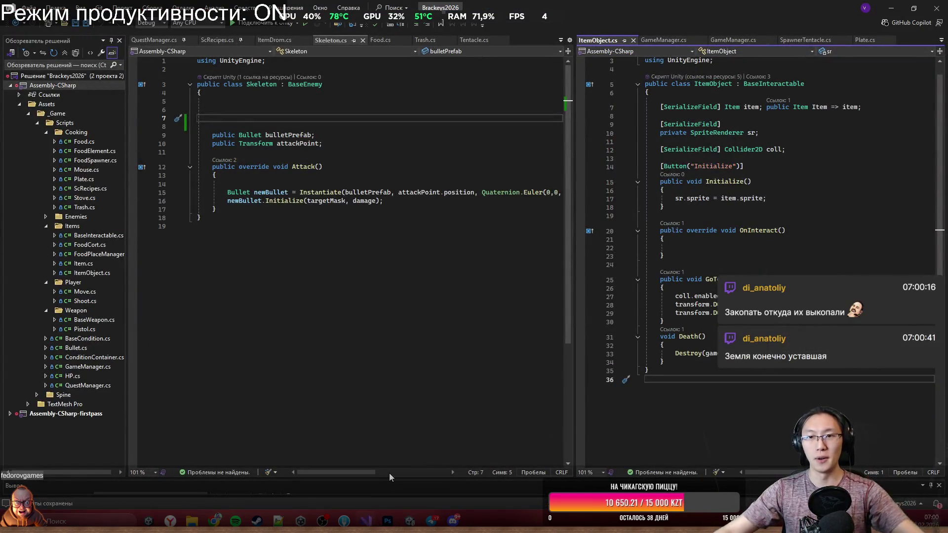
click(704, 172)
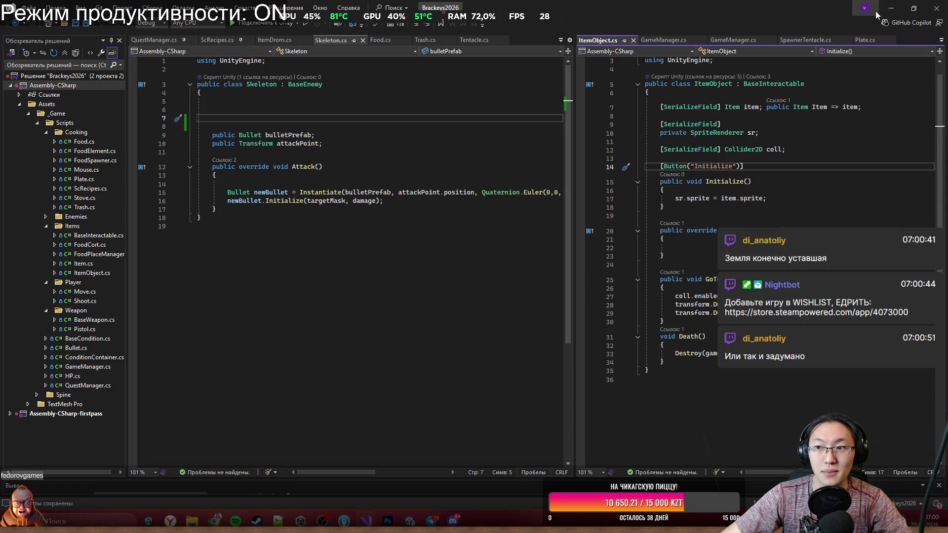
click(890, 8)
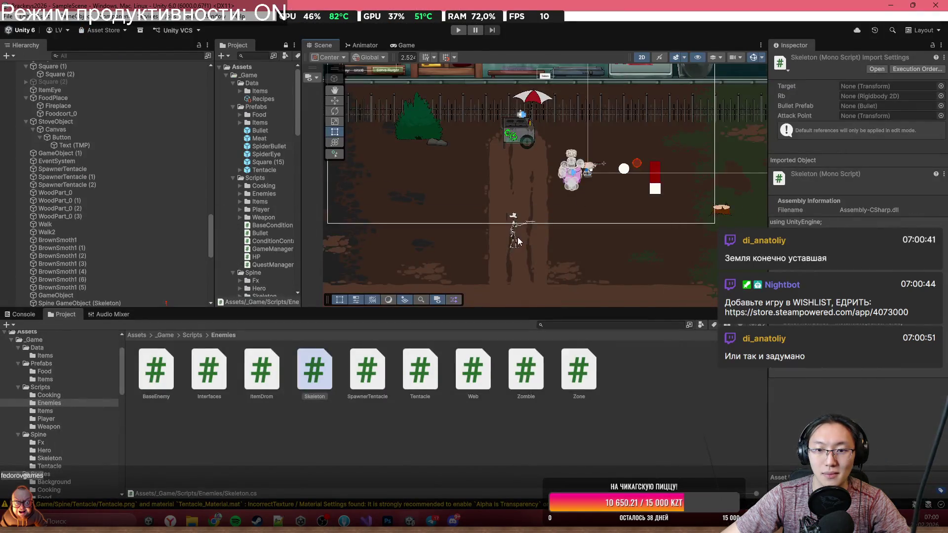
Step: Zoom and pan the Scene view to frame the skeleton and the player
scroll(519, 233, up, 5)
scroll(520, 232, up, 2)
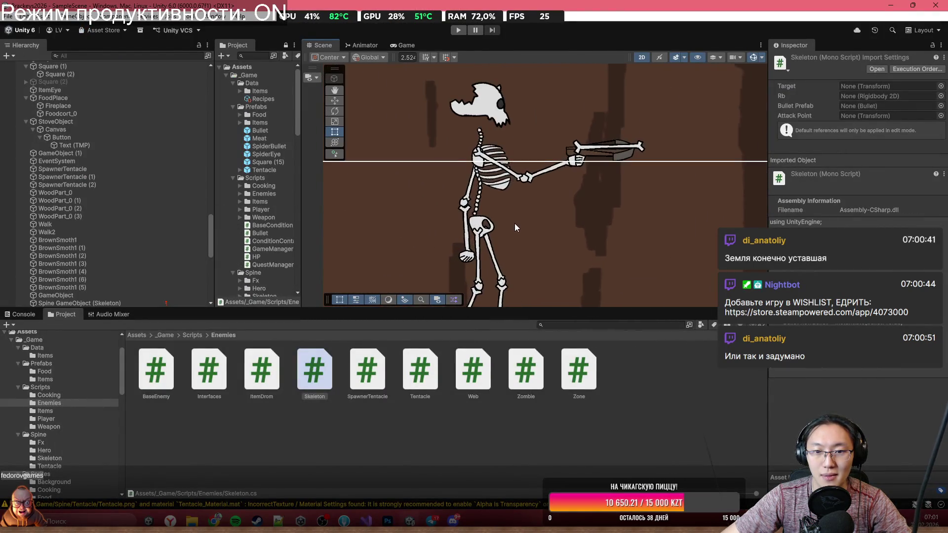
scroll(502, 203, up, 1)
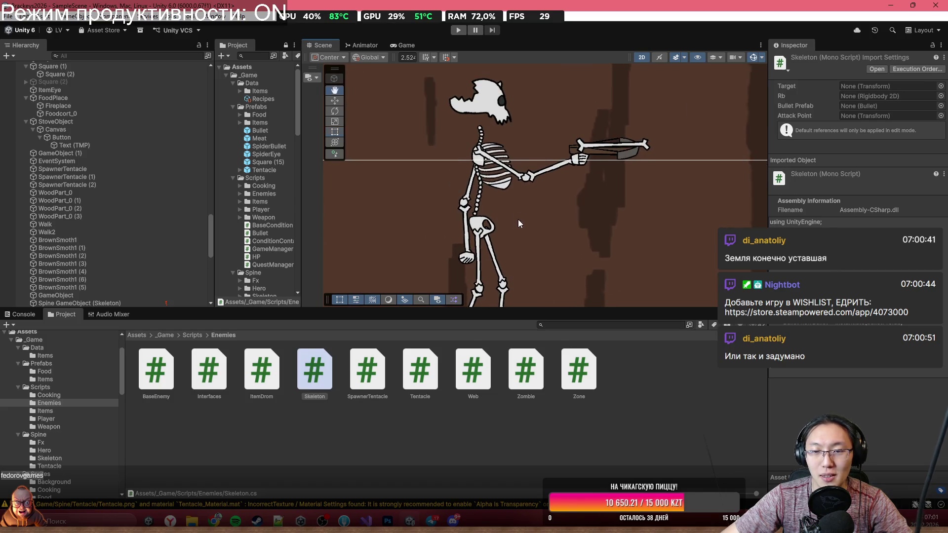
scroll(505, 244, down, 2)
drag(506, 244, 519, 310)
scroll(624, 142, up, 5)
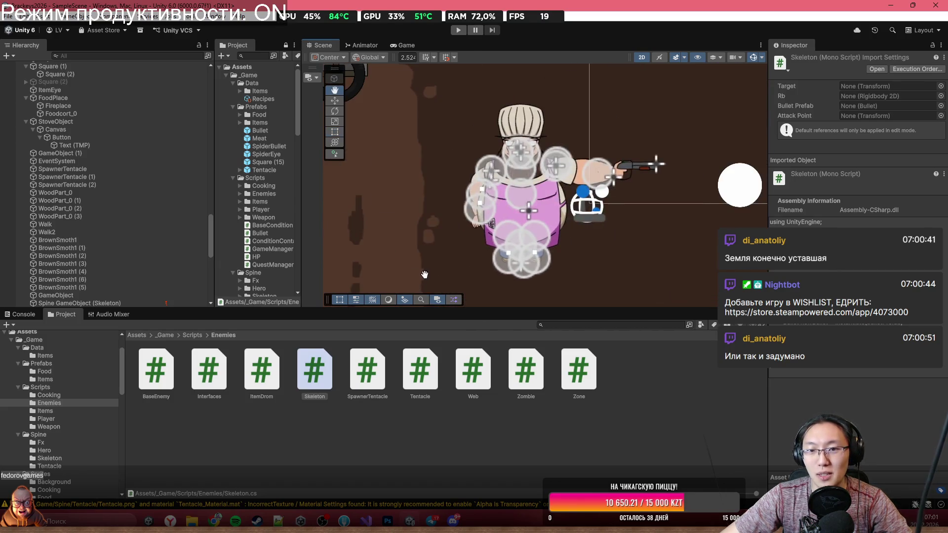
key(t)
scroll(558, 90, down, 3)
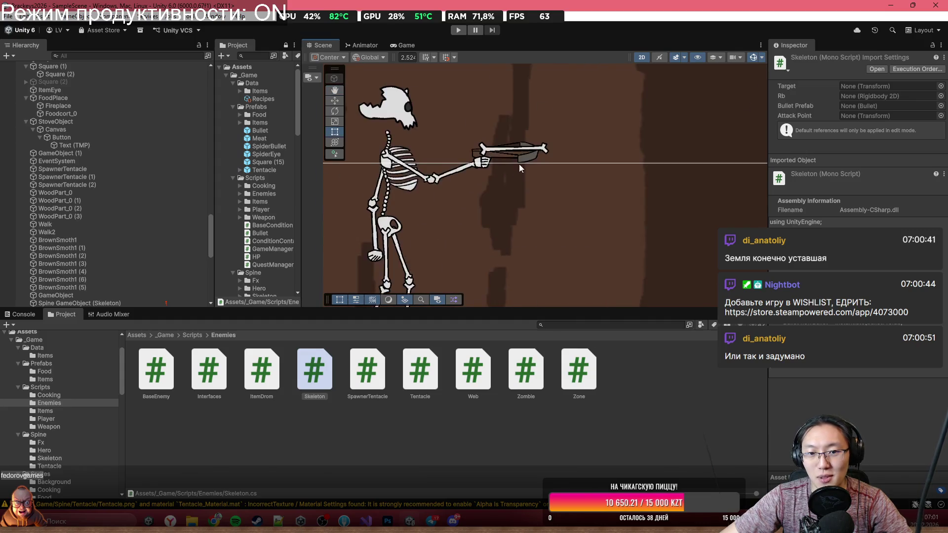
drag(520, 164, 579, 170)
scroll(580, 173, down, 1)
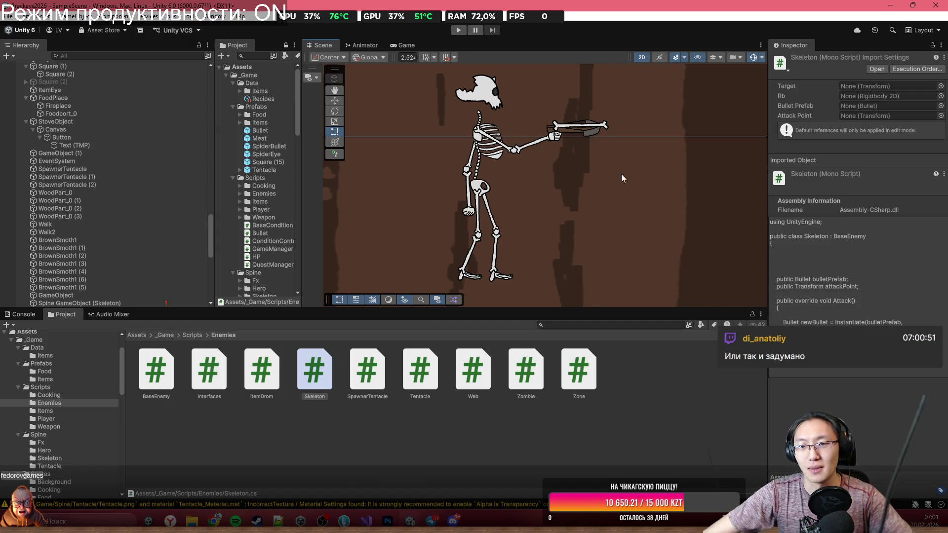
scroll(621, 174, down, 5)
scroll(512, 258, up, 4)
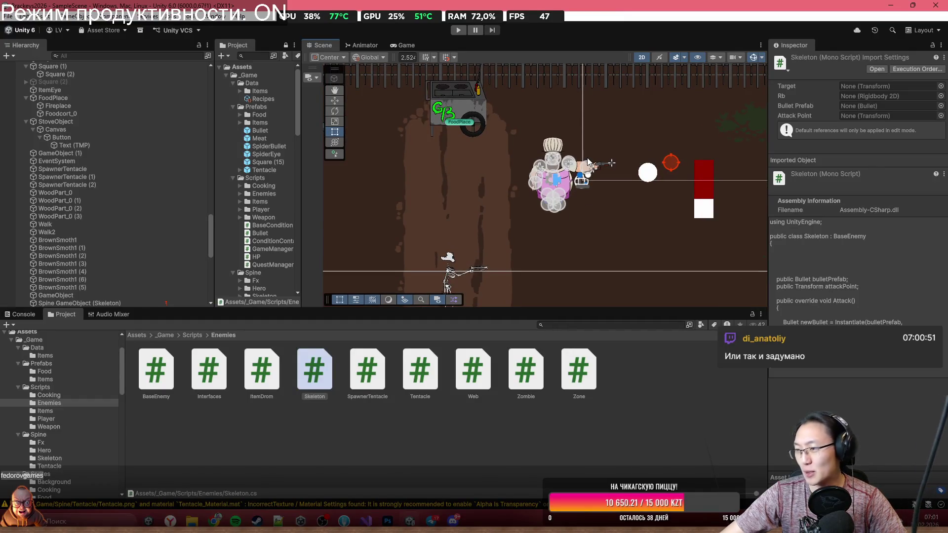
scroll(550, 282, up, 3)
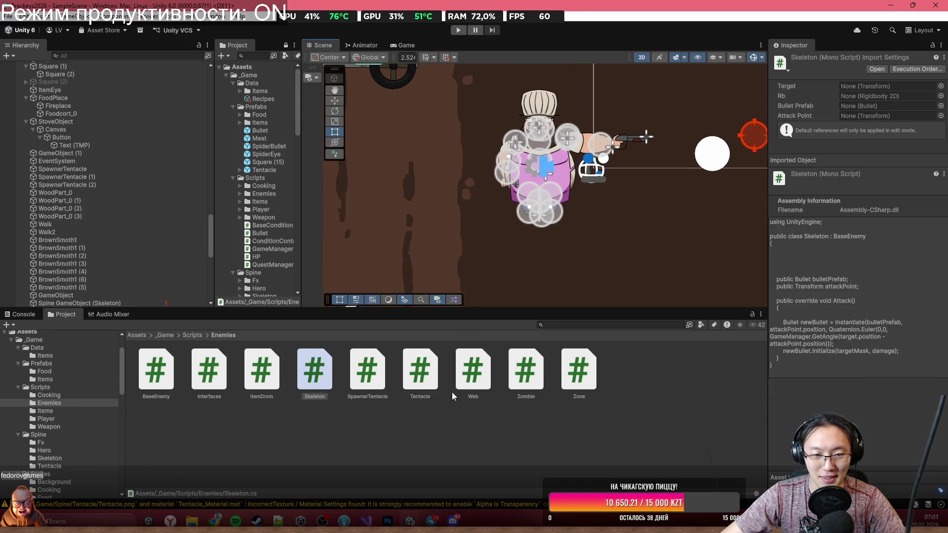
Step: Go up to the Scripts folder and clear the Skeleton script selection
click(192, 335)
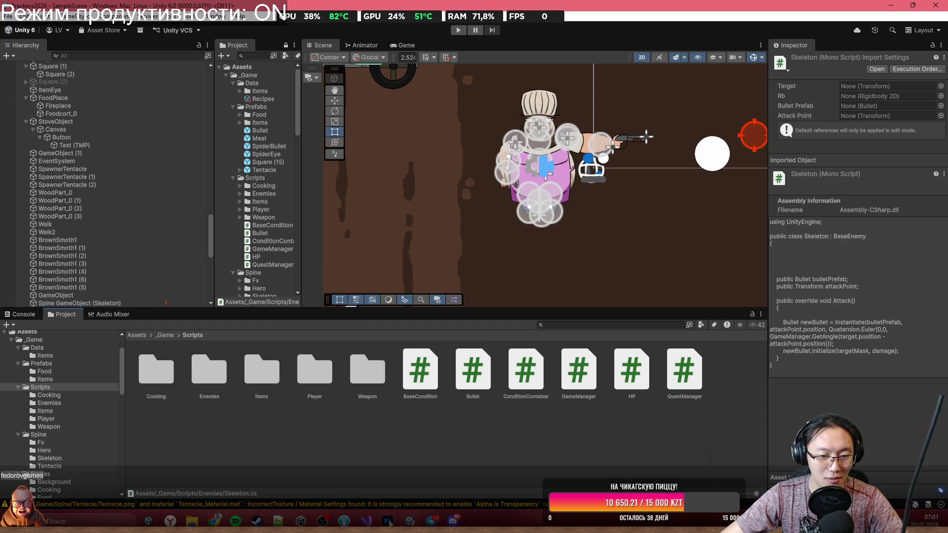
mouse_move(389, 522)
click(367, 496)
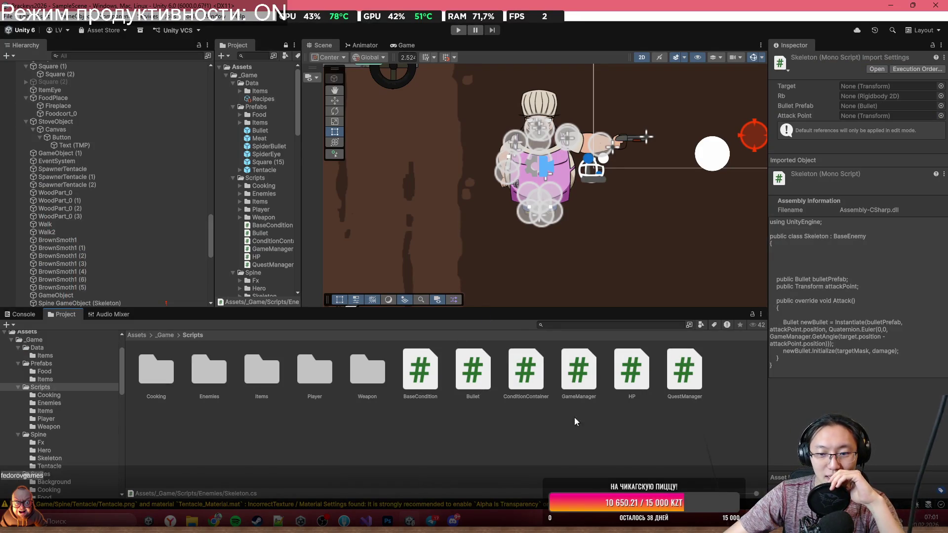
click(599, 420)
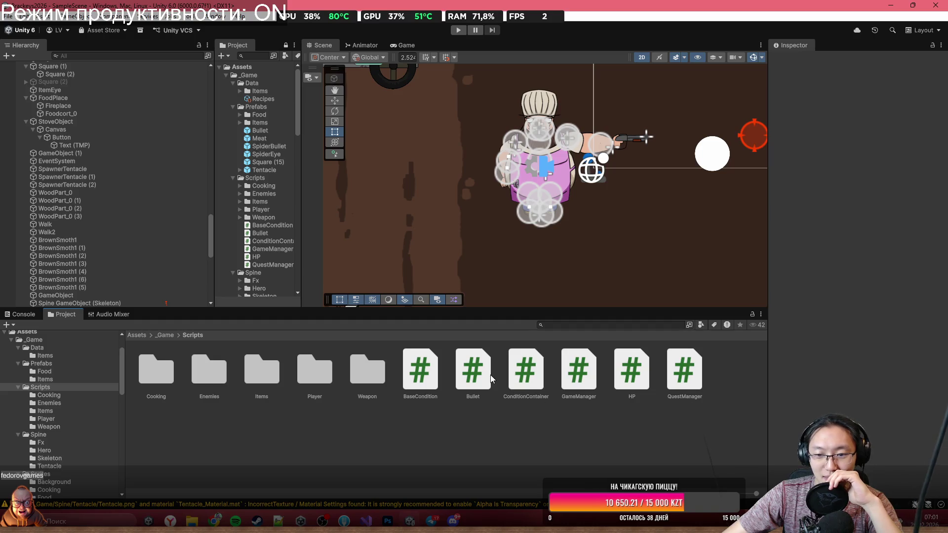
Step: Peek into the Weapon and Player script folders, then open _Game > Sprites
click(378, 378)
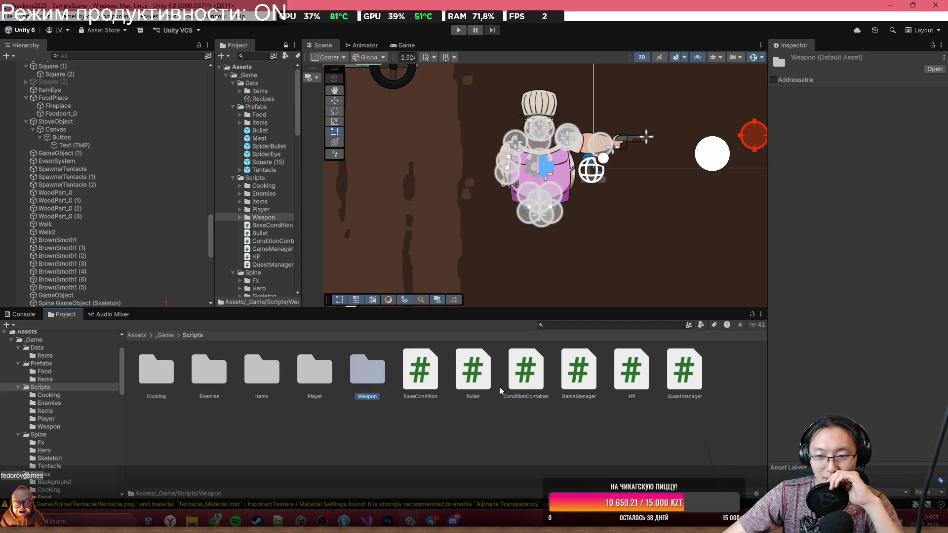
double_click(378, 377)
key(BackSpace)
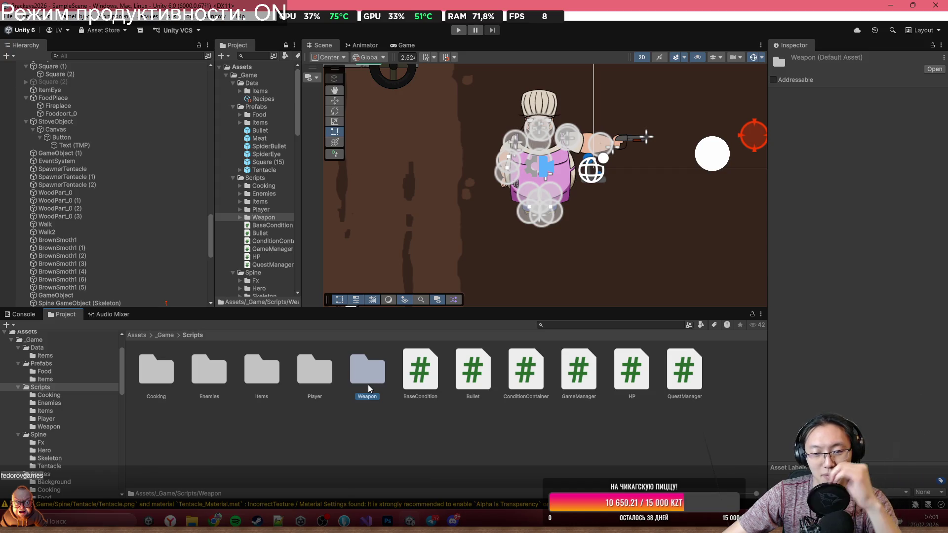
double_click(321, 383)
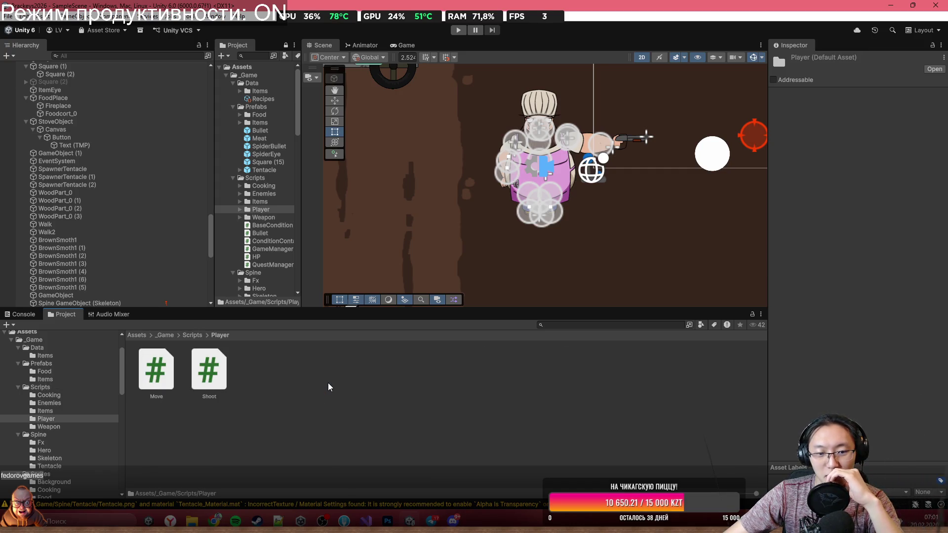
key(BackSpace)
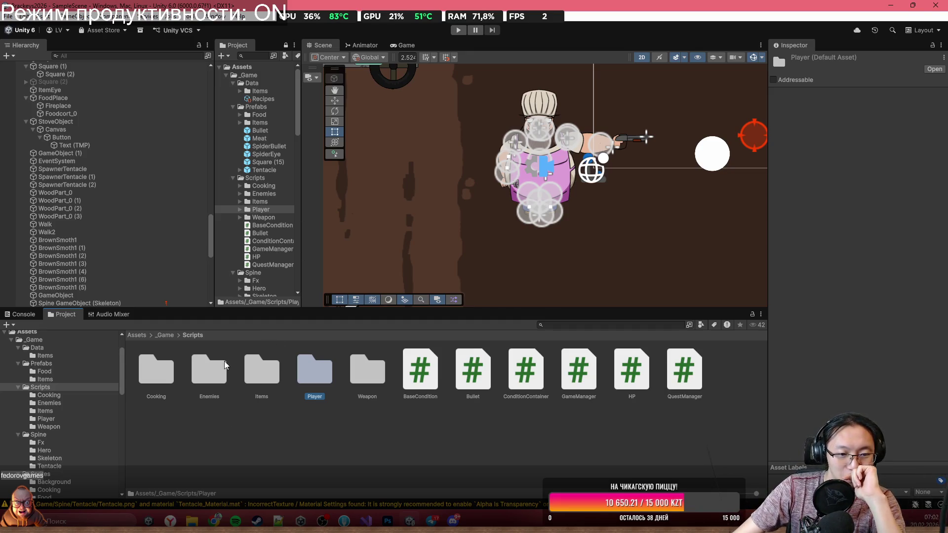
click(165, 335)
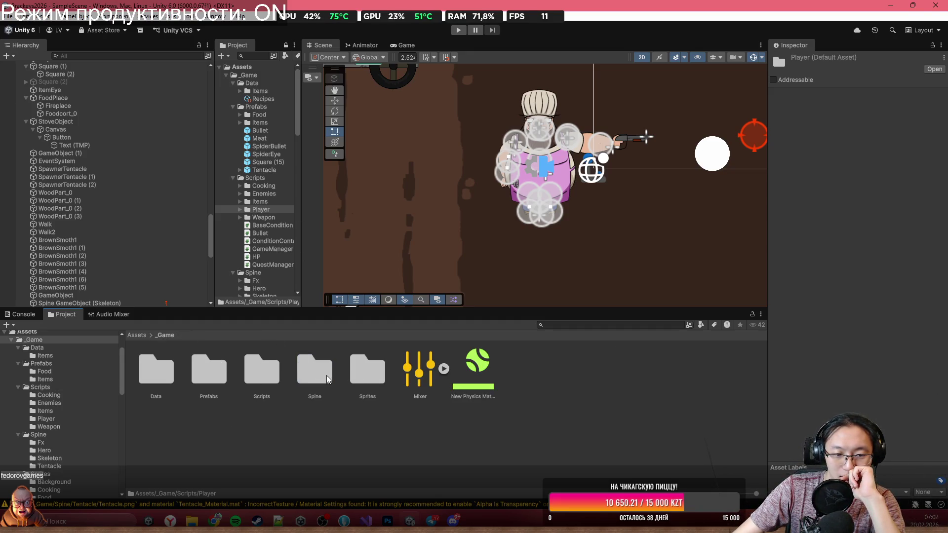
double_click(368, 376)
drag(599, 283, 527, 295)
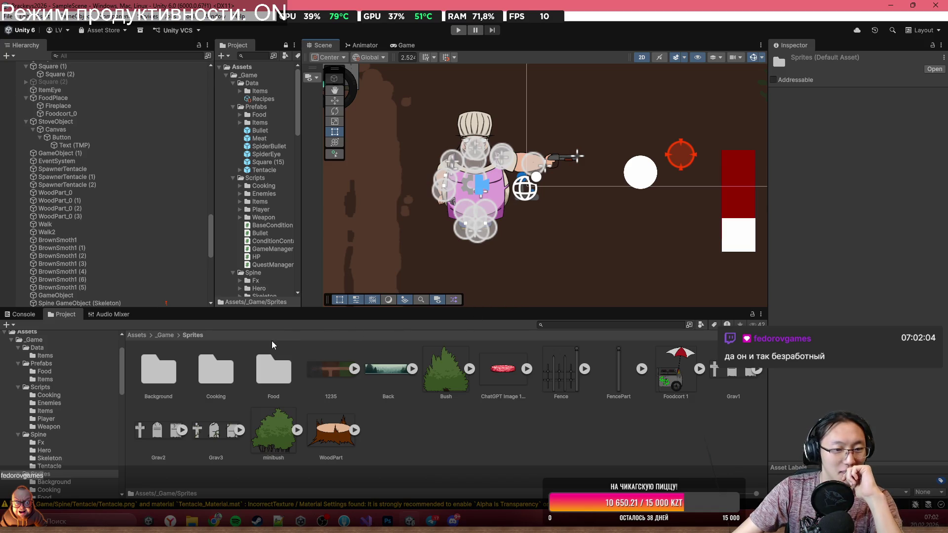
Step: Place the 1235 sprite into the scene and move it below the level
double_click(166, 381)
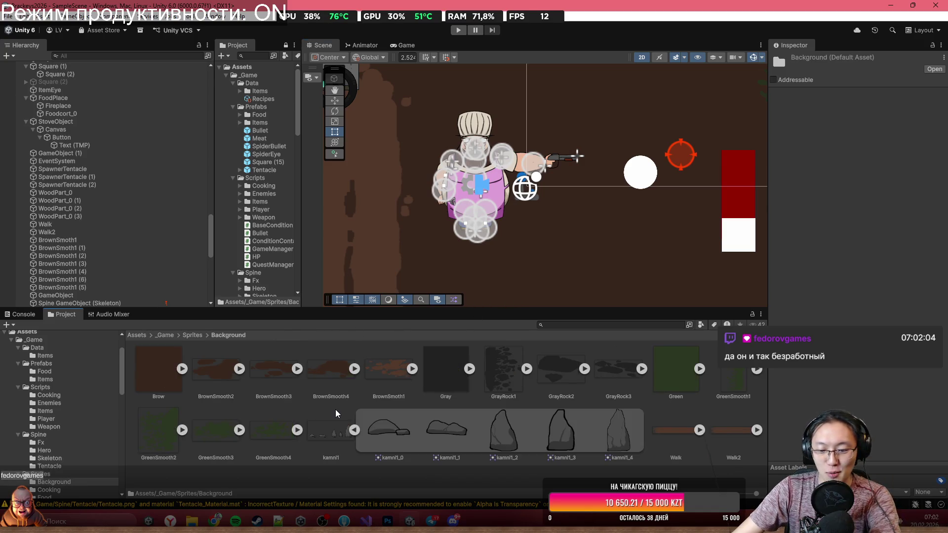
key(BackSpace)
key(f)
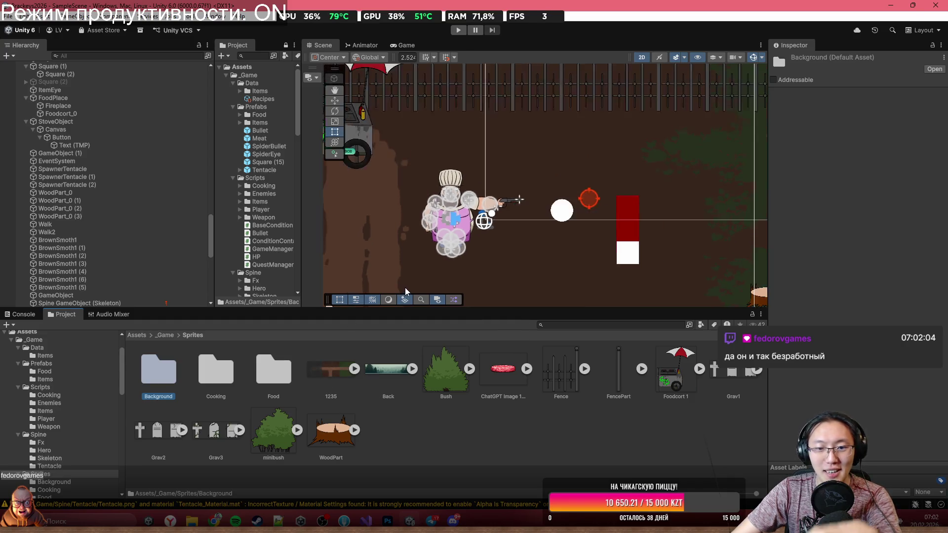
mouse_move(330, 384)
mouse_down()
mouse_move(494, 198)
mouse_move(533, 203)
mouse_up()
key(f)
mouse_move(650, 224)
mouse_down()
mouse_move(645, 275)
mouse_move(699, 250)
mouse_move(620, 212)
mouse_move(623, 187)
mouse_up()
Step: Delete the 1235_0 sprite from the scene and bring Chrome to the front
scroll(699, 250, down, 2)
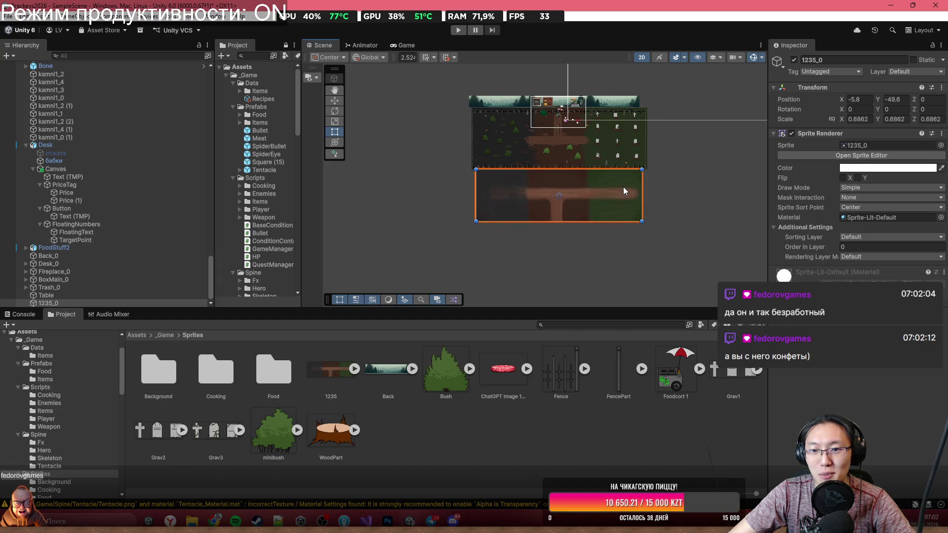
scroll(623, 186, up, 5)
scroll(556, 159, down, 2)
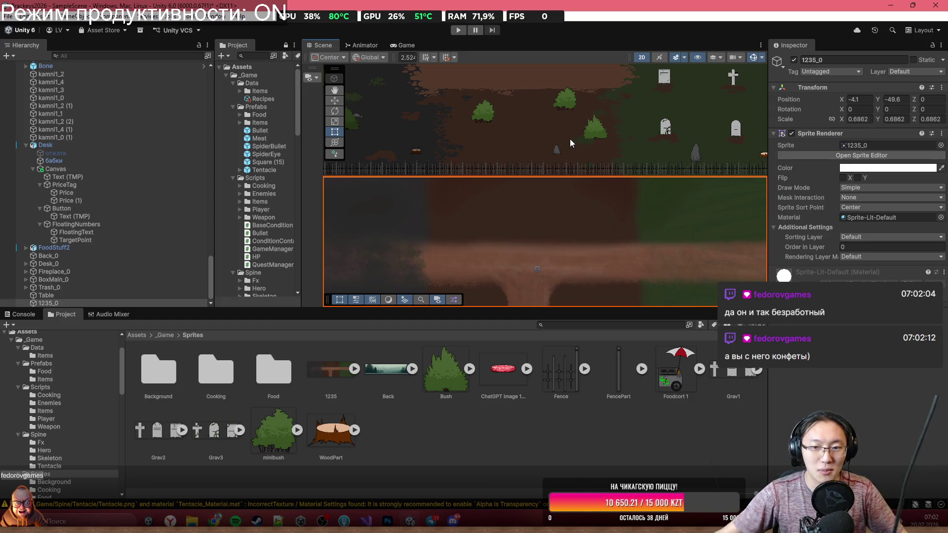
scroll(607, 207, down, 2)
key(Delete)
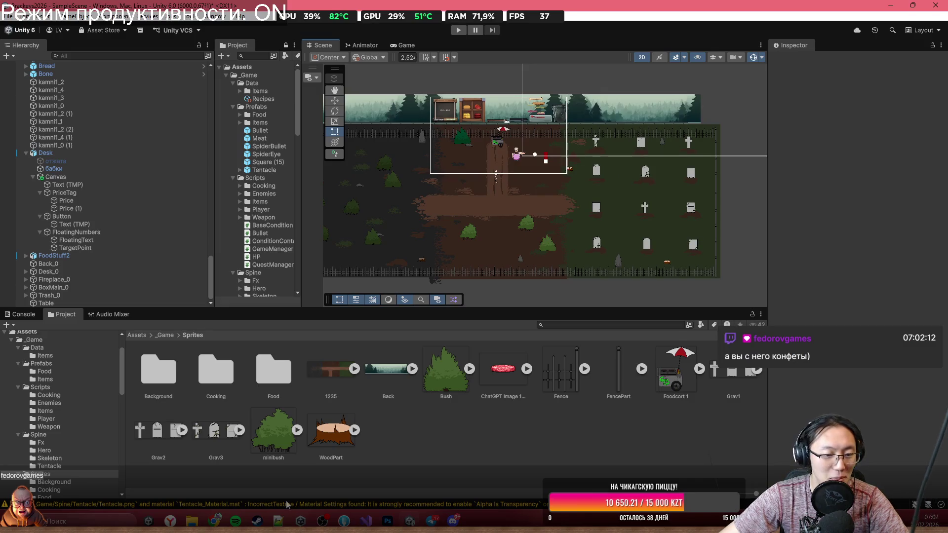
mouse_move(214, 521)
click(278, 478)
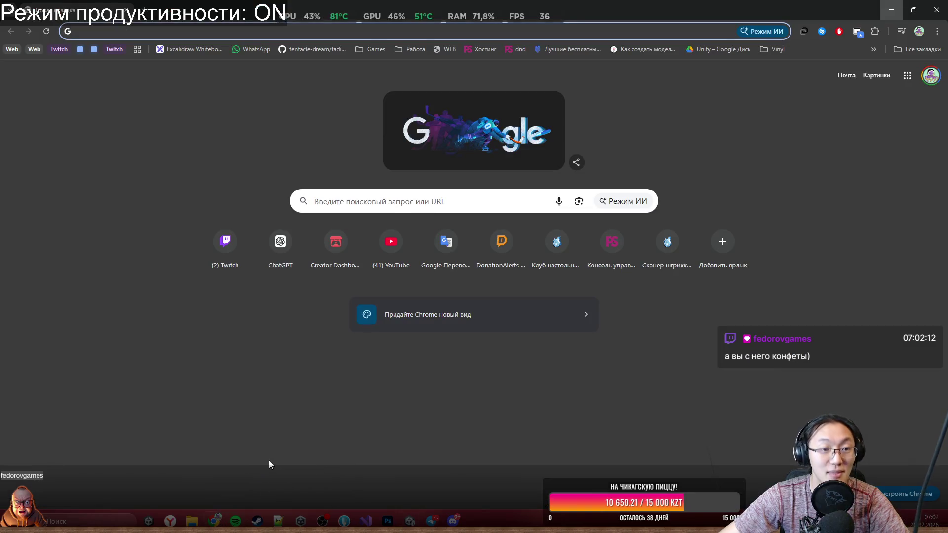
Step: Restore the maximized Chrome window to a smaller window over Unity
mouse_move(311, 39)
mouse_down()
mouse_move(321, 82)
mouse_move(328, 20)
mouse_move(376, 1)
mouse_up()
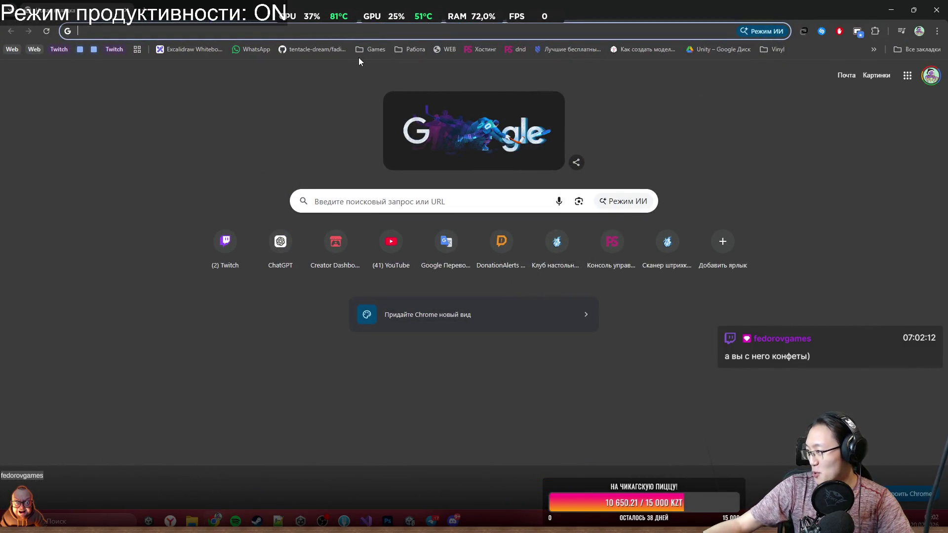
mouse_move(389, 6)
mouse_down()
mouse_move(172, 49)
mouse_move(232, 2)
mouse_move(183, 2)
mouse_move(99, 130)
mouse_move(417, 514)
mouse_up()
Step: In Visual Studio, open Move.cs from the open-files list and dock it in its own pane
key(alt+Tab)
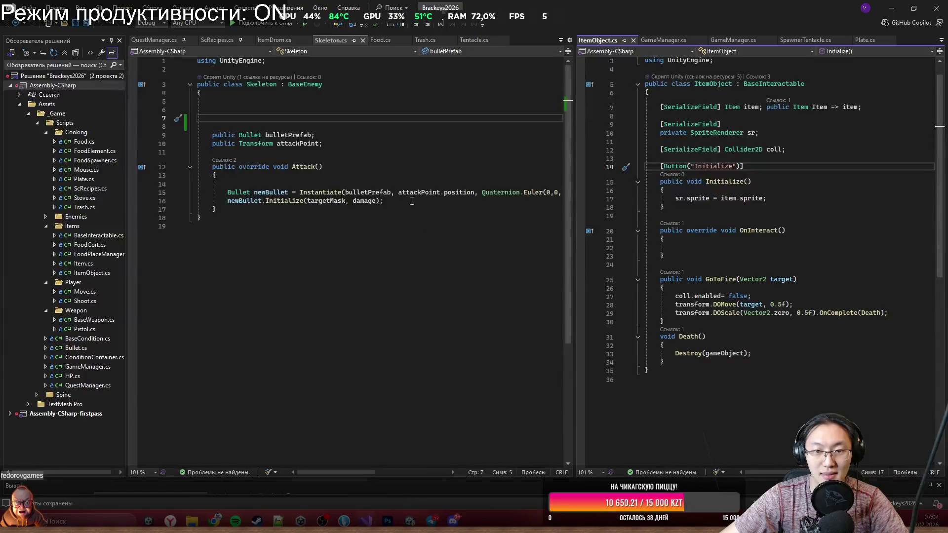
mouse_move(574, 173)
mouse_down()
mouse_move(723, 173)
mouse_move(548, 172)
mouse_up()
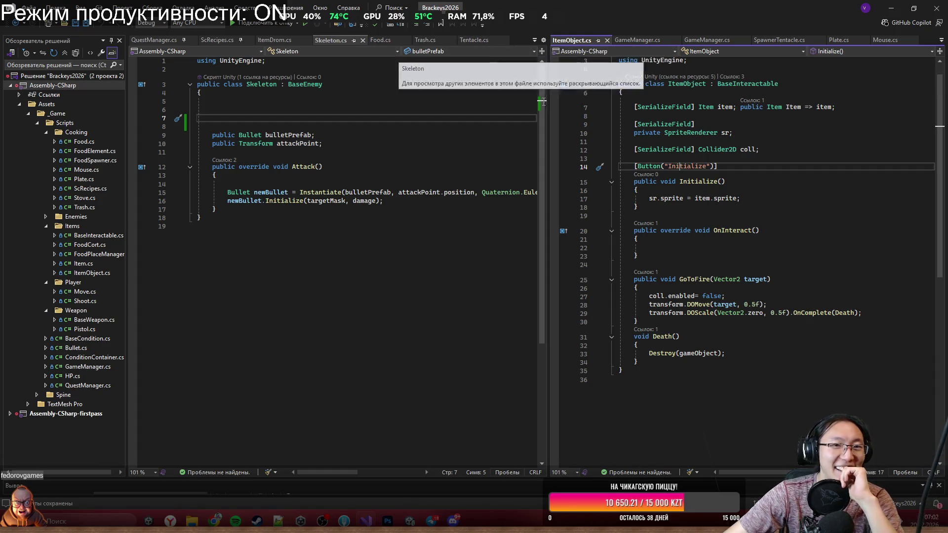
click(534, 40)
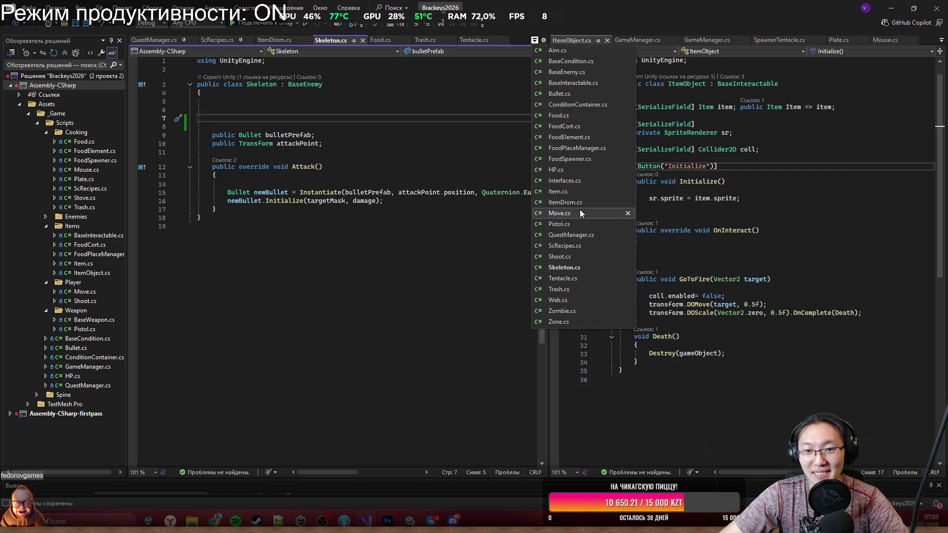
click(583, 213)
mouse_move(479, 46)
mouse_down()
mouse_move(723, 269)
mouse_move(730, 257)
mouse_up()
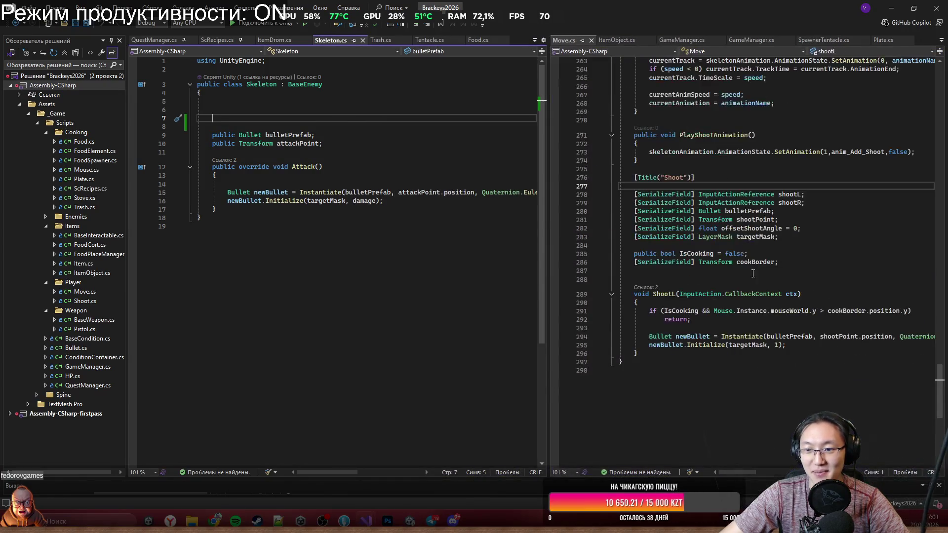
Step: Re-maximize Visual Studio and select Move.cs's anim_Add_Shoot SpineAnimation field declaration
drag(545, 164, 455, 165)
scroll(691, 267, up, 10)
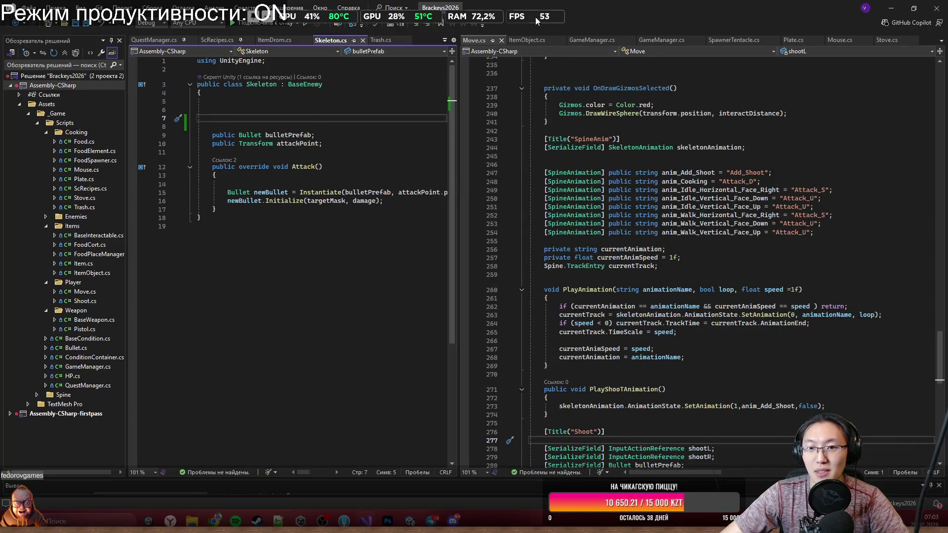
drag(593, 7, 506, 344)
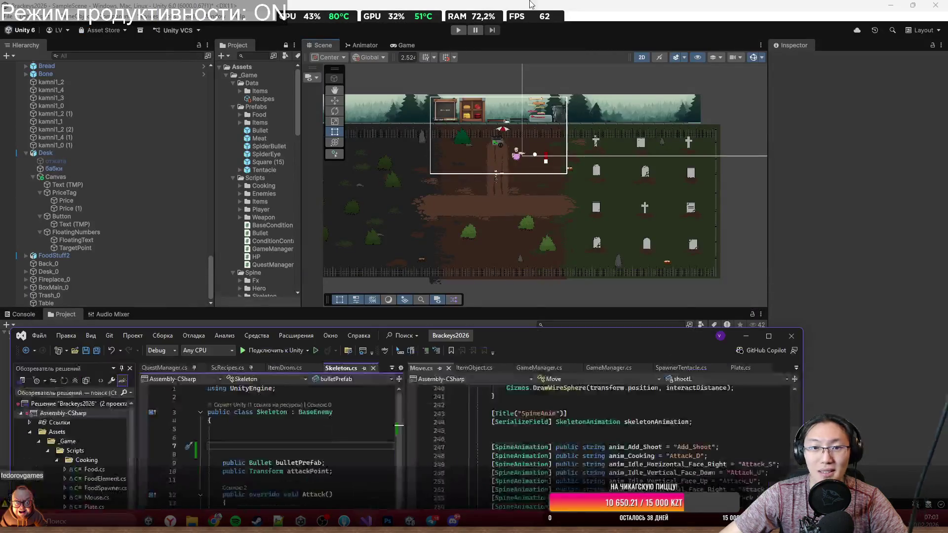
click(890, 5)
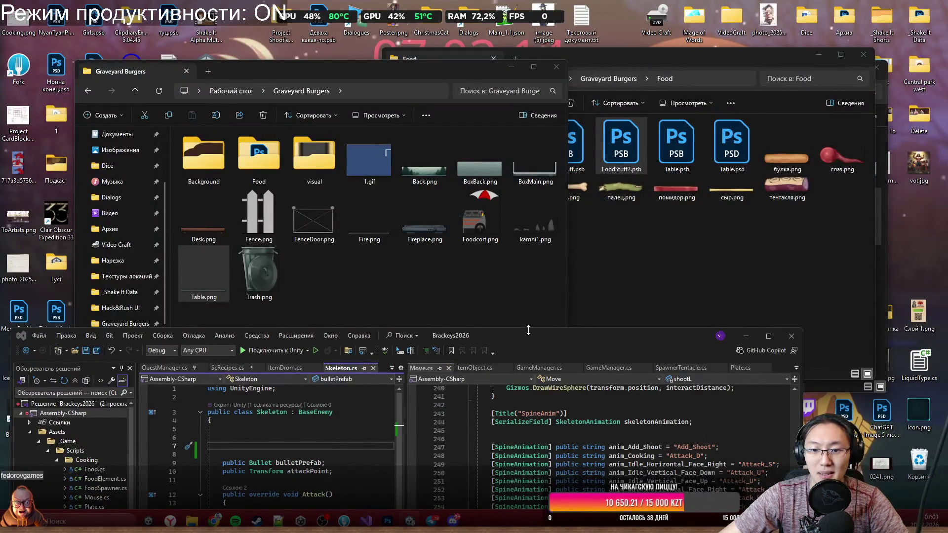
double_click(543, 336)
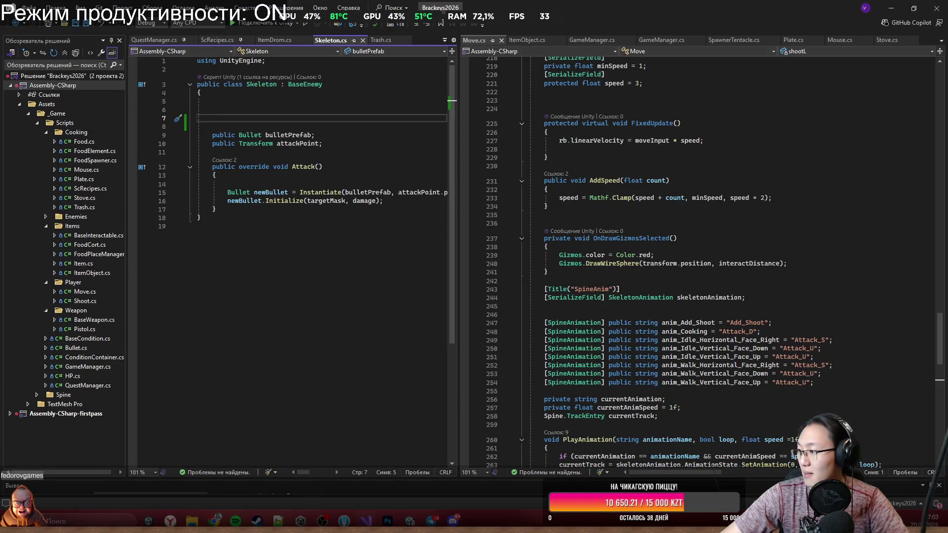
mouse_move(773, 323)
mouse_down()
mouse_move(600, 322)
mouse_move(575, 332)
mouse_up()
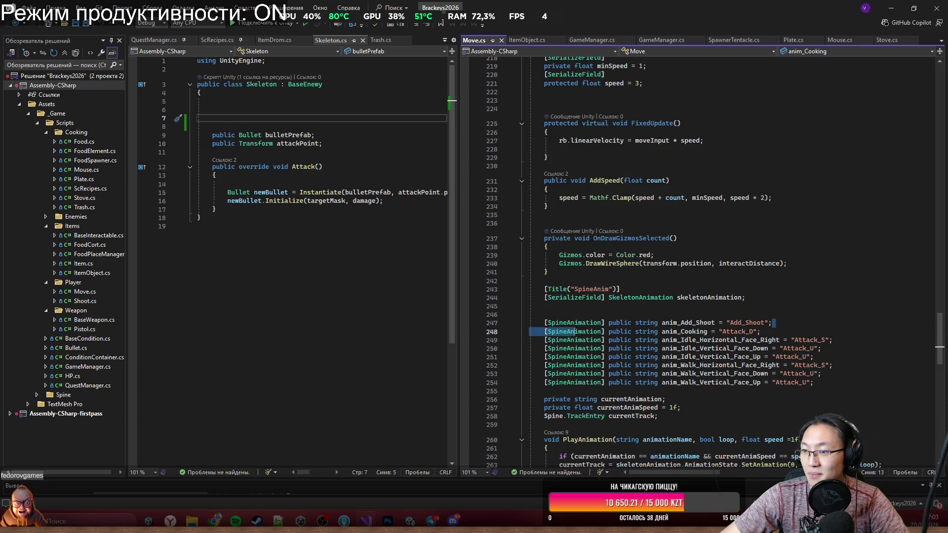
key(alt+Tab)
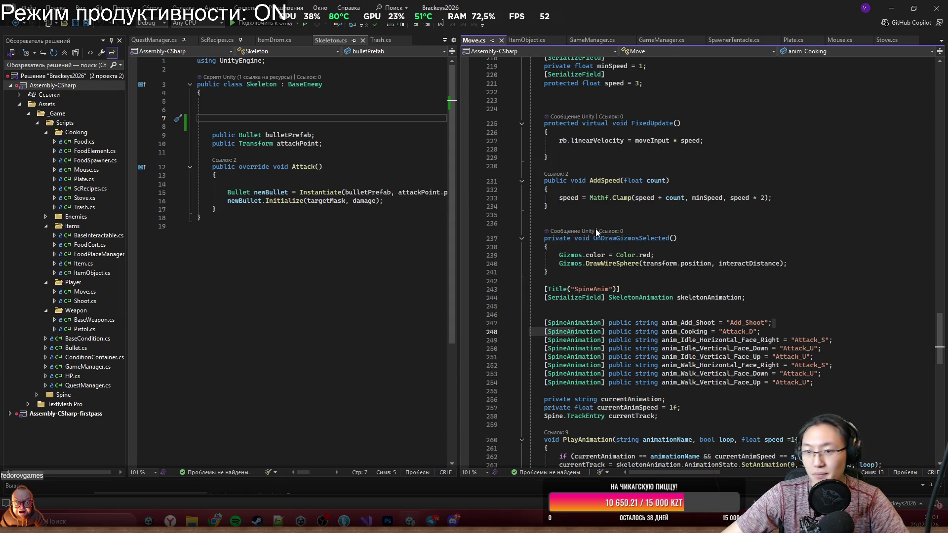
click(429, 239)
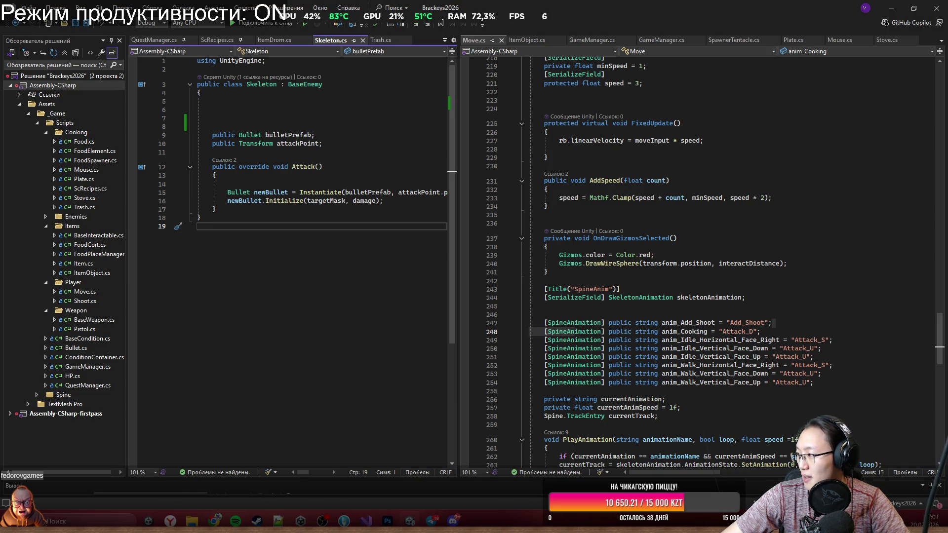
Step: Insert the copied SpineAnimation field in Skeleton.cs, renamed anim_Idle_Horizontal_Face_Right
click(316, 143)
click(316, 192)
click(309, 209)
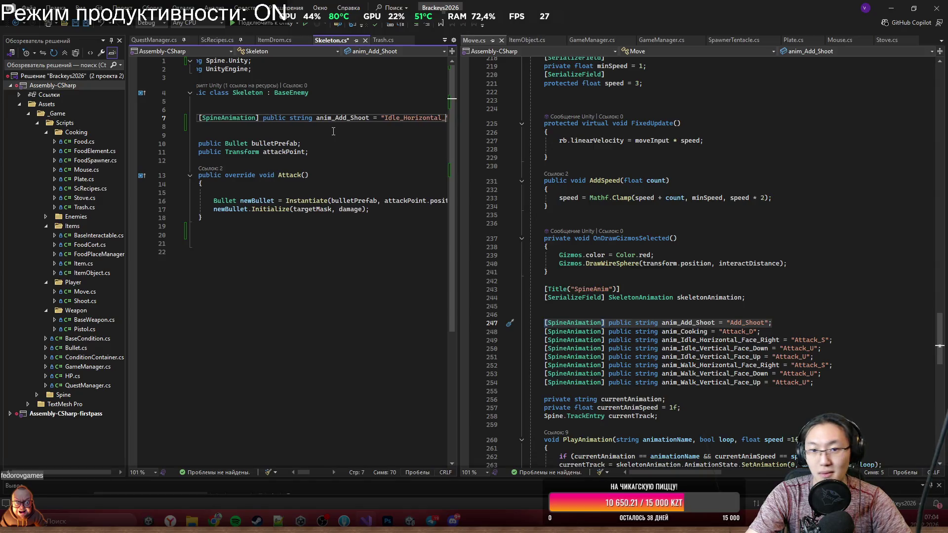
text(_Right)
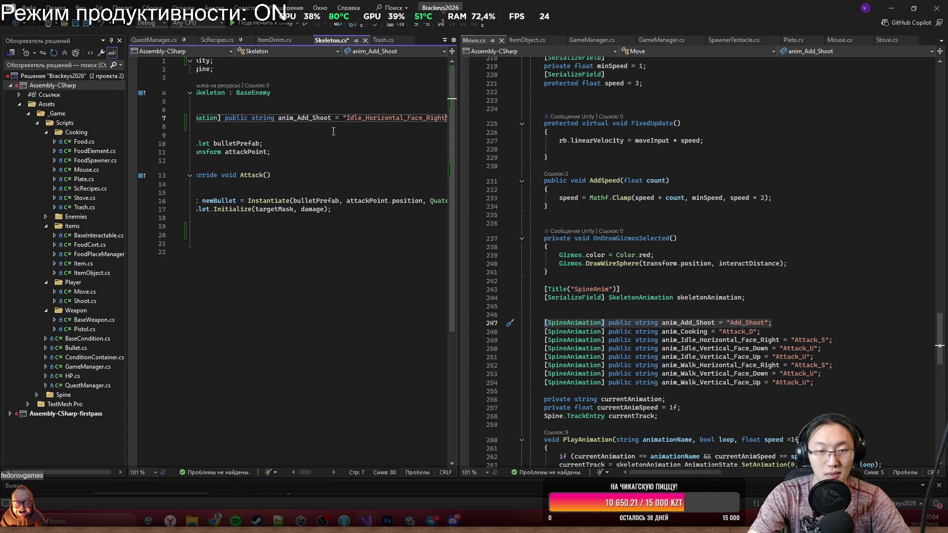
text(";)
key(Return)
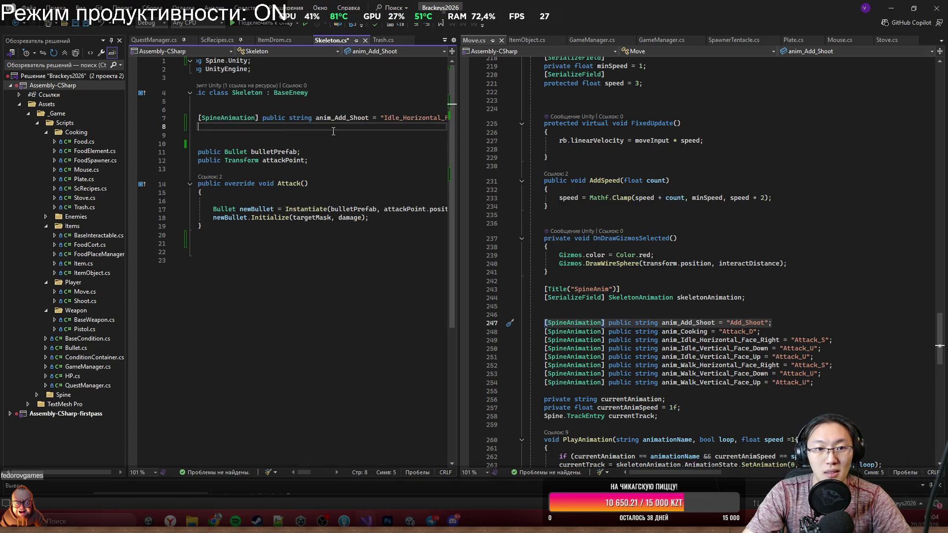
click(365, 119)
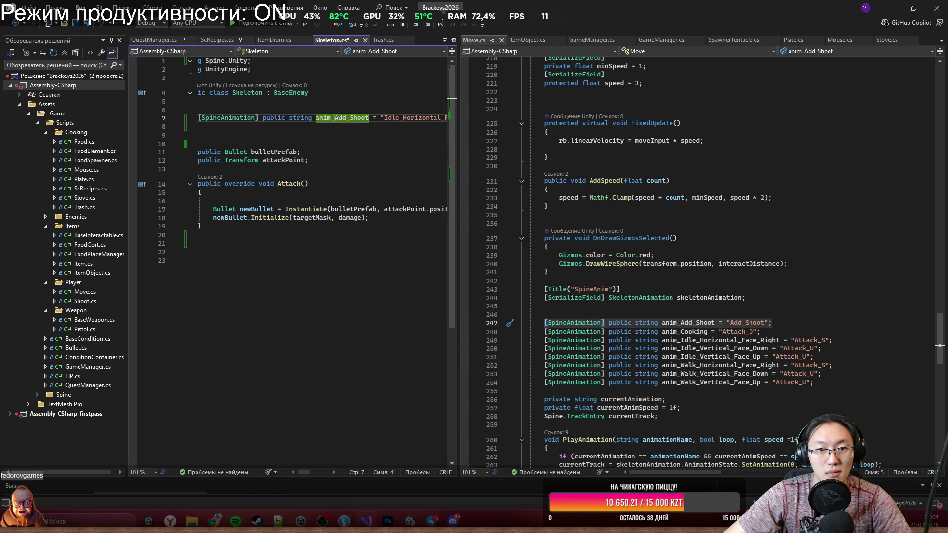
key(Right)
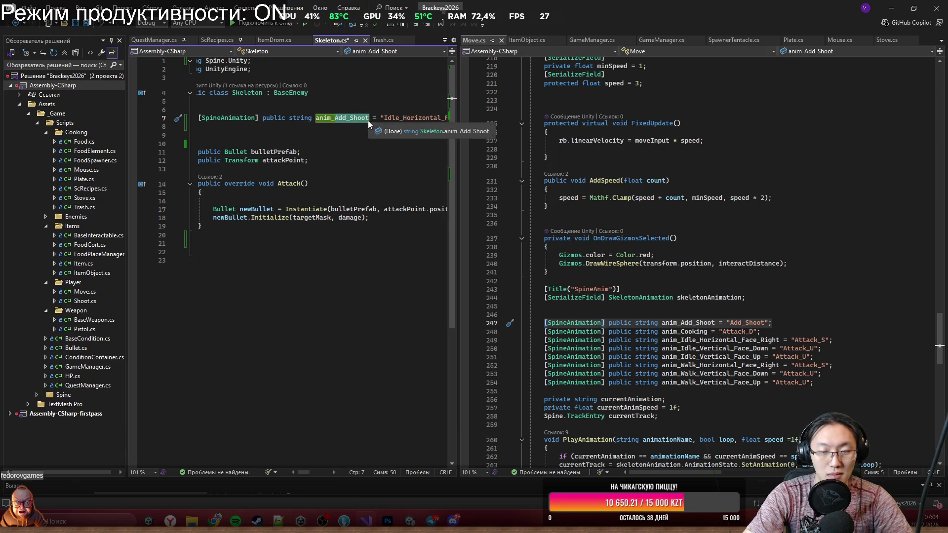
double_click(408, 120)
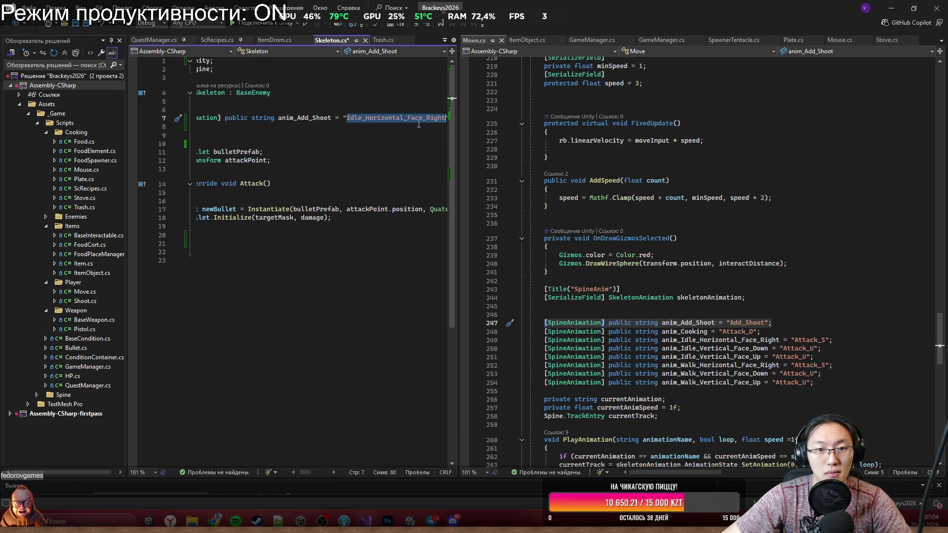
drag(278, 121, 332, 121)
text(anim_Idle_Horizontal_Face_Right)
key(Down)
key(Down)
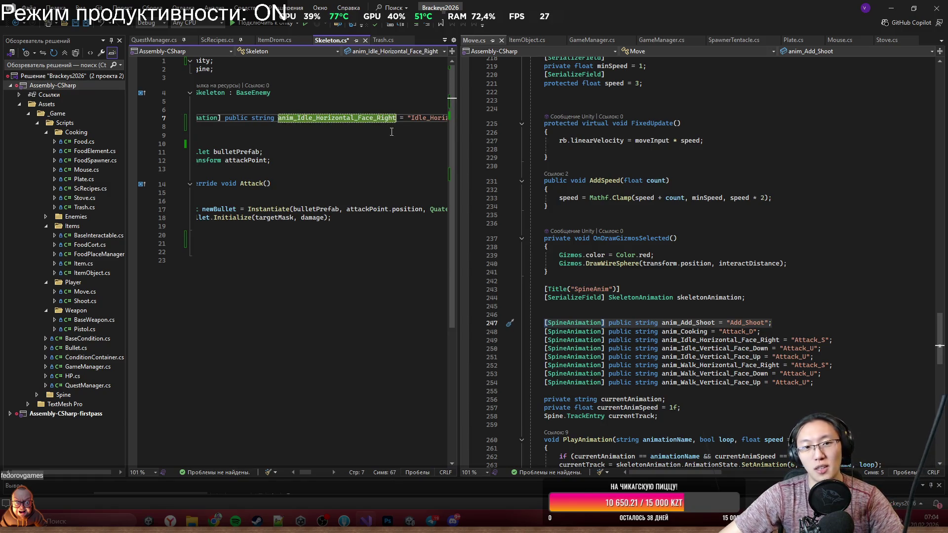
key(ctrl+Return)
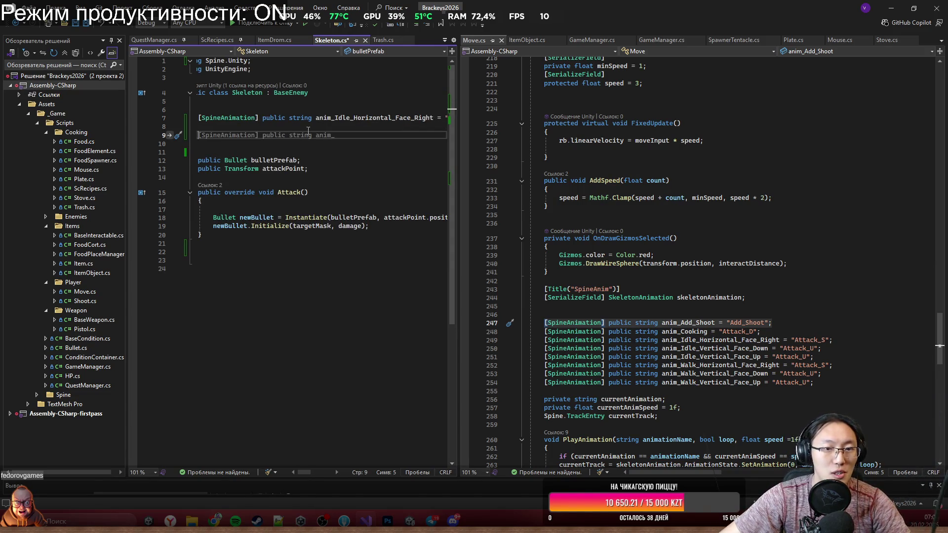
Step: Add SpineAnimation field a set to "Idle_Vertical_Face_Down"
key(Tab)
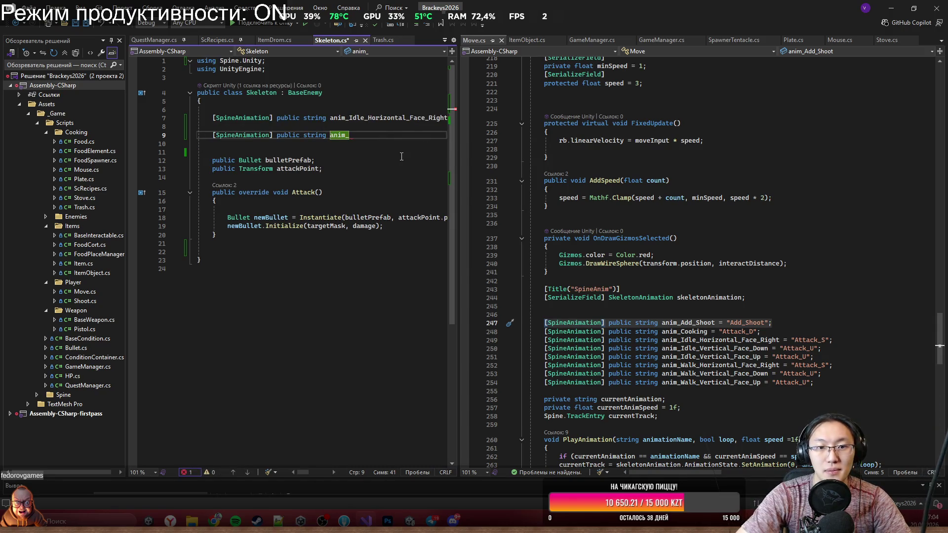
key(BackSpace)
key(BackSpace)
key(BackSpace)
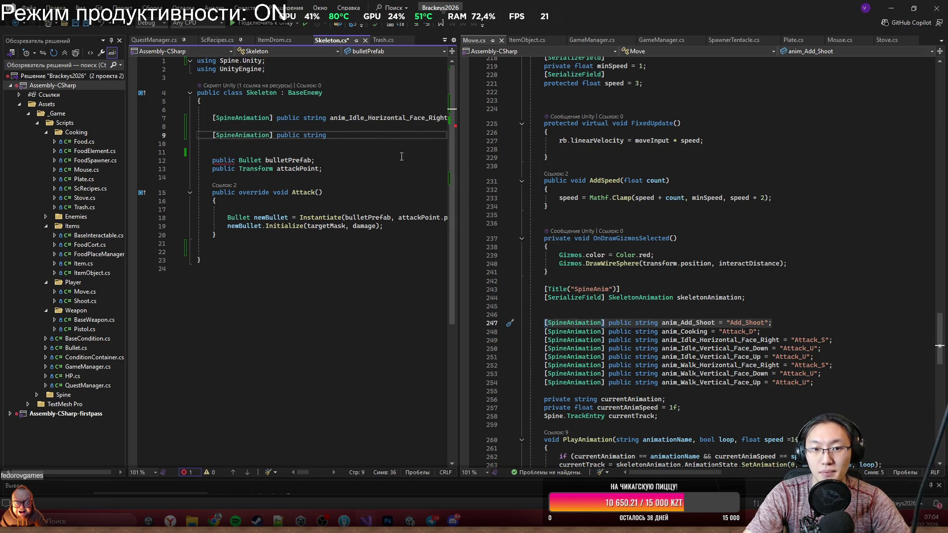
text(a =)
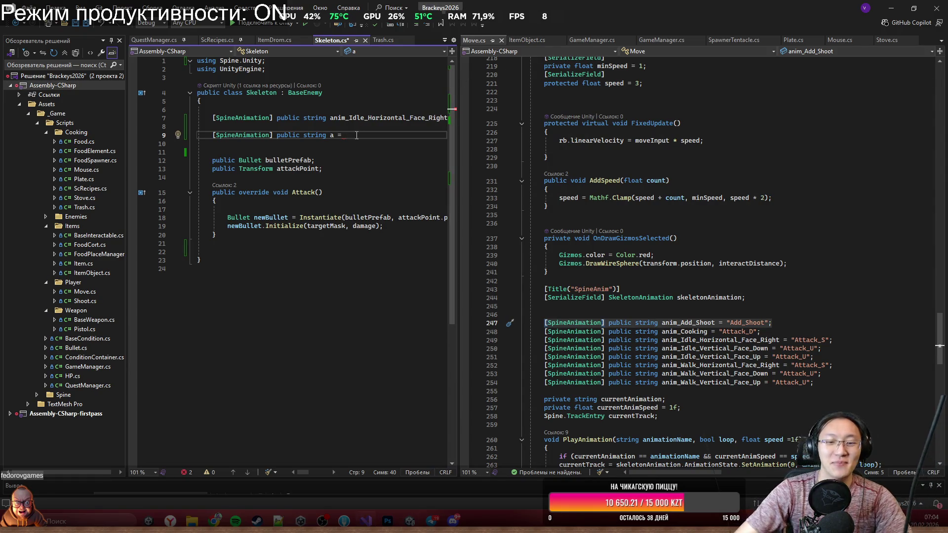
text(Idle_)
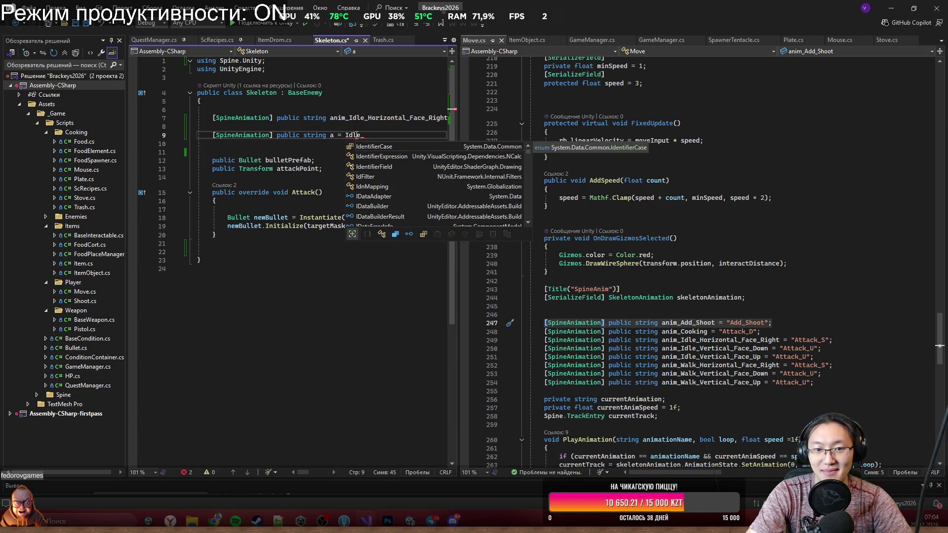
double_click(356, 135)
text("Idle_)
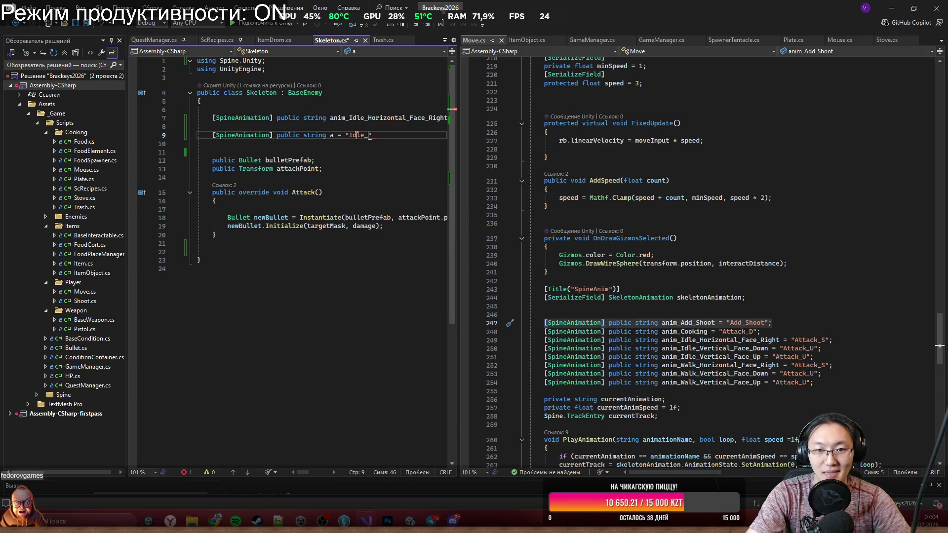
text(Vertical)
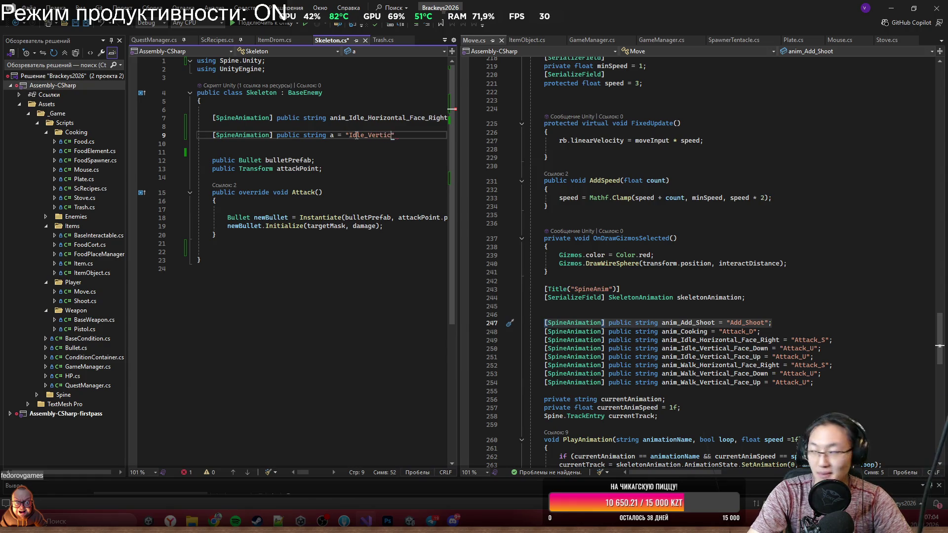
text(_Dace)
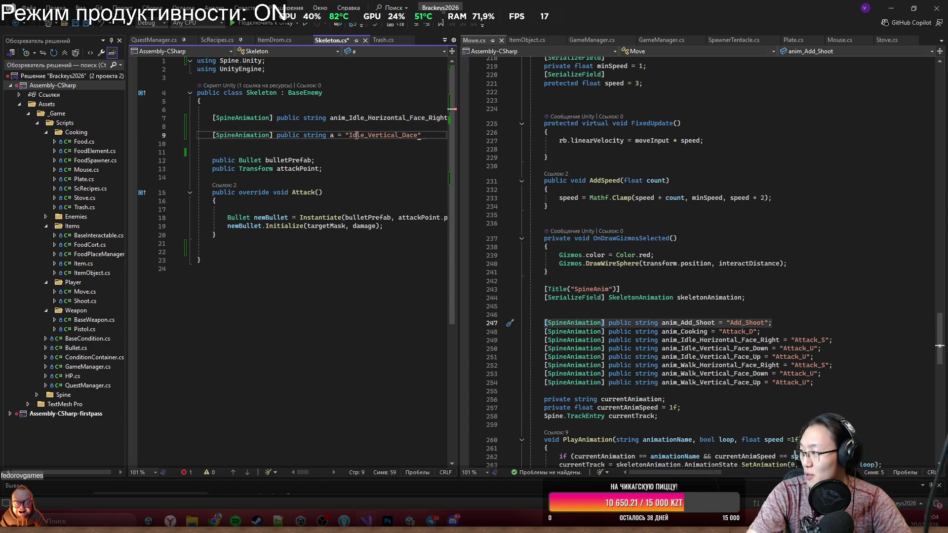
key(BackSpace)
key(BackSpace)
key(BackSpace)
text(Face)
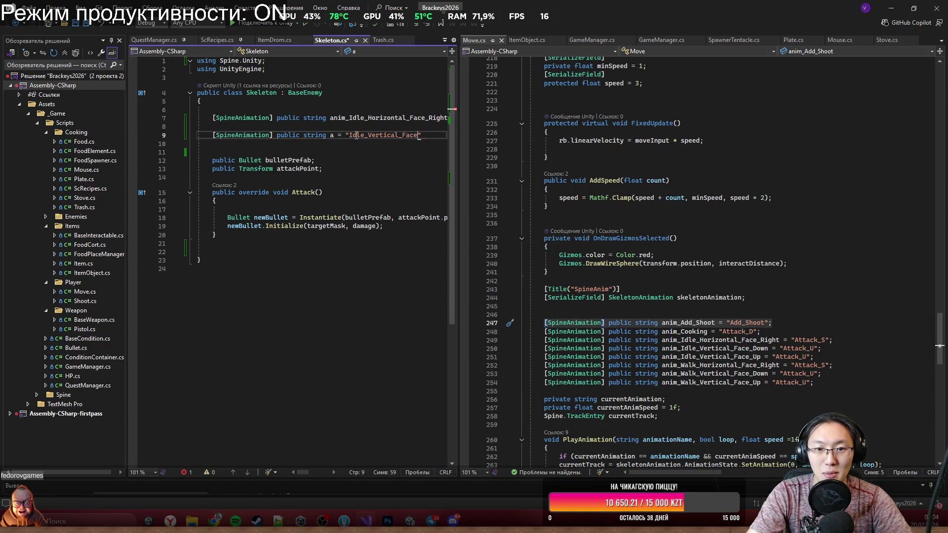
text(_)
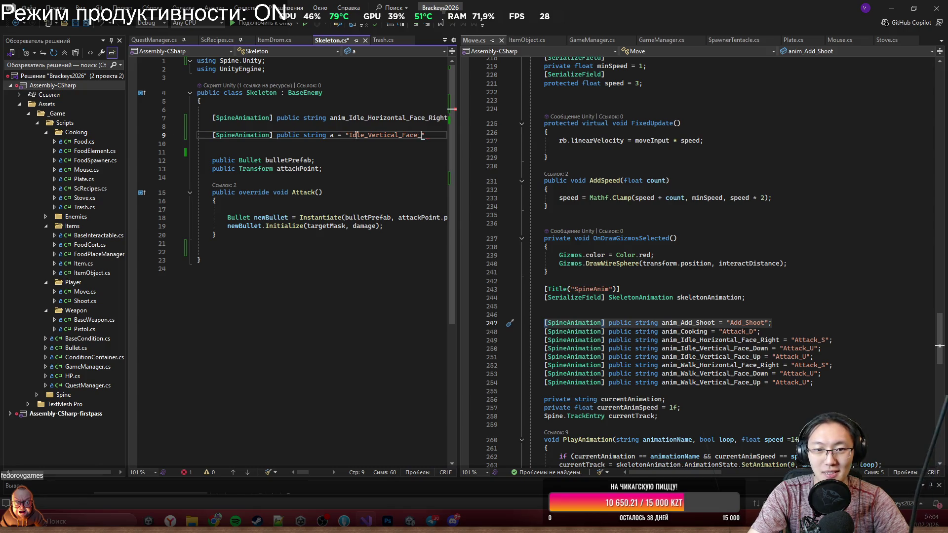
text(Dow)
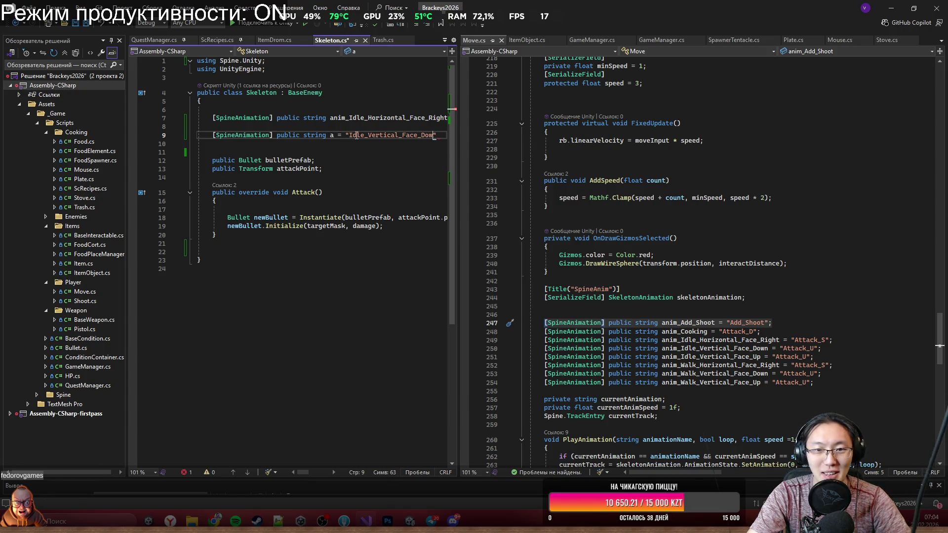
text(n";)
key(Return)
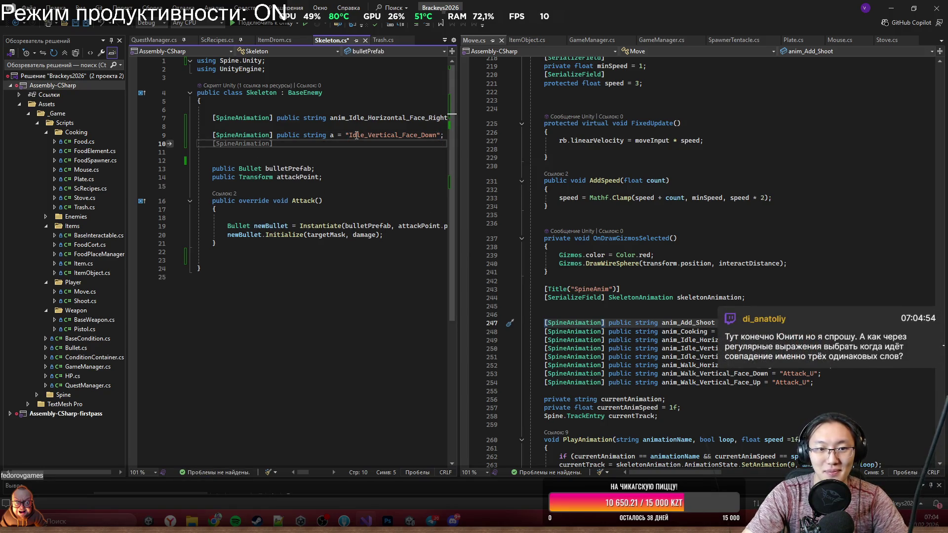
Step: Add SpineAnimation field b set to Idle_Vertical_Face_Right
key(Tab)
text(public string b =)
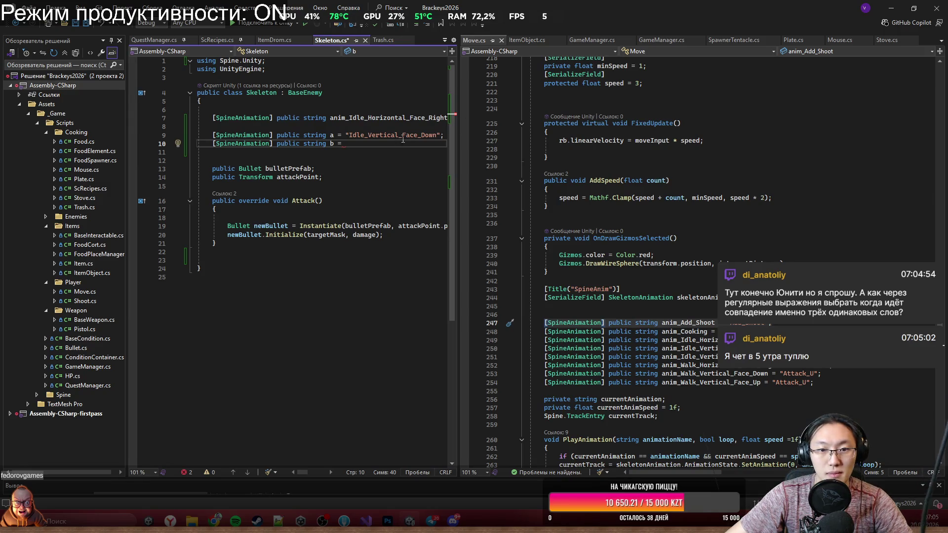
drag(418, 136, 358, 138)
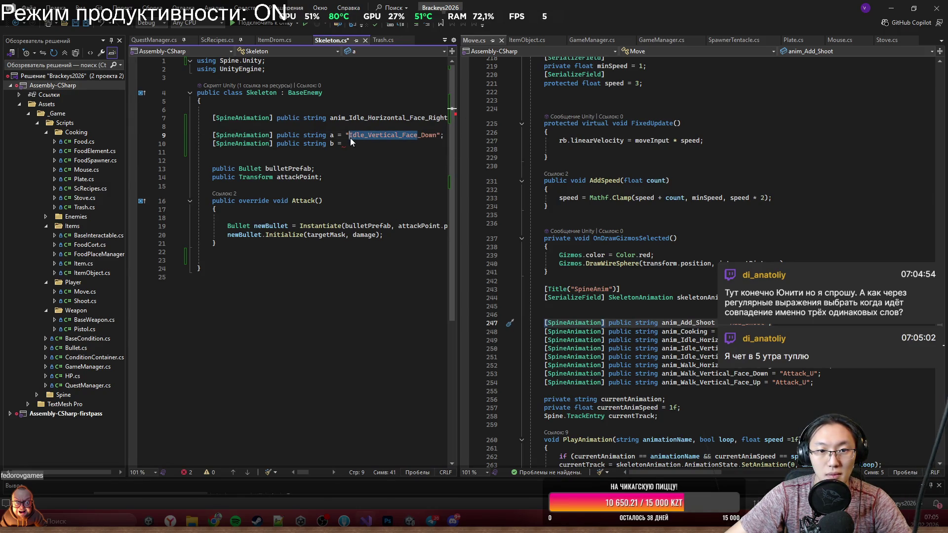
click(353, 136)
click(356, 143)
text(;)
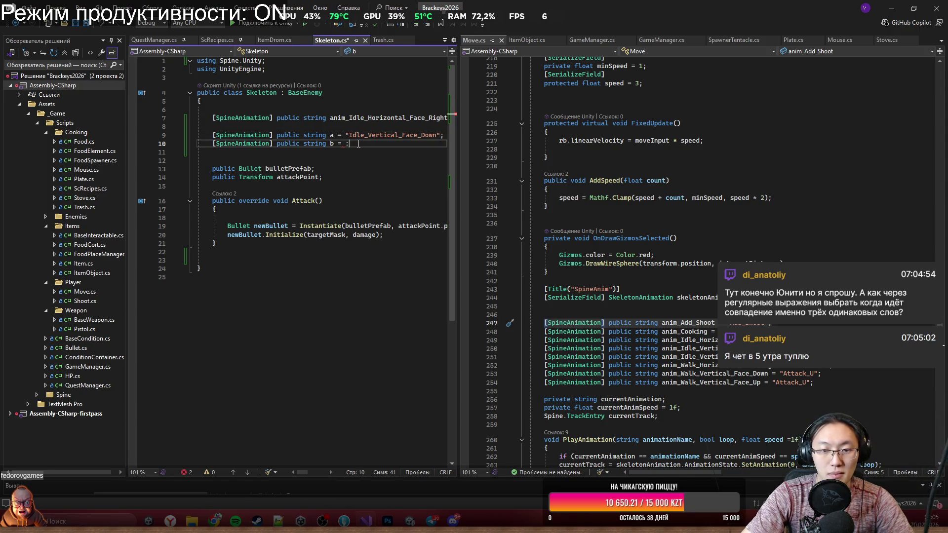
text(Idle_Vertical_Face_)
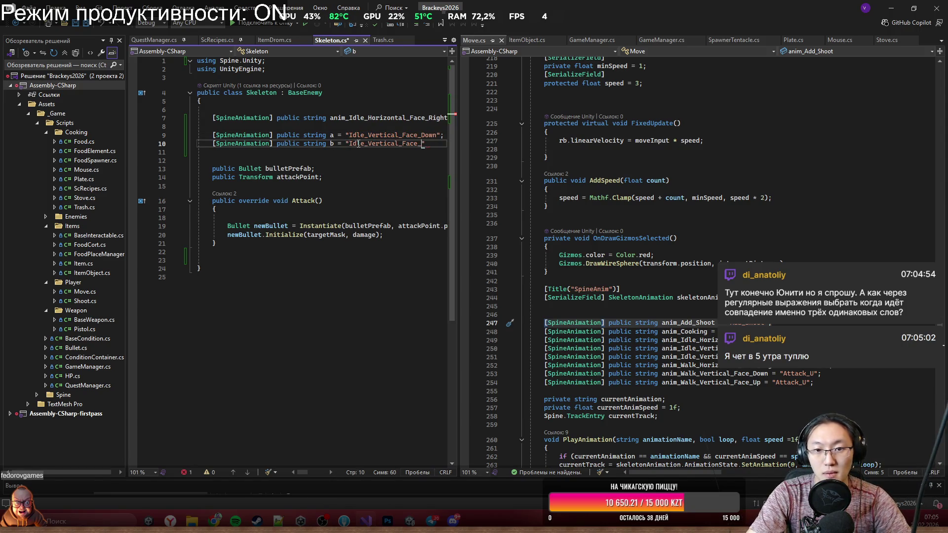
text(Right)
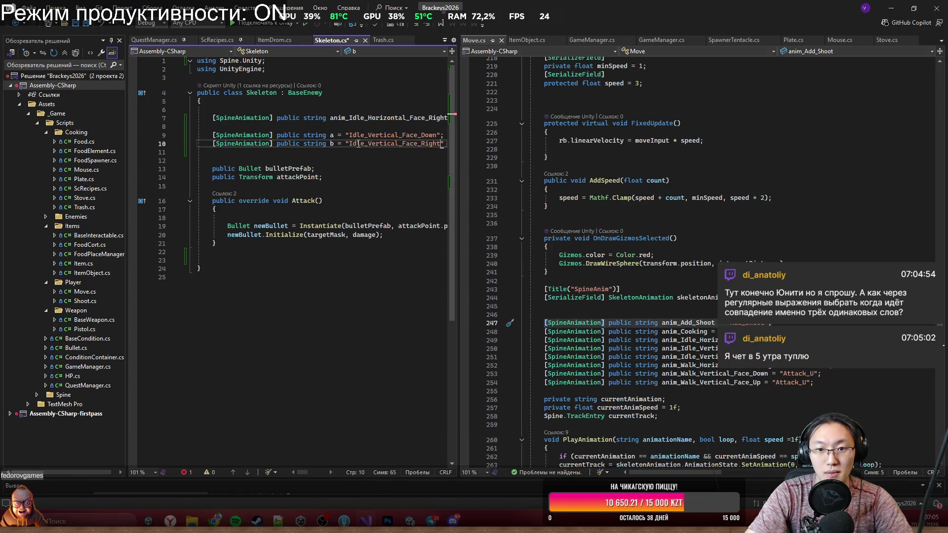
key(End)
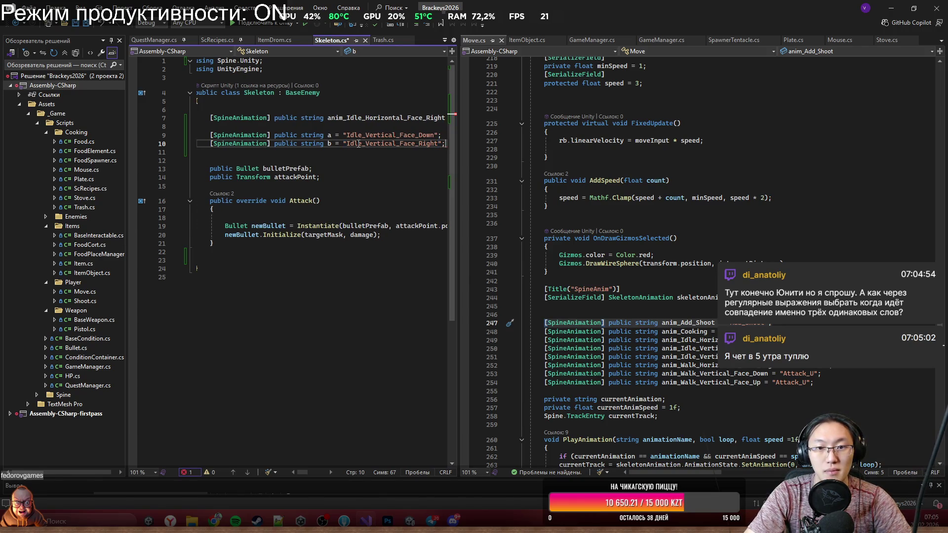
drag(461, 121, 755, 121)
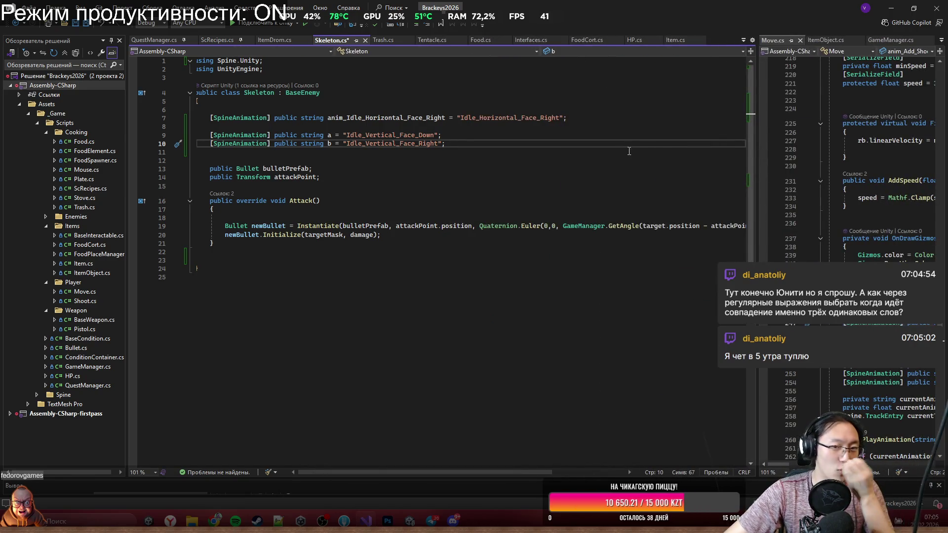
key(Return)
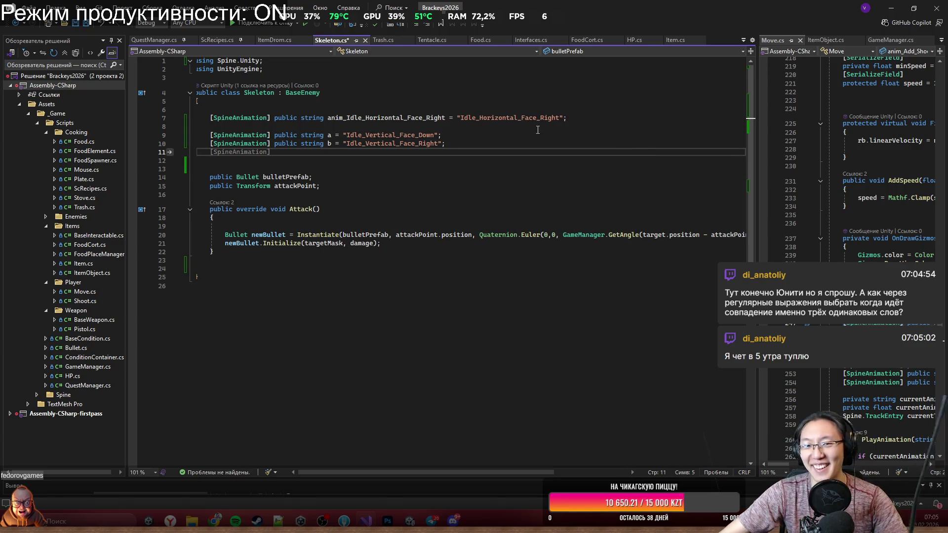
Step: Add SpineAnimation field c set to "Spawn_Horizontal_Face_Right"
drag(326, 143, 254, 151)
click(254, 152)
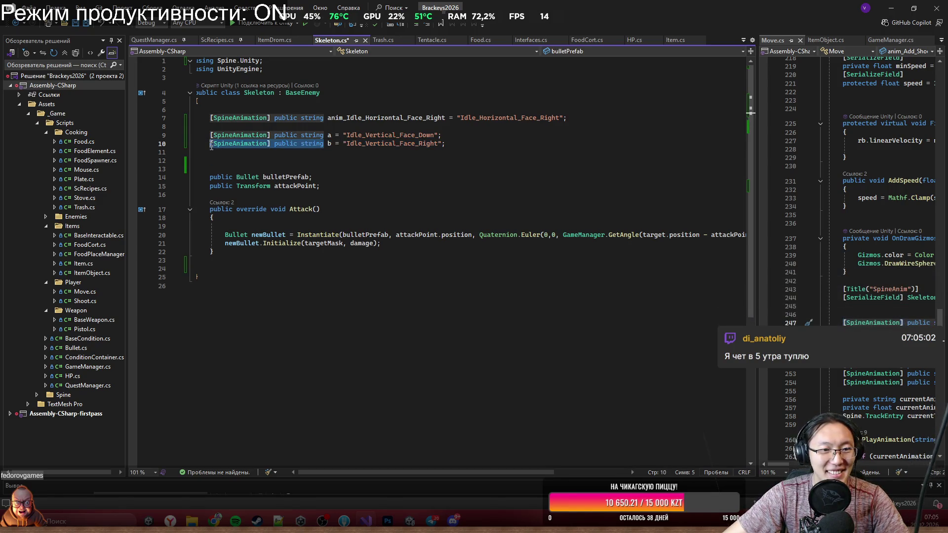
key(Tab)
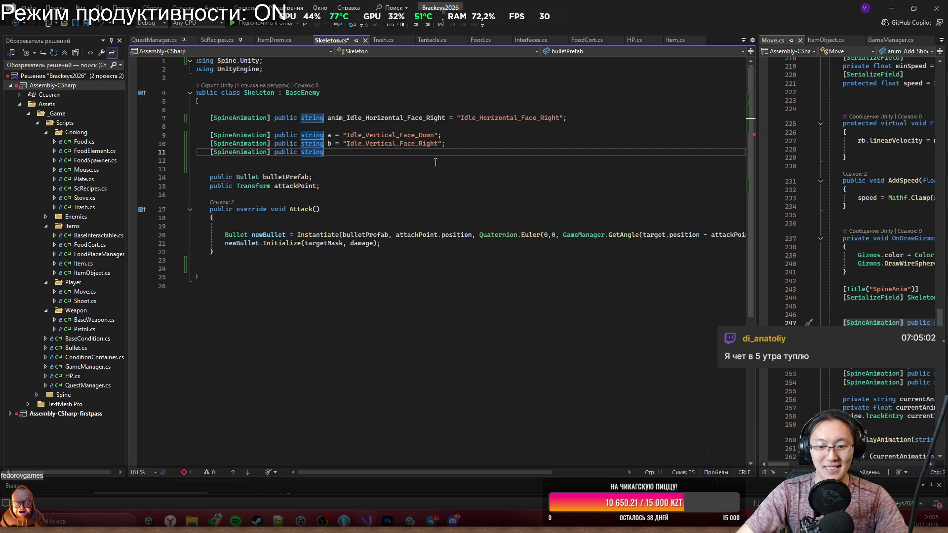
text( c =)
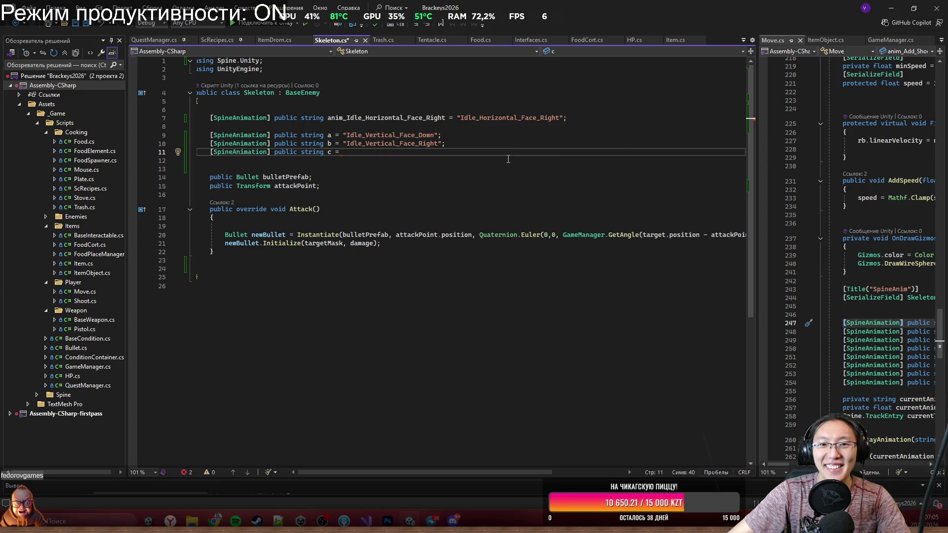
text(")
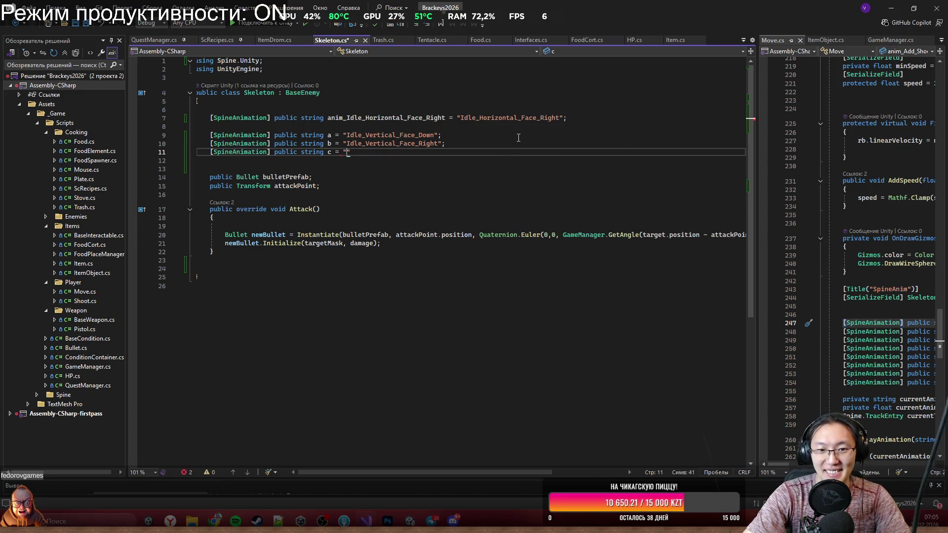
text(So)
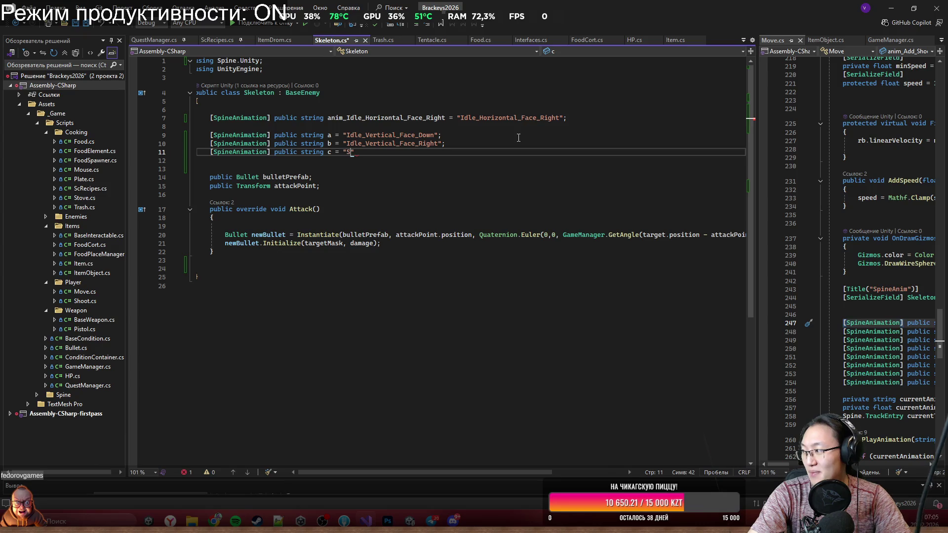
key(BackSpace)
text(pawn_)
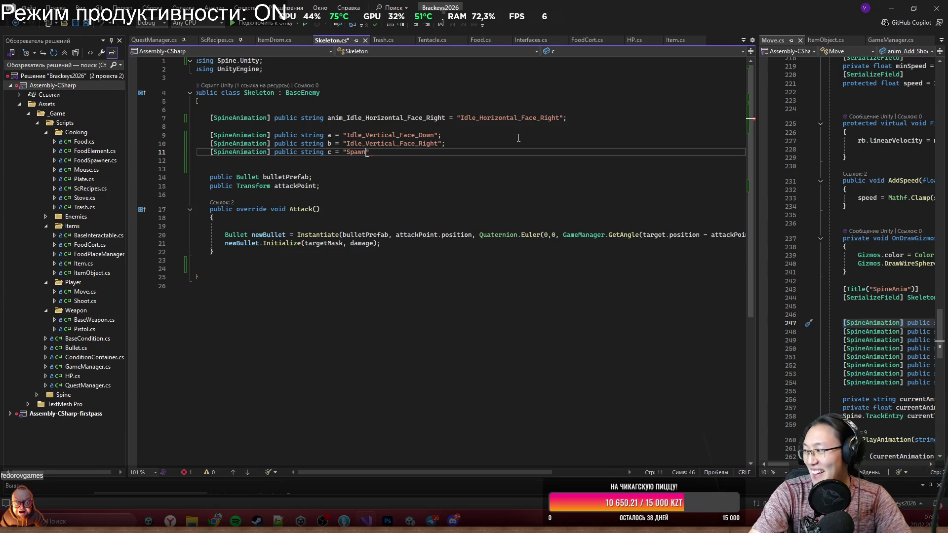
text(Horizontal)
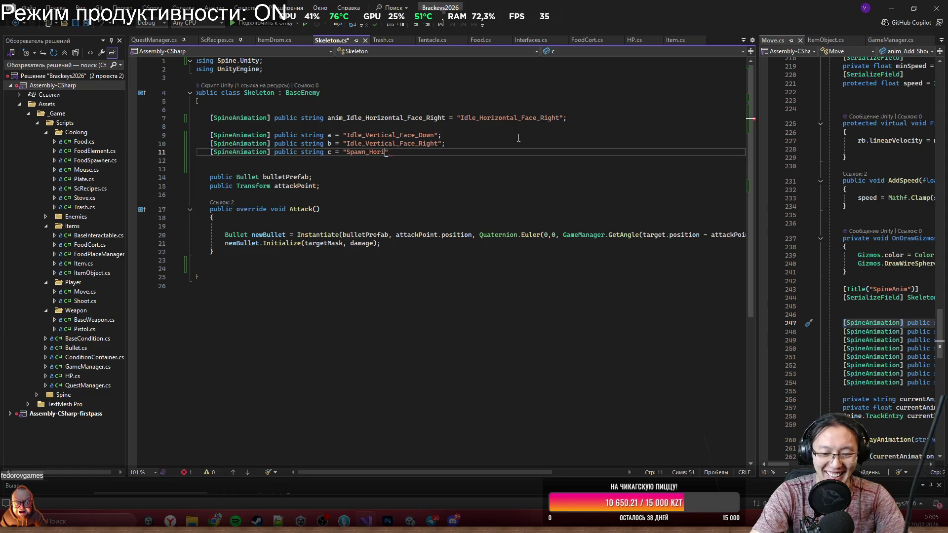
text(_Face_Right")
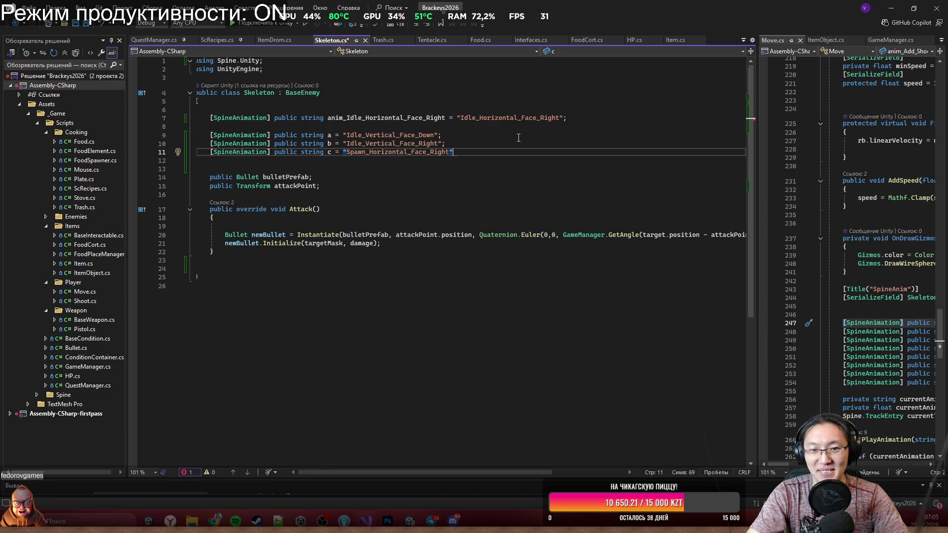
text(;)
key(Return)
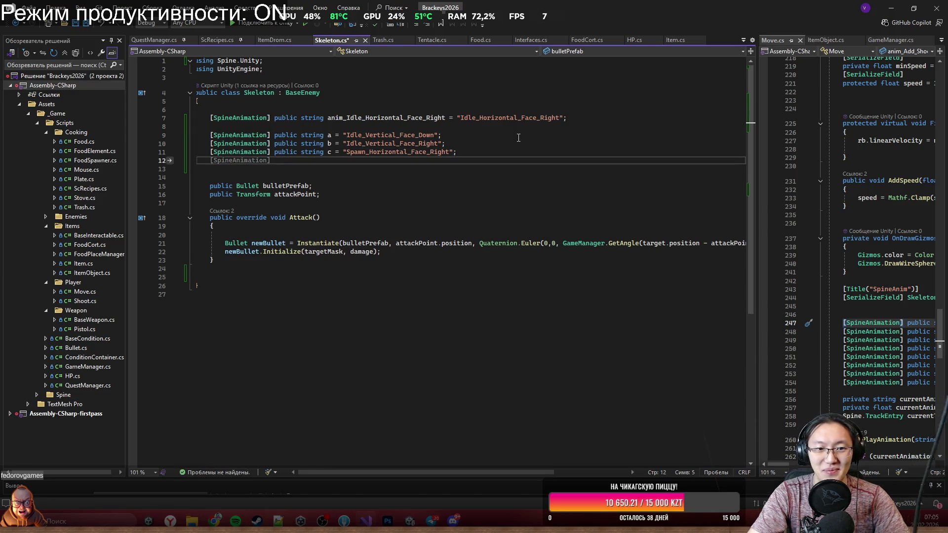
Step: Start a fourth SpineAnimation field declared as 'public string d ='
key(Tab)
text(prublic strign )
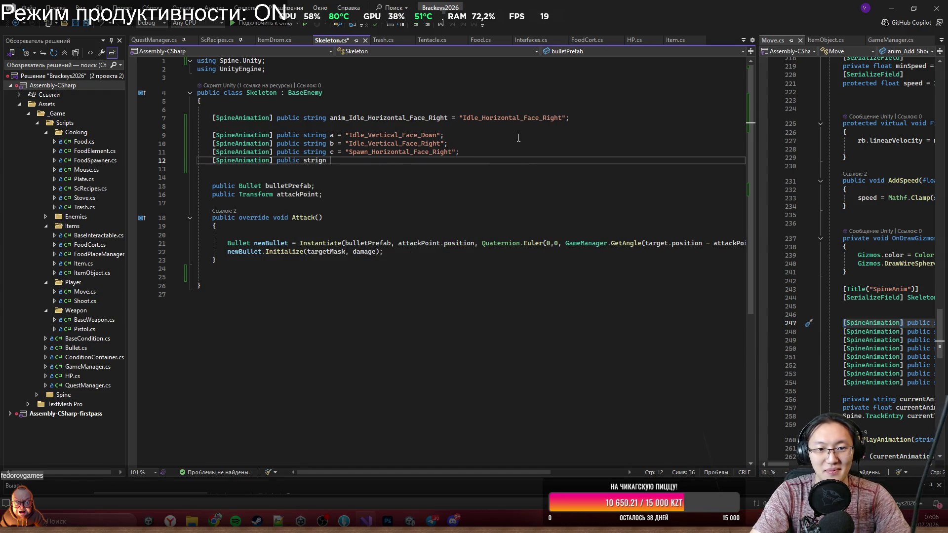
key(BackSpace)
key(BackSpace)
key(BackSpace)
text(ng d =)
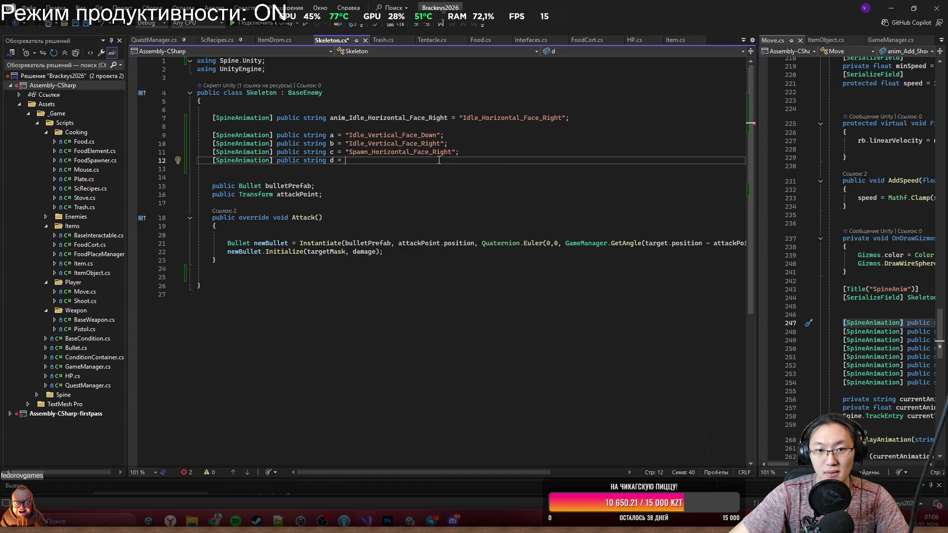
Step: Set field d to the Walk_Horizontal_Face_Right string and duplicate the line twice
text("Walk)
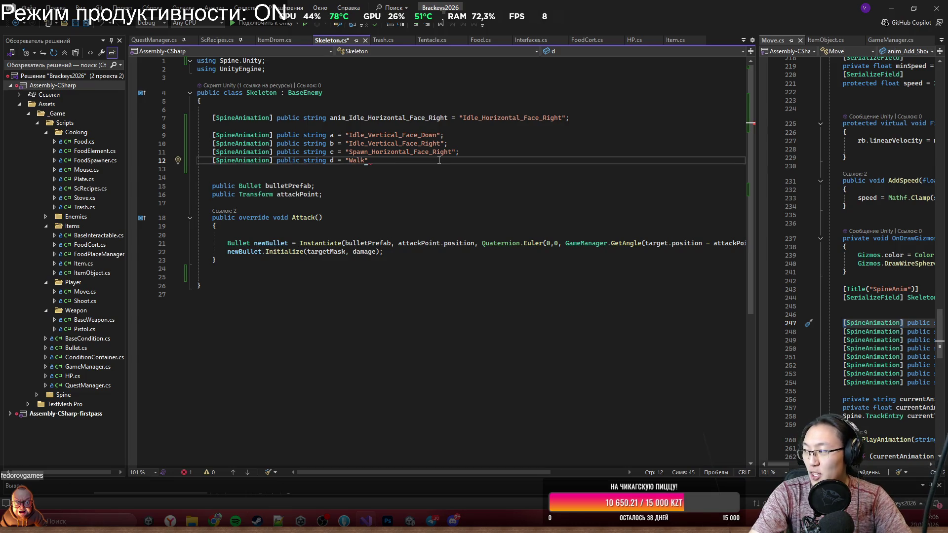
text(_Horizontal)
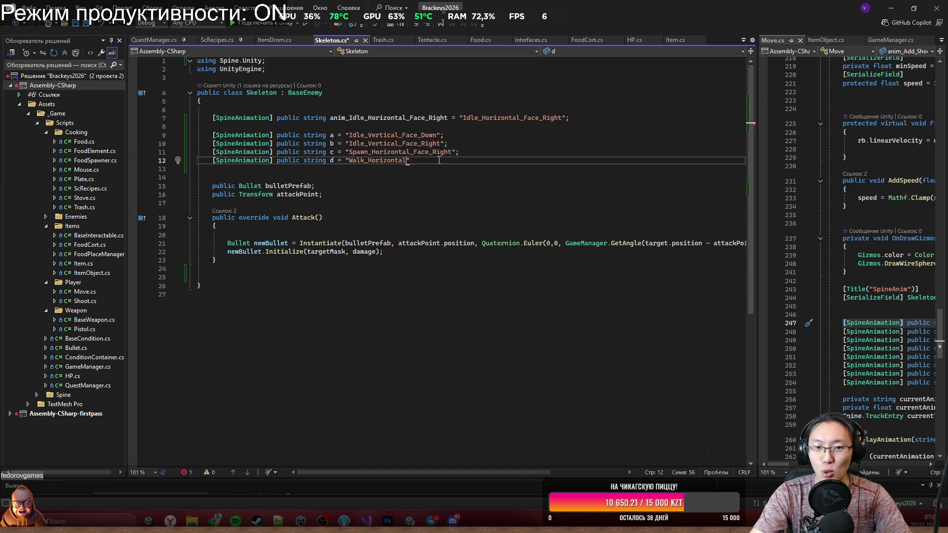
text(_)
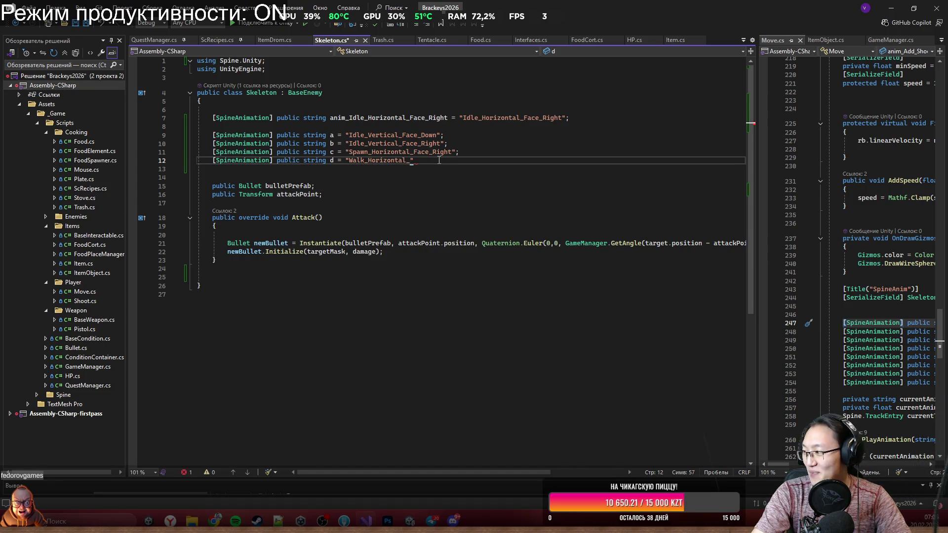
text(D)
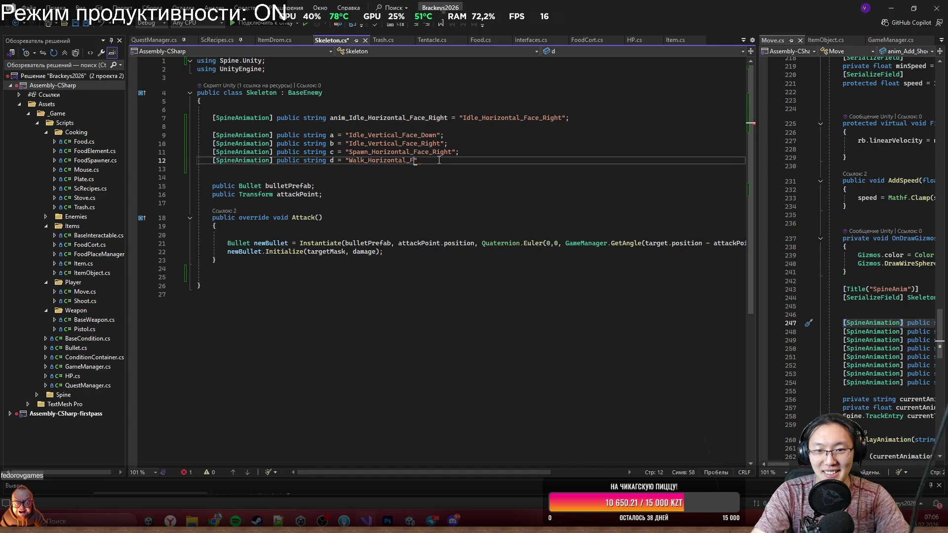
text(ace_Right")
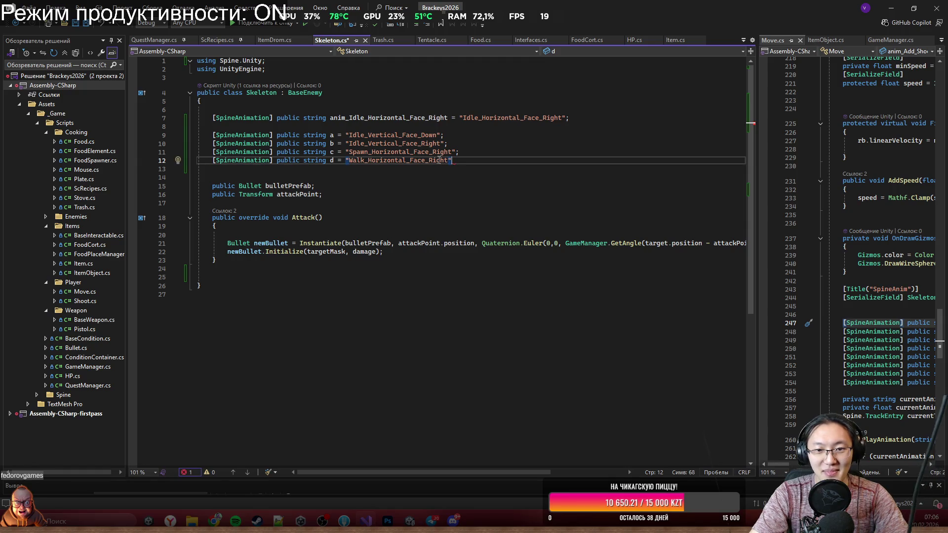
text(;)
key(Return)
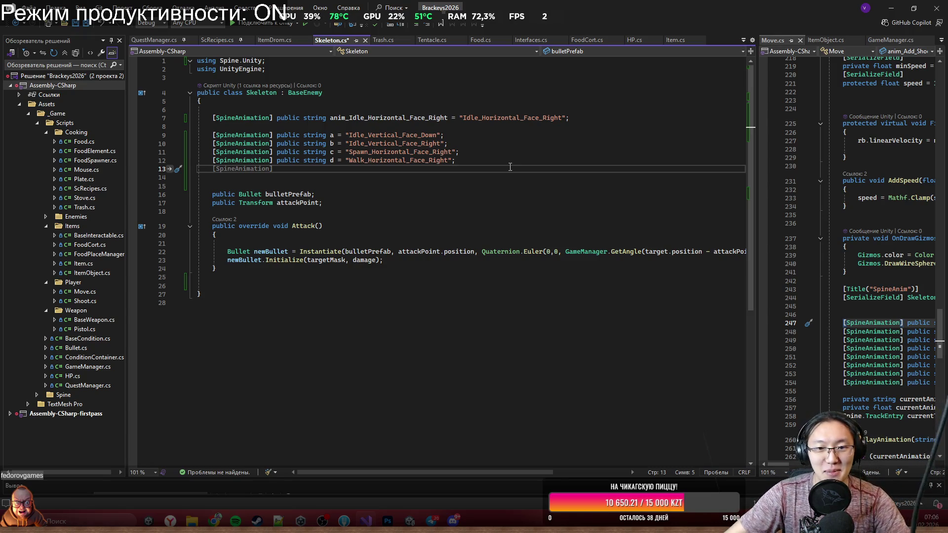
key(shift+Up)
key(ctrl+d)
key(ctrl+d)
key(ctrl+d)
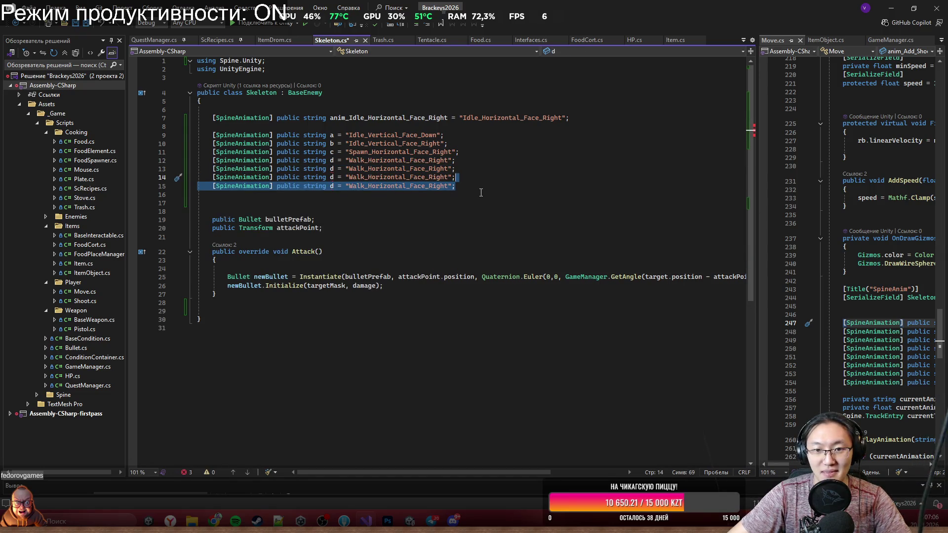
key(BackSpace)
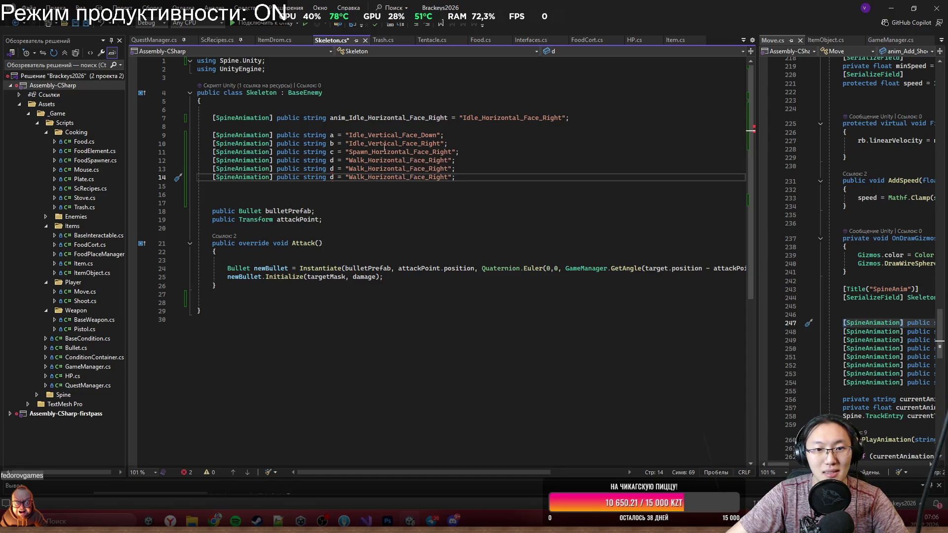
Step: Edit the copies to Walk_Vertical_Face_Down and Walk_Horizontal_Face_Up
double_click(399, 169)
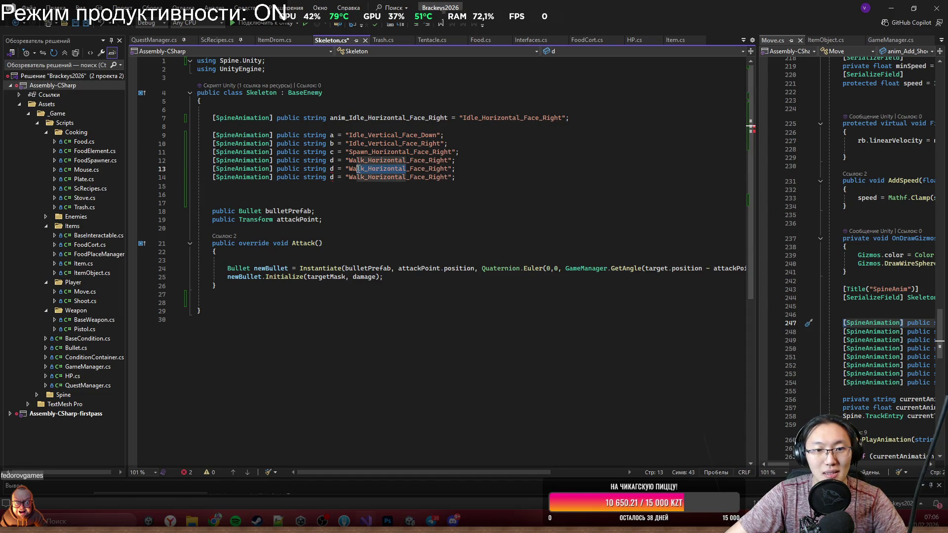
text(V)
text(ertical)
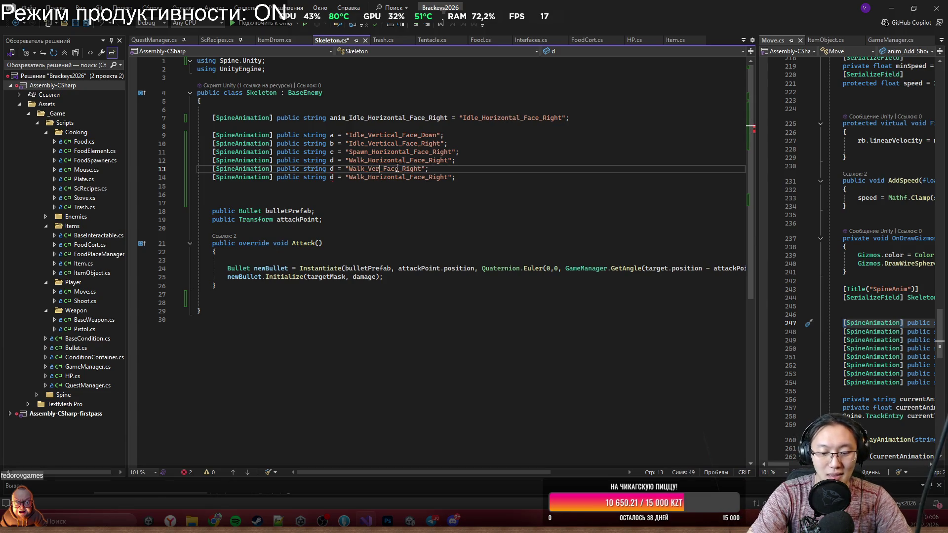
key(Right)
key(Right)
key(Right)
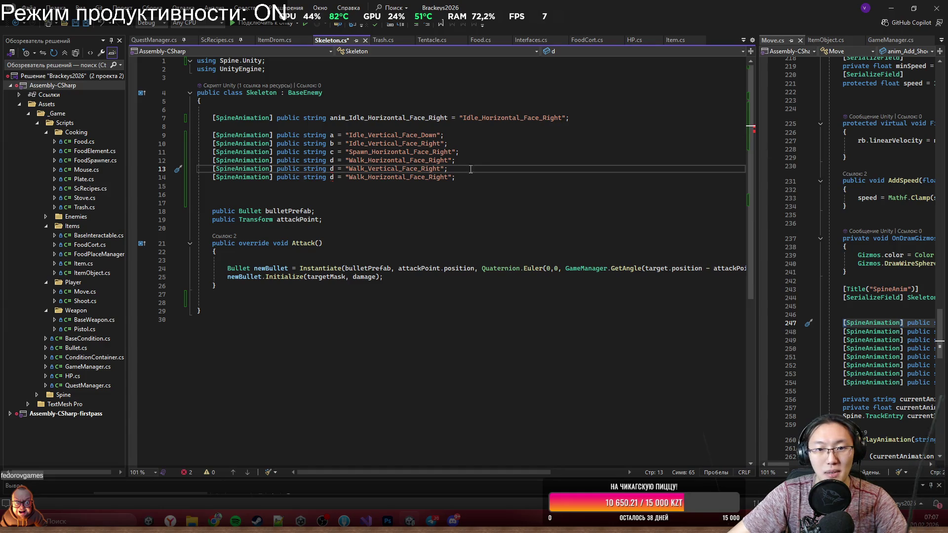
key(BackSpace)
key(BackSpace)
key(BackSpace)
text(D)
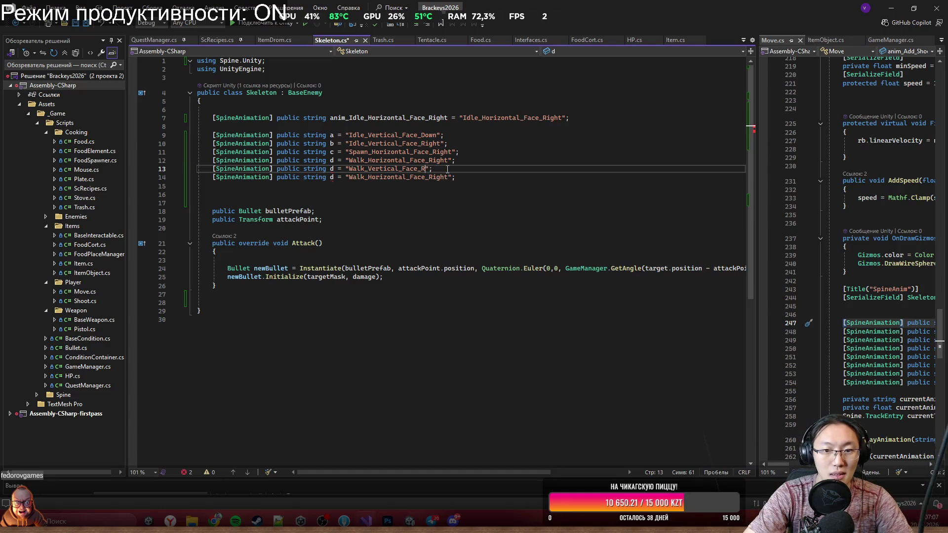
text(ow)
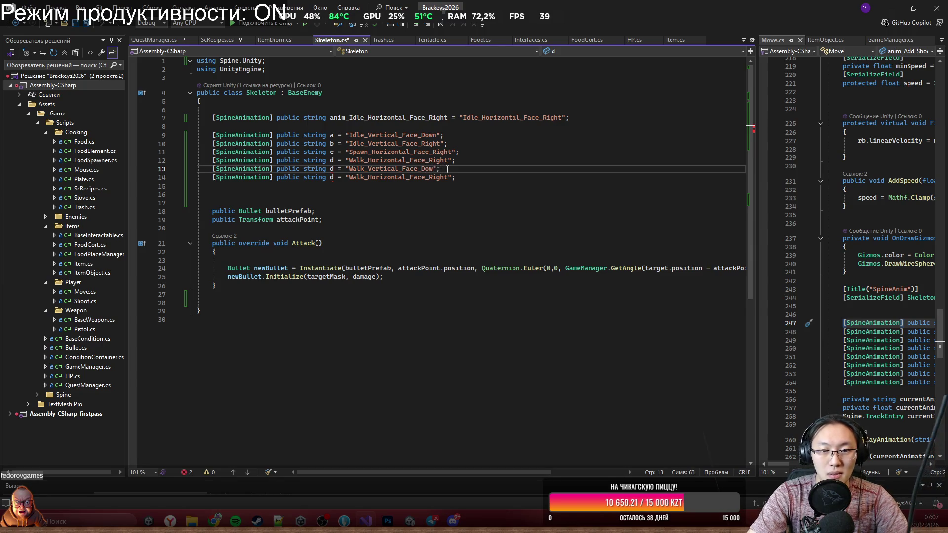
text(n)
key(Down)
key(End)
key(Left)
key(Left)
key(BackSpace)
key(BackSpace)
key(BackSpace)
key(BackSpace)
text(U)
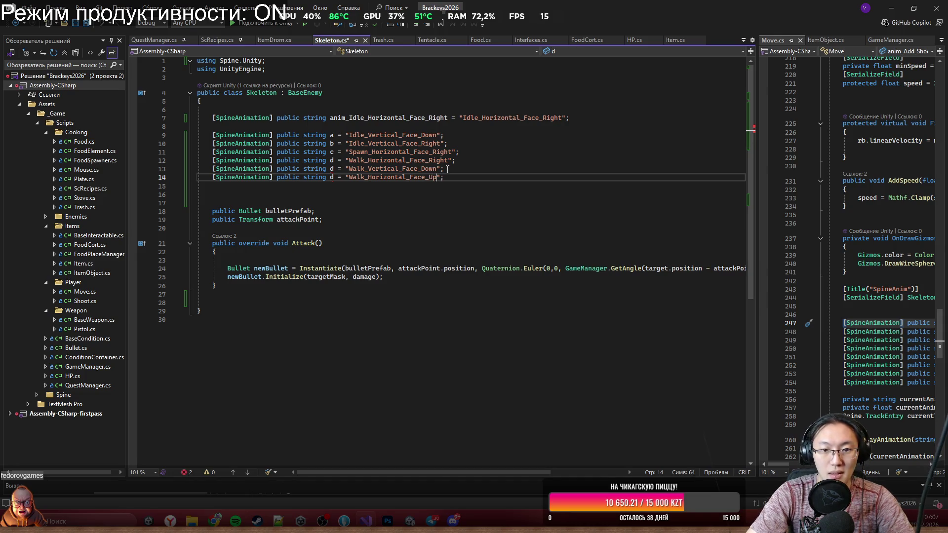
Step: Rename fields a, b, c to Idle_Vertical_Face_Down, Idle_Vertical_Face_Right and Spawn_Horizontal_Face_Right
double_click(355, 137)
key(ctrl+c)
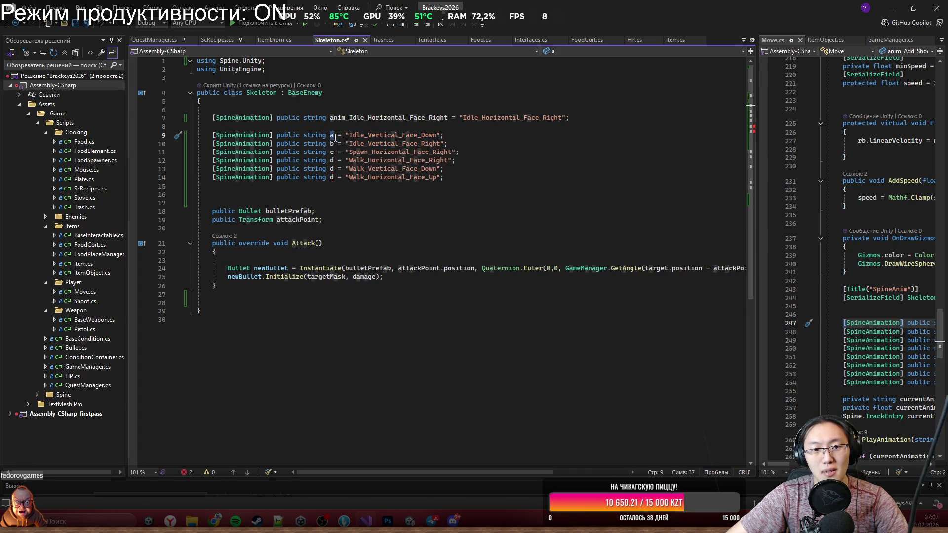
double_click(331, 135)
key(ctrl+v)
double_click(392, 143)
key(ctrl+c)
double_click(331, 143)
key(ctrl+v)
double_click(390, 151)
key(ctrl+c)
double_click(331, 152)
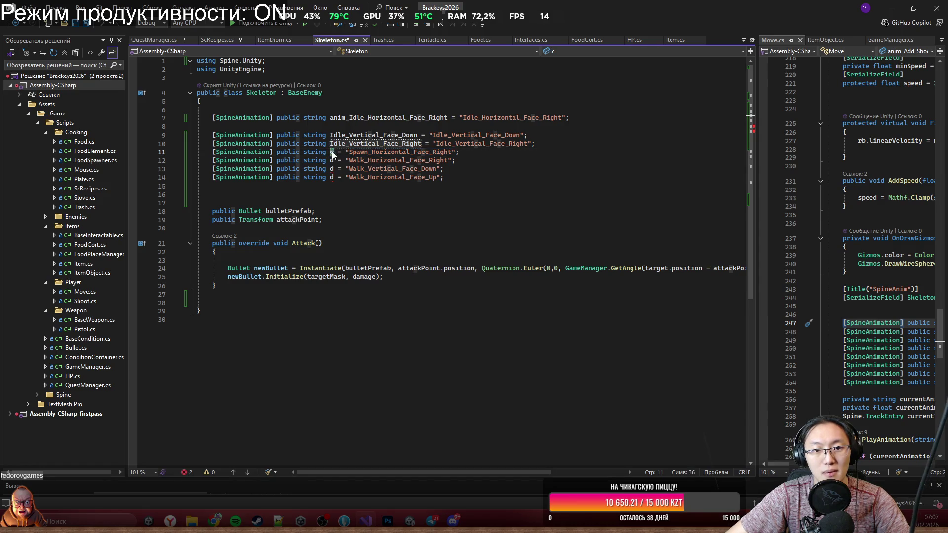
key(ctrl+v)
Step: Rename the three walk d fields after Walk_Horizontal_Face_Right, Walk_Vertical_Face_Down, Walk_Horizontal_Face_Up
double_click(395, 160)
key(ctrl+c)
double_click(331, 160)
key(ctrl+v)
double_click(369, 169)
double_click(332, 168)
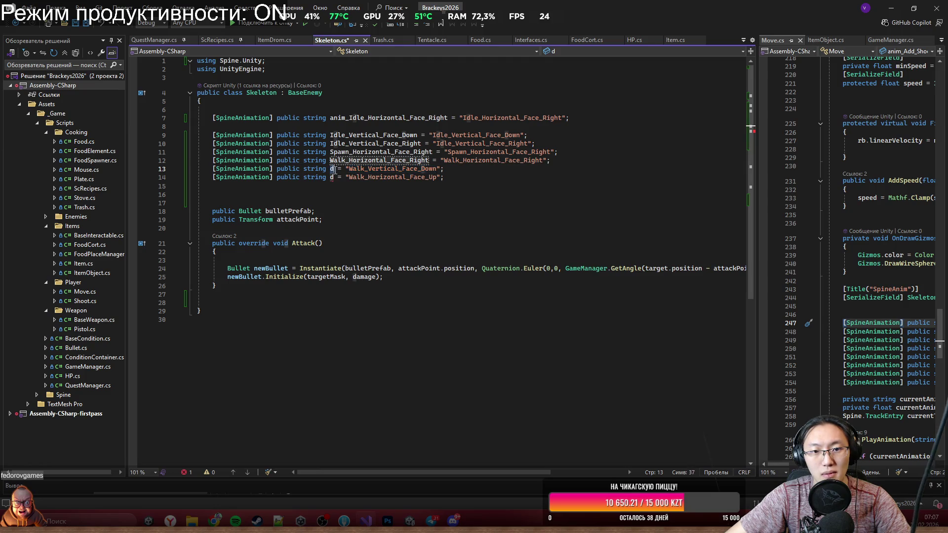
key(ctrl+v)
double_click(370, 178)
key(ctrl+c)
double_click(332, 176)
key(ctrl+v)
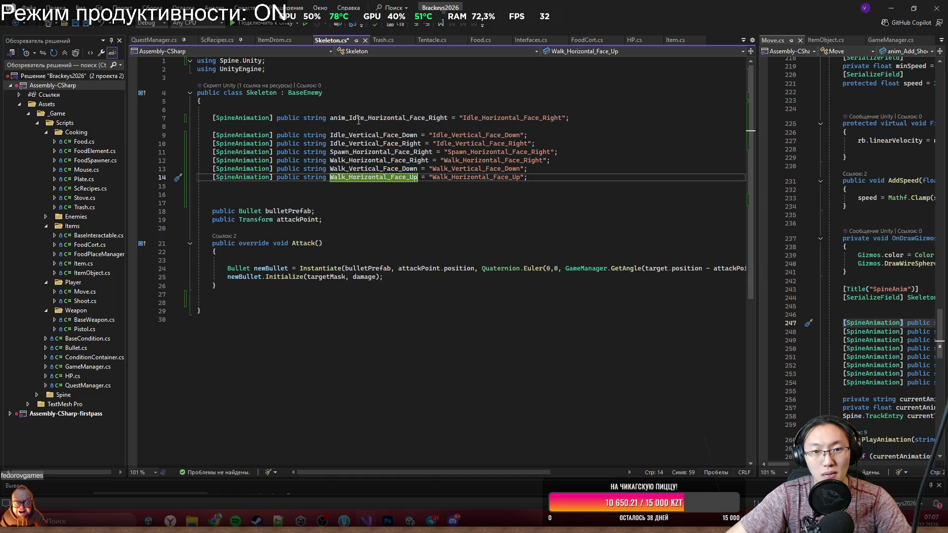
Step: Prefix each of the six renamed field names on lines 9–14 with anim_
drag(448, 117, 330, 119)
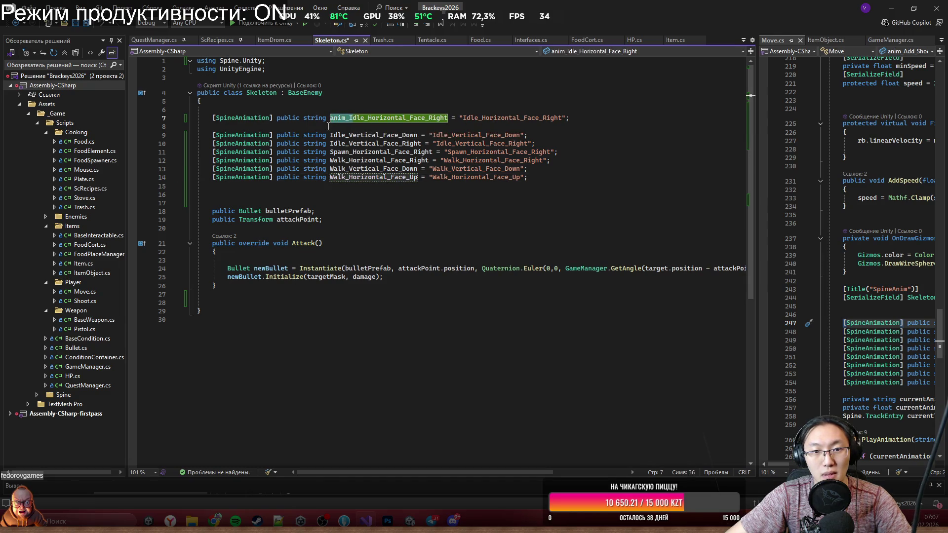
click(330, 135)
text(anim_)
key(BackSpace)
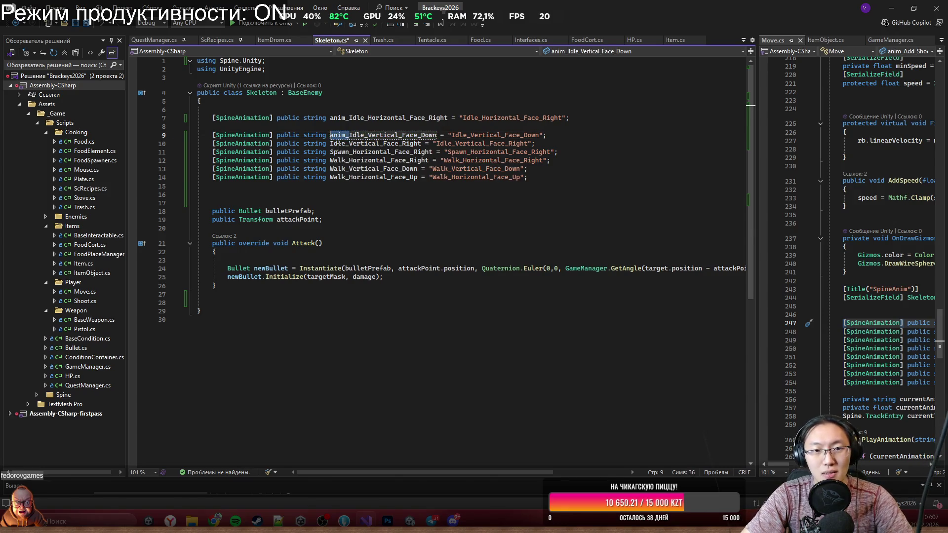
drag(437, 135, 330, 135)
click(330, 143)
text(anim_)
drag(432, 151, 330, 152)
text(anim_)
click(330, 160)
text(anim_)
click(330, 168)
text(anim_)
click(329, 177)
text(anim_)
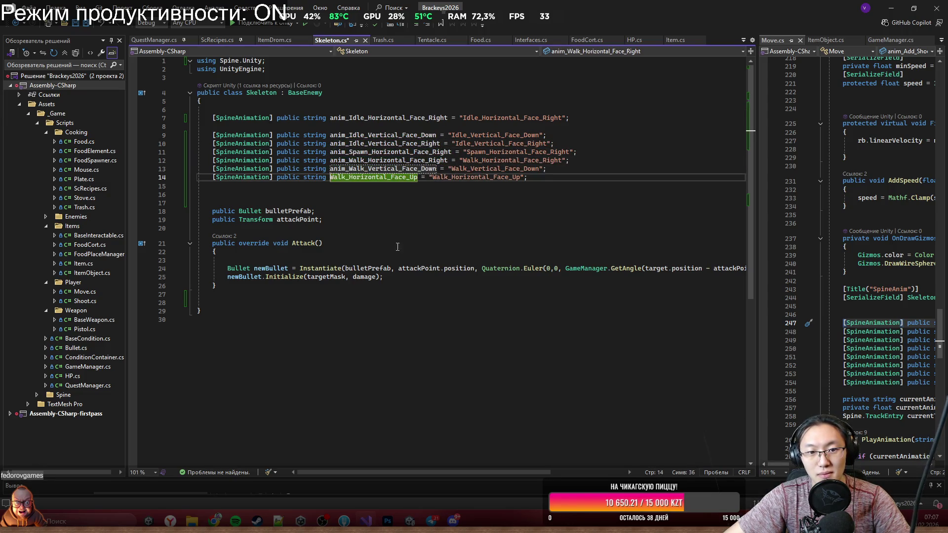
click(610, 203)
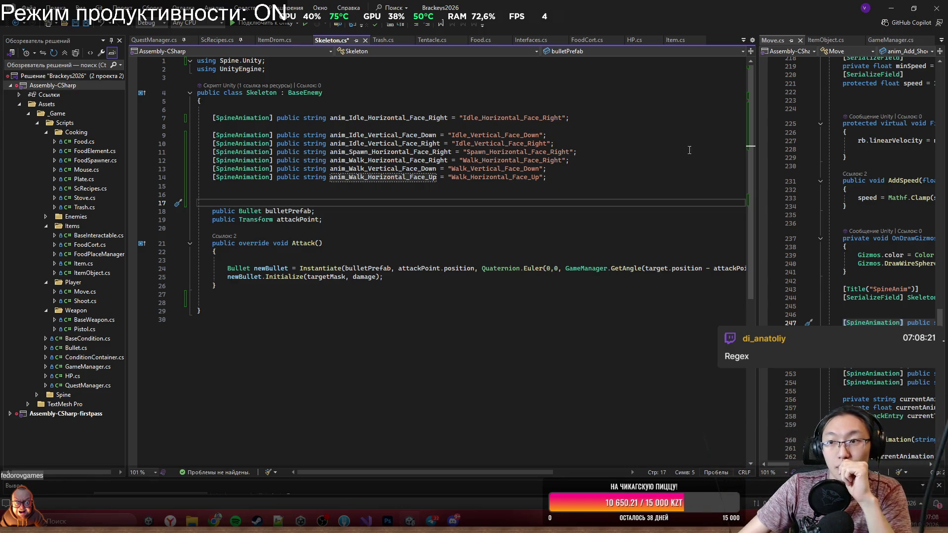
Step: Drag the splitter left to widen the Move.cs pane beside Skeleton.cs
drag(756, 147, 535, 156)
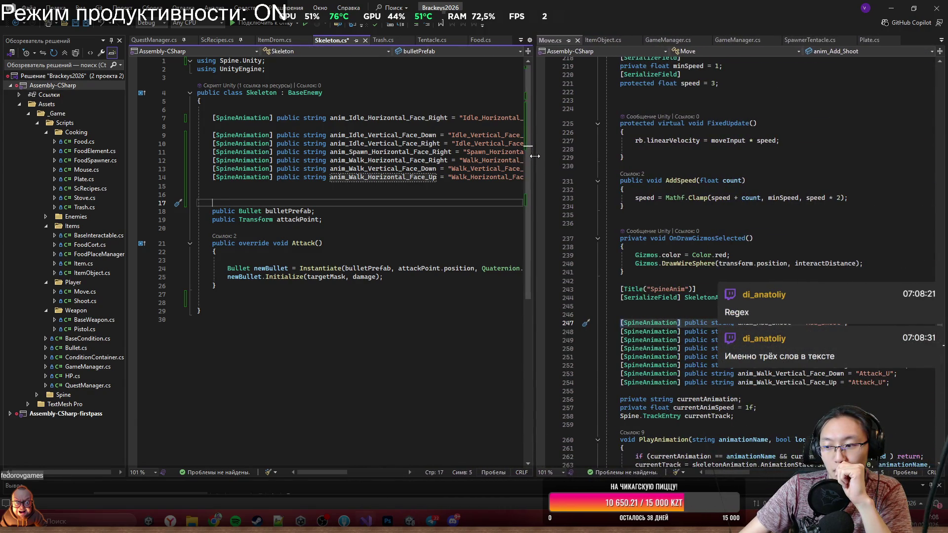
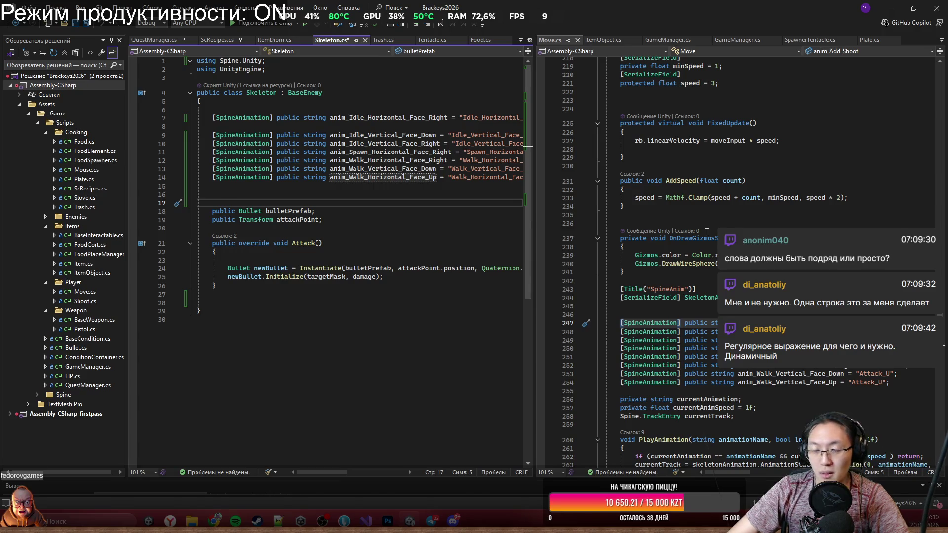
Step: Select the whole PlayAnimation method, lines 260–270, in Move.cs
click(691, 109)
scroll(700, 295, down, 16)
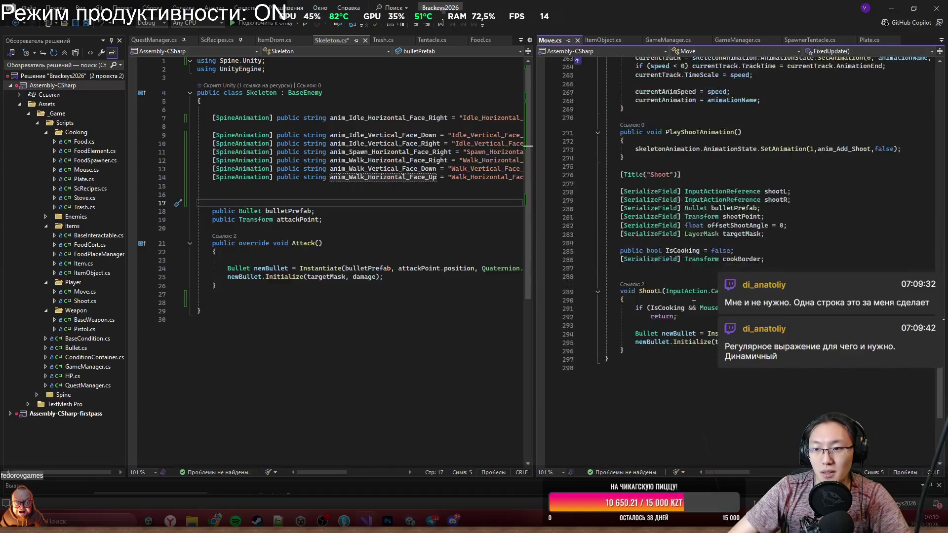
scroll(700, 295, up, 6)
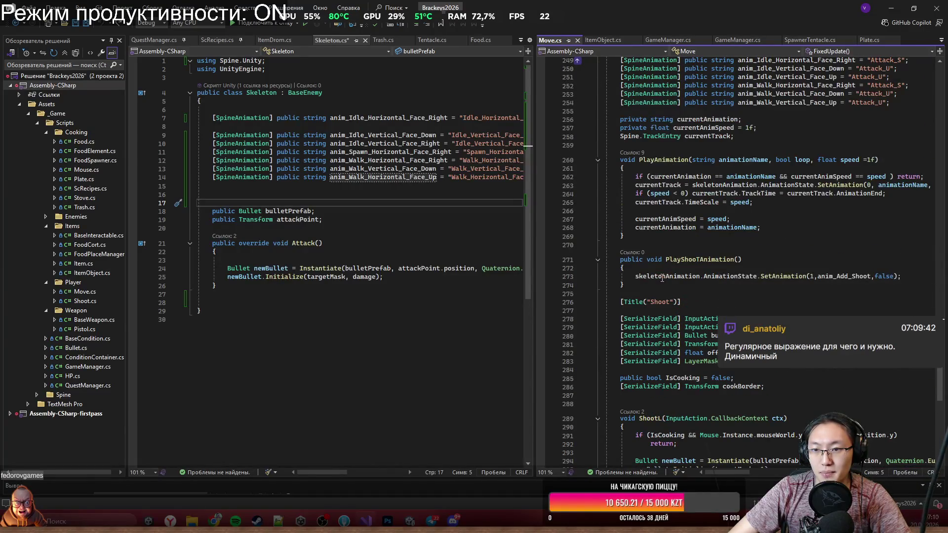
click(635, 236)
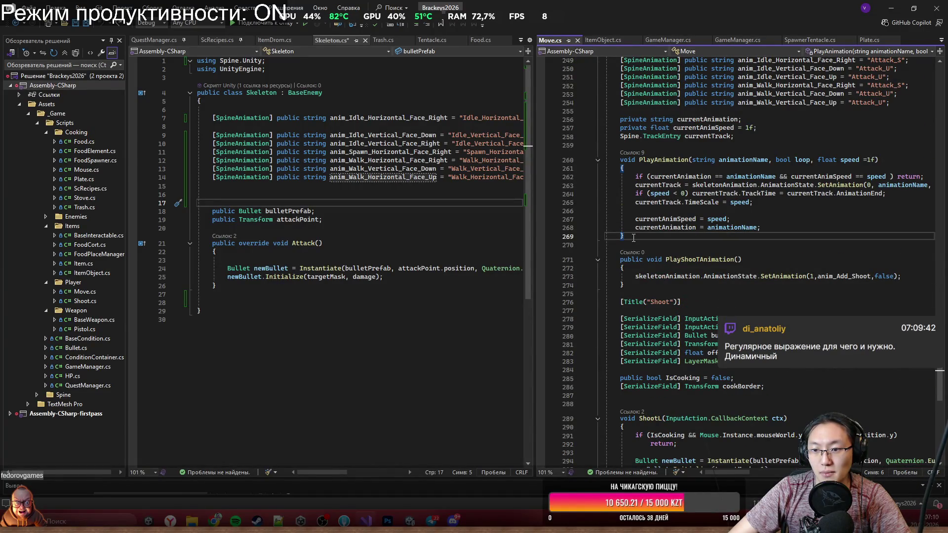
drag(606, 245, 617, 157)
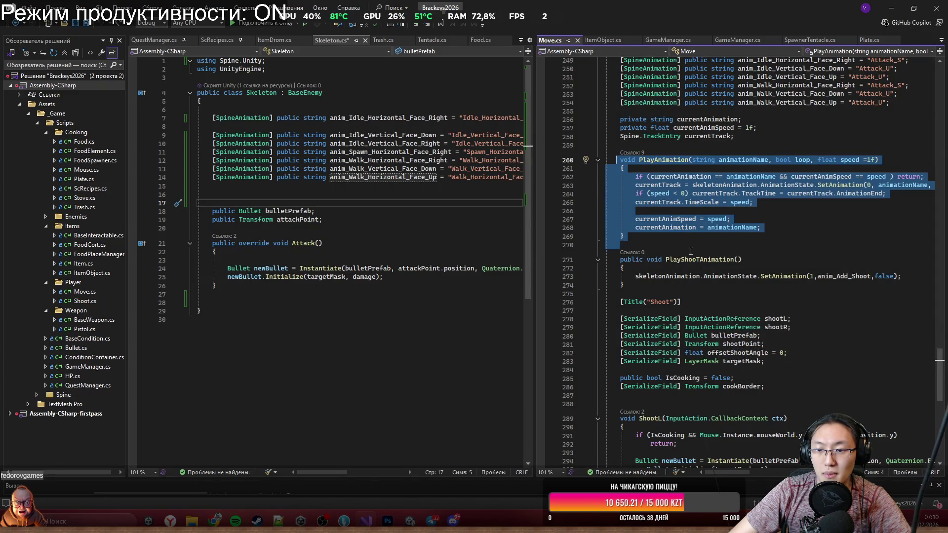
click(255, 294)
Step: Paste PlayAnimation into Skeleton.cs after Attack() and delete its 'if (...) return;' check
key(ctrl+v)
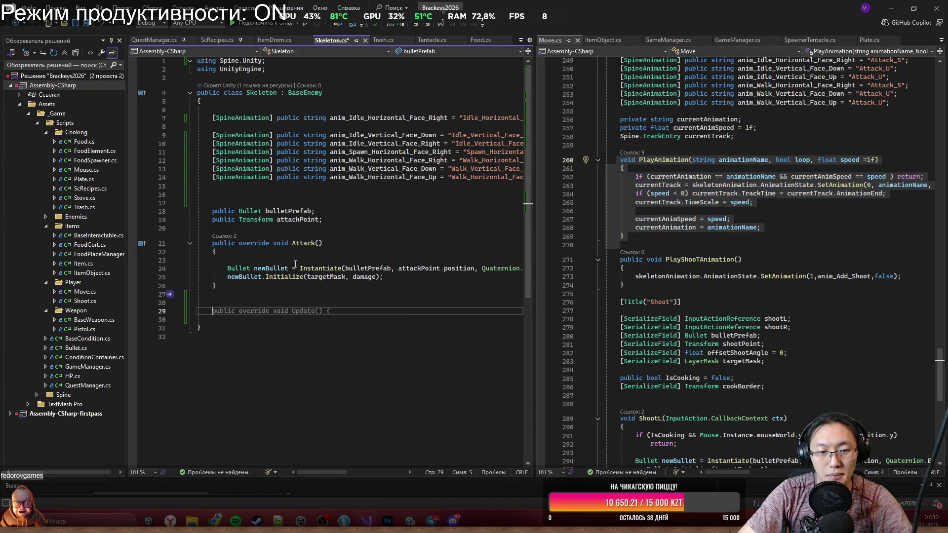
click(289, 178)
click(297, 182)
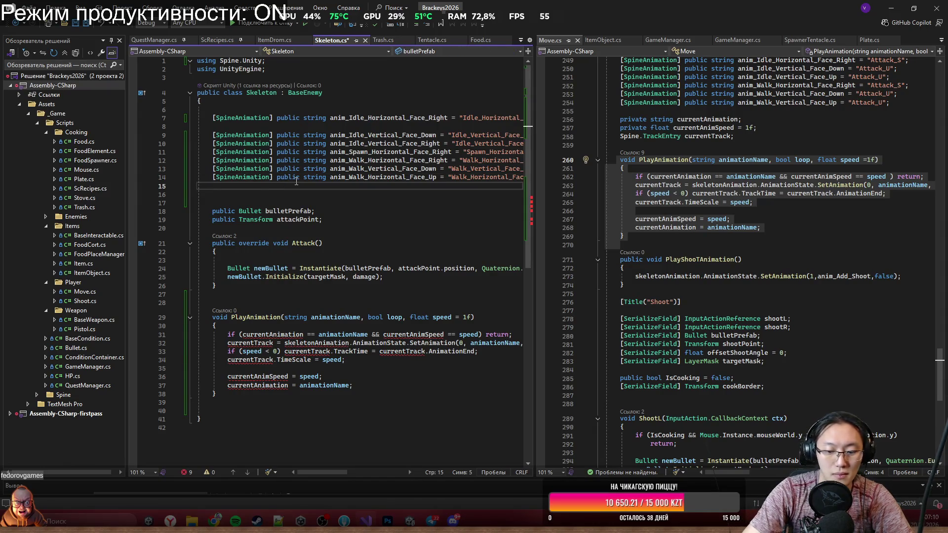
drag(519, 335, 510, 328)
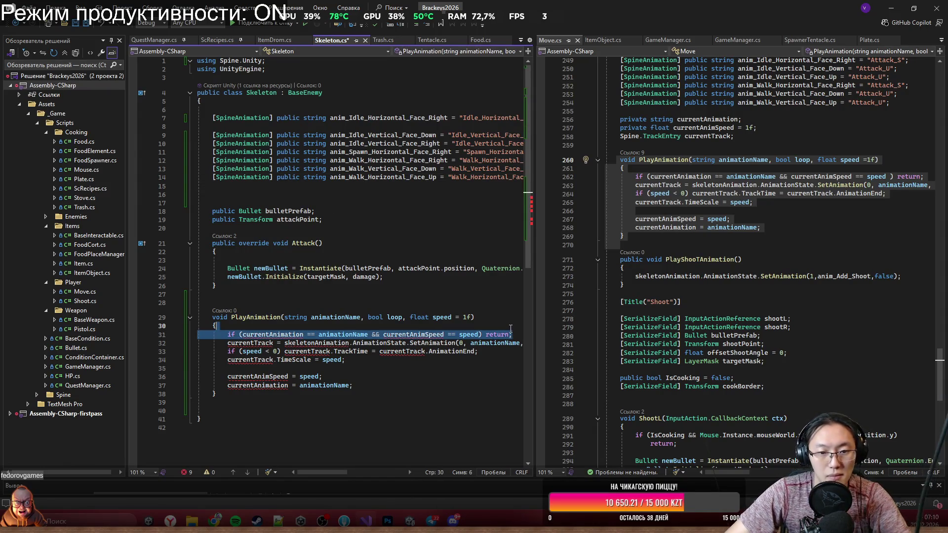
key(BackSpace)
Step: Copy the currentTrack field declaration from Move.cs and paste it above PlayAnimation in Skeleton.cs
mouse_move(284, 334)
mouse_down()
mouse_move(227, 335)
mouse_move(263, 334)
mouse_up()
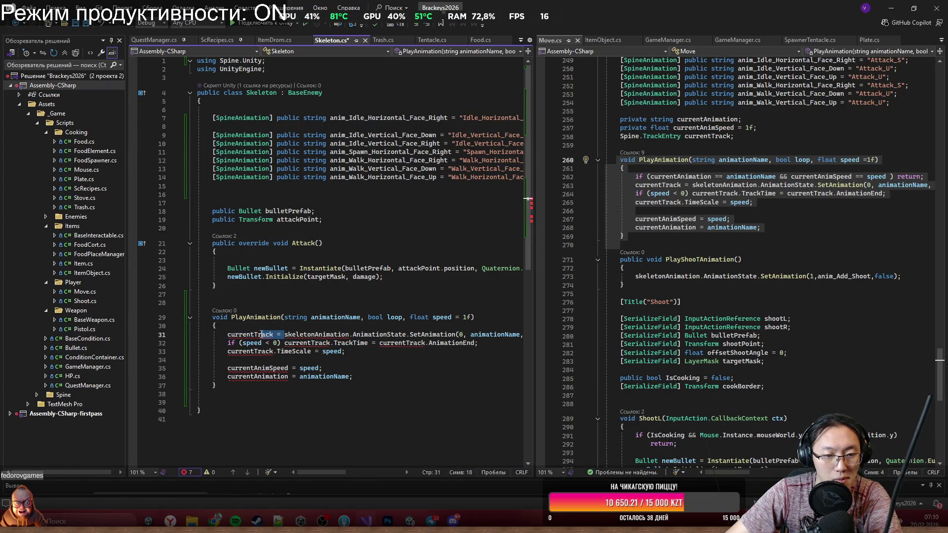
double_click(244, 335)
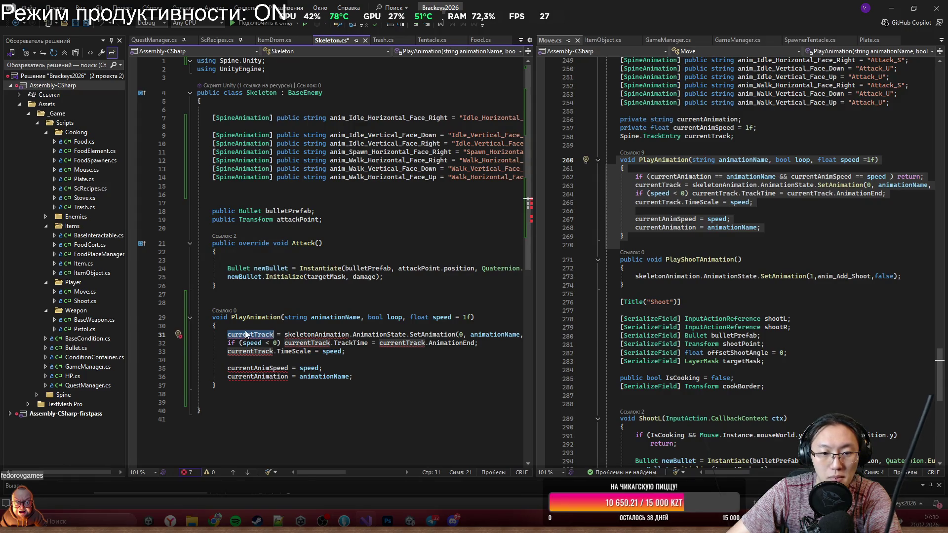
scroll(712, 228, up, 2)
drag(734, 187, 618, 188)
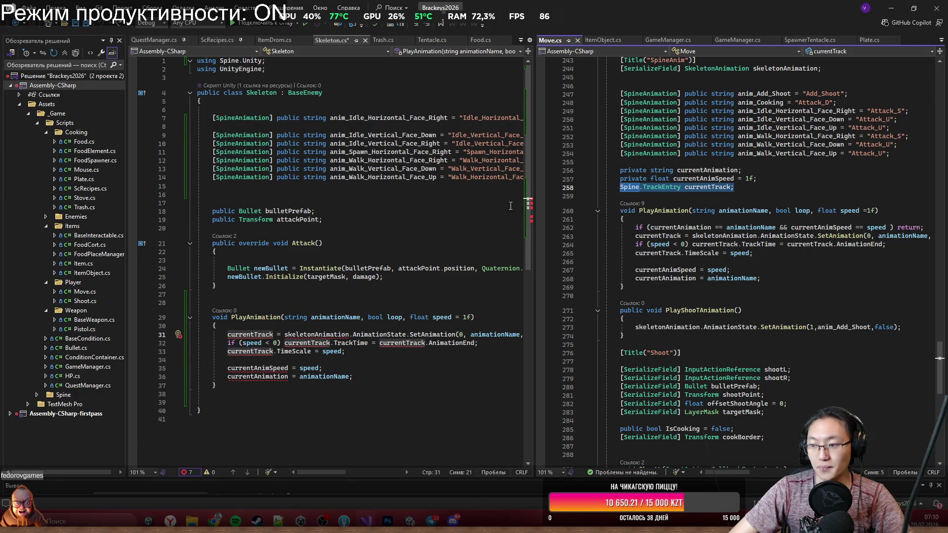
key(ctrl+c)
click(252, 302)
key(ctrl+v)
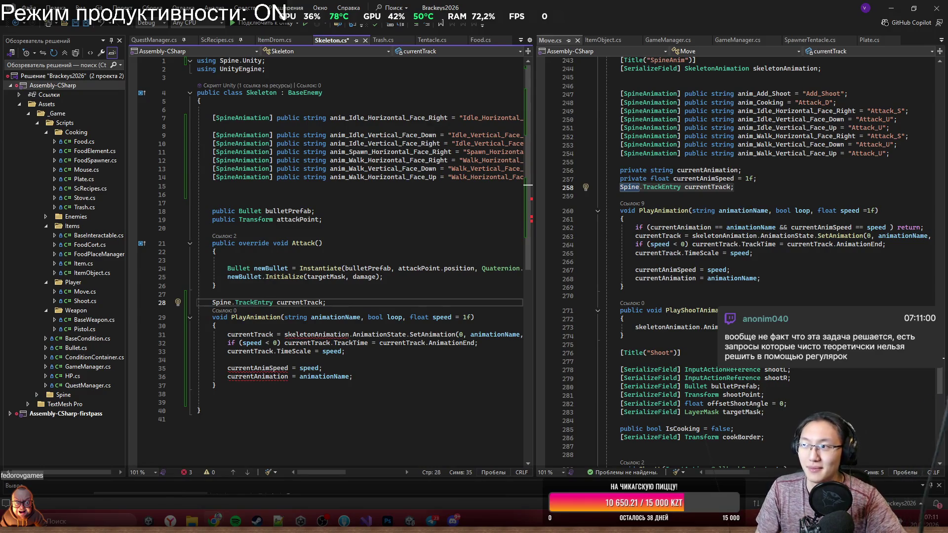
Step: Google 'регулярное выражение это' in Chrome and open the Habr regex basics article
key(super+4)
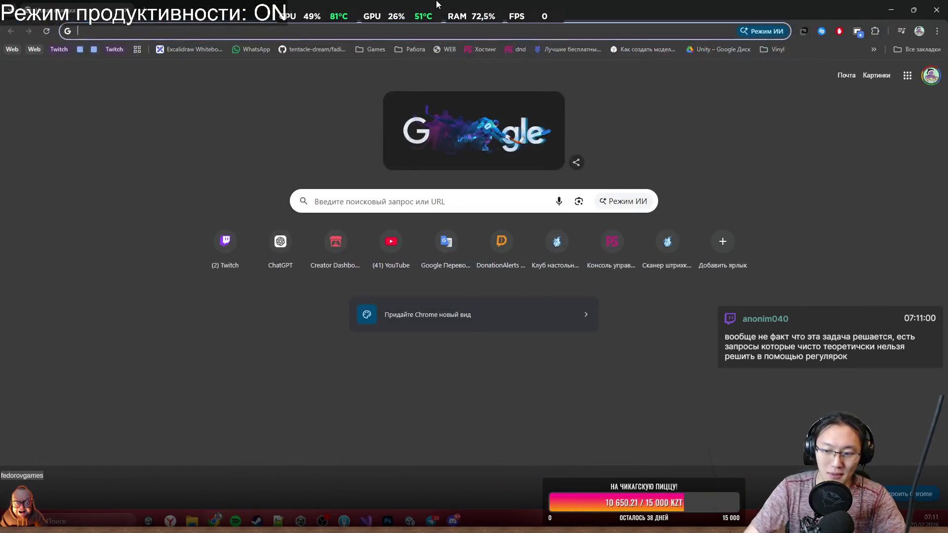
text(ht)
key(BackSpace)
key(BackSpace)
key(BackSpace)
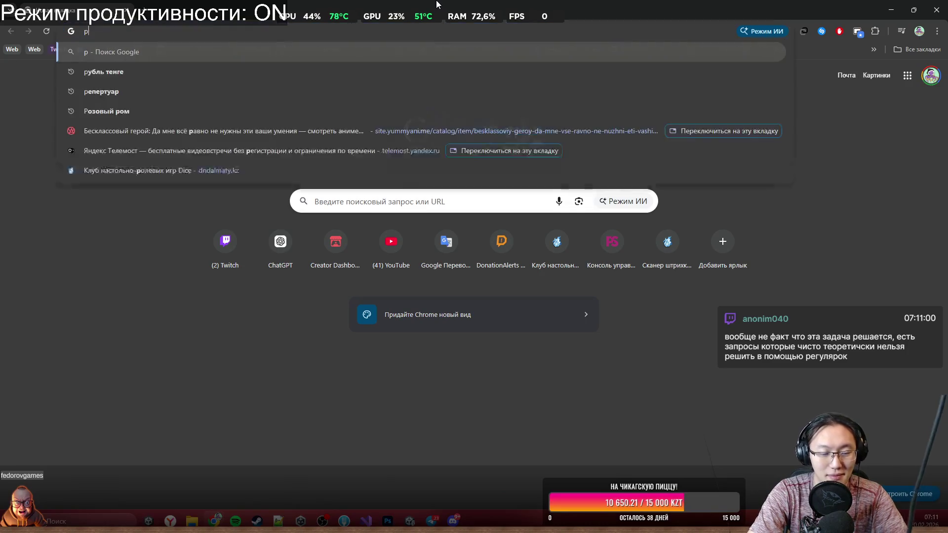
text(регулярное вы)
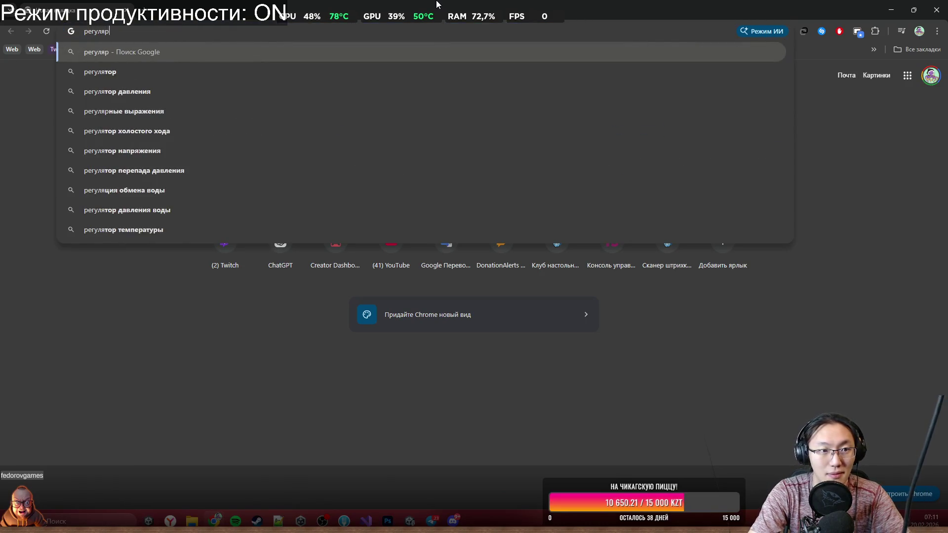
text(р)
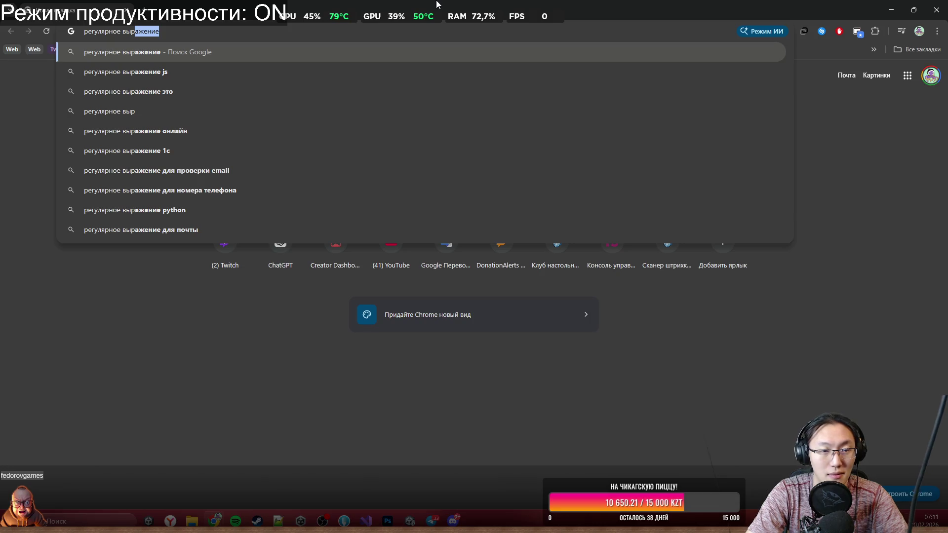
text(ажение это)
key(Return)
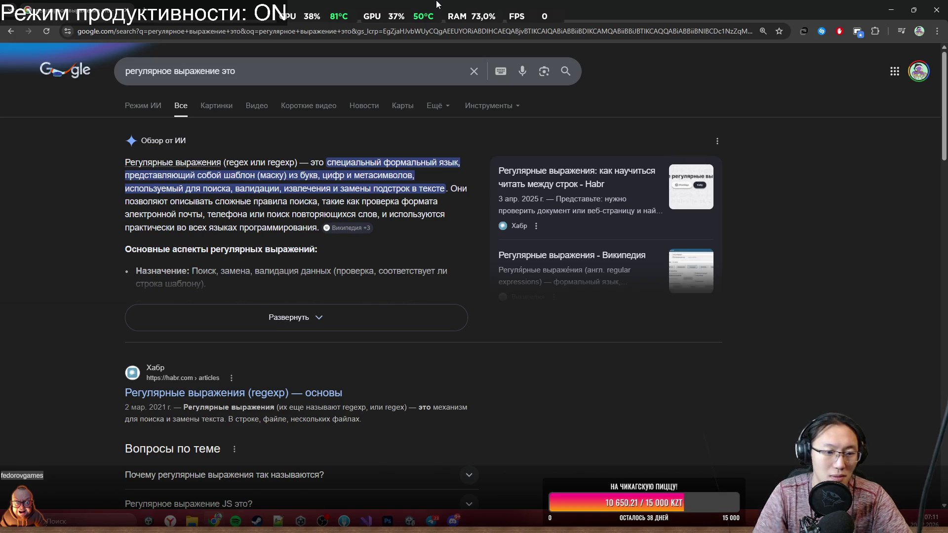
click(227, 389)
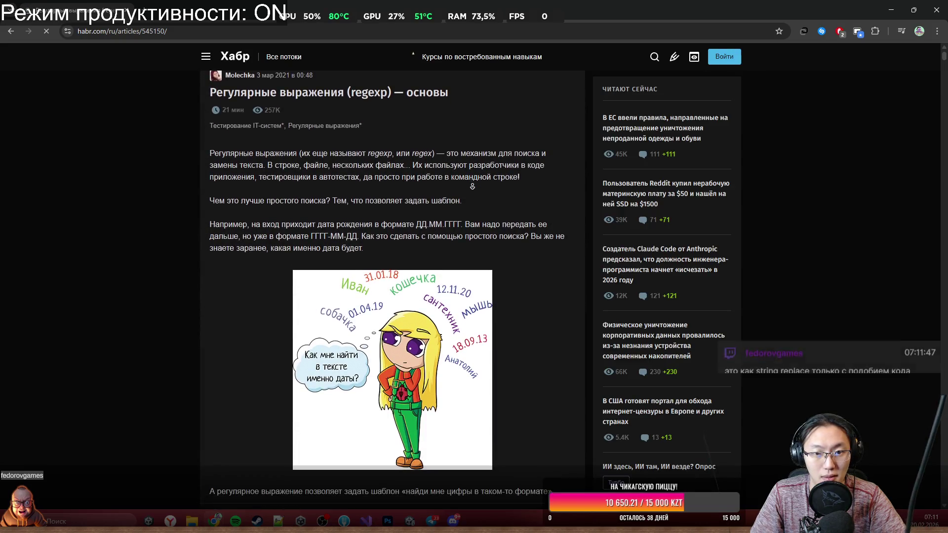
Step: Scroll through the 'Регулярные выражения (regexp) — основы' article, then restore Chrome from full screen
scroll(472, 186, down, 2)
scroll(477, 198, down, 15)
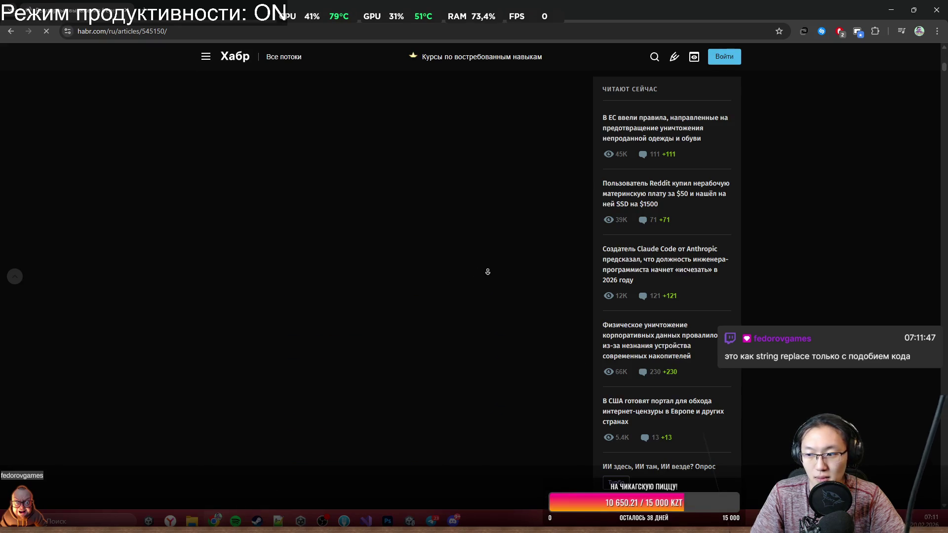
scroll(488, 272, down, 15)
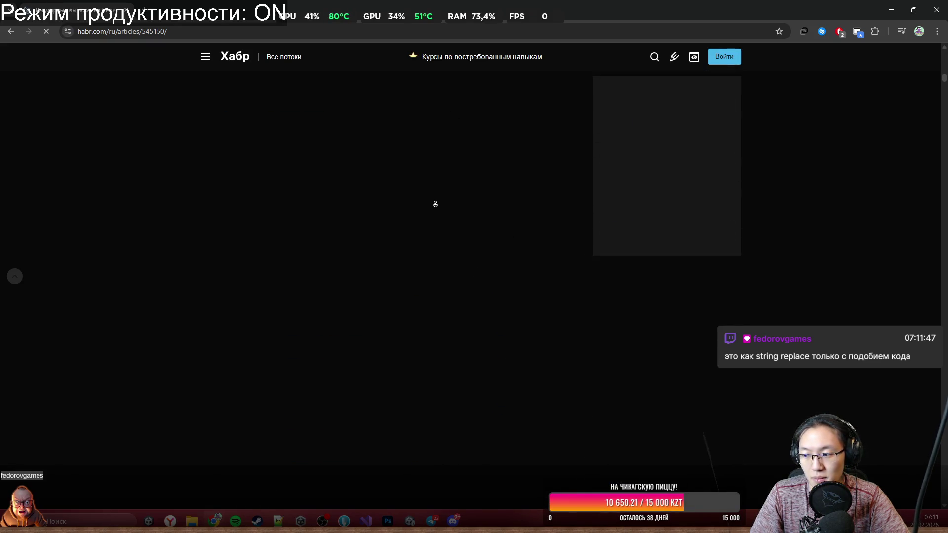
middle_click(417, 148)
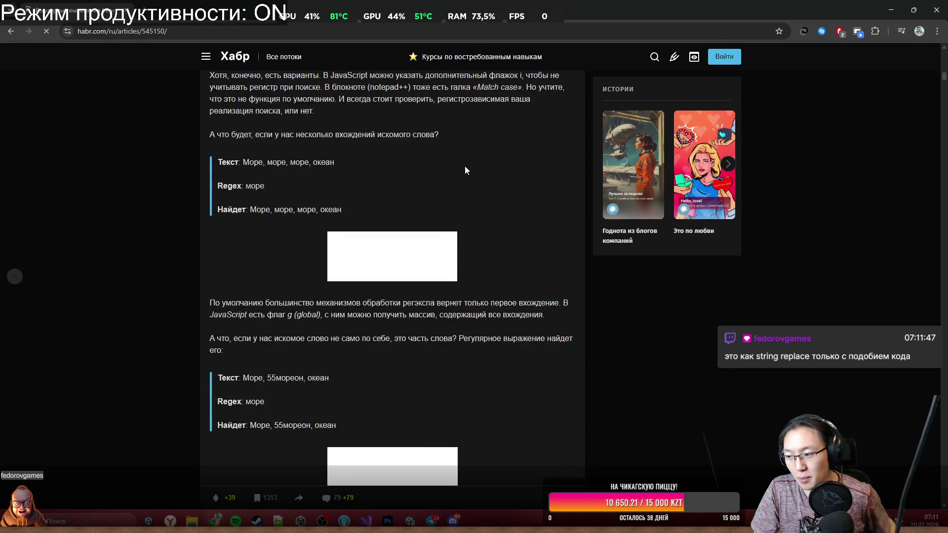
scroll(464, 167, up, 8)
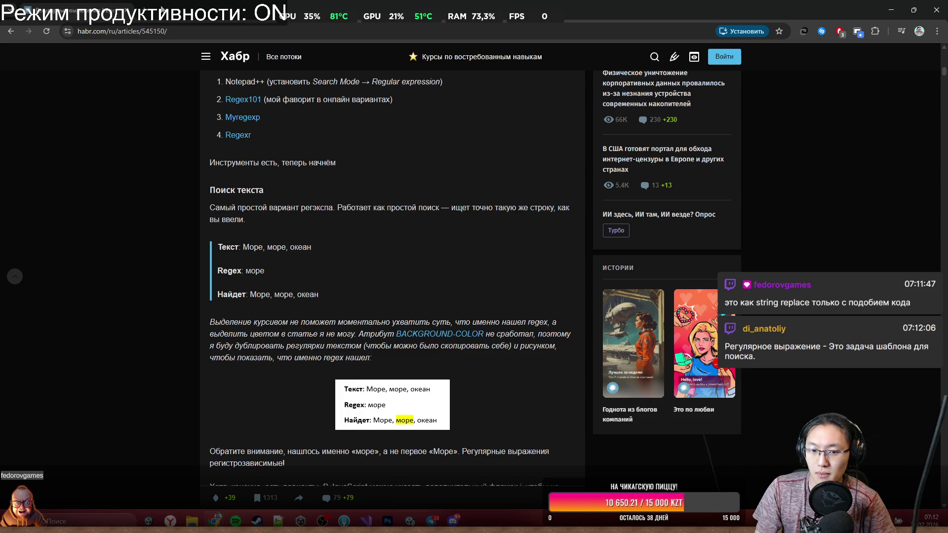
scroll(211, 141, up, 15)
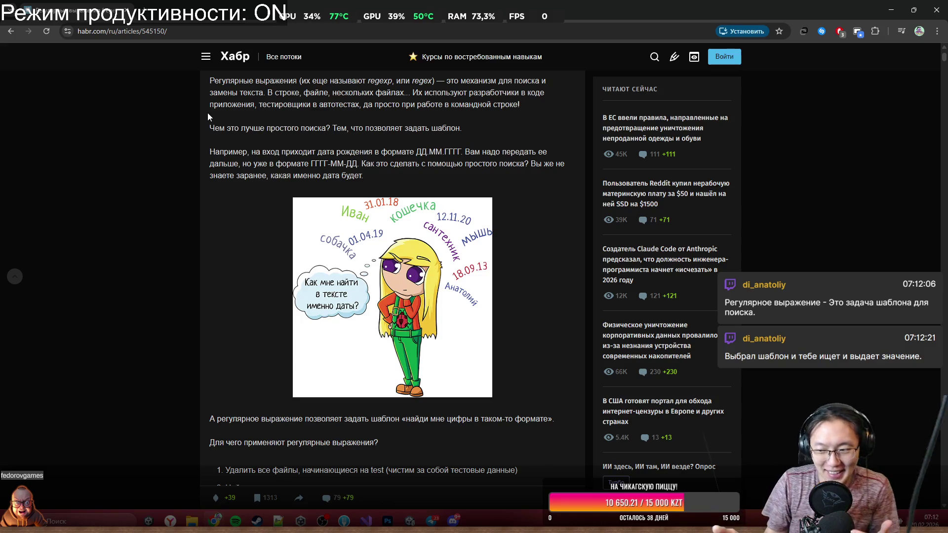
click(913, 10)
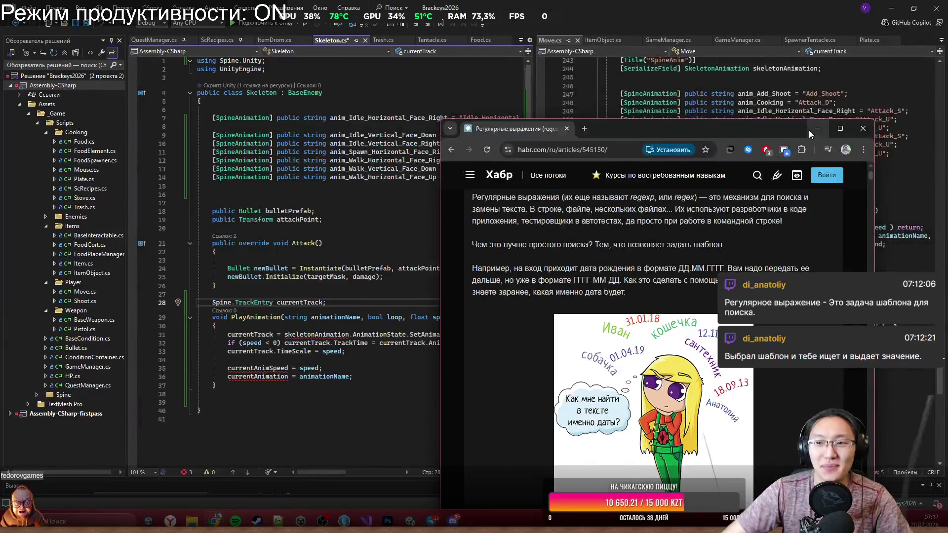
Step: Back in Visual Studio, review bulletPrefab usage in ShootL and widen the Skeleton.cs pane
click(863, 128)
scroll(345, 247, down, 3)
scroll(707, 321, down, 6)
scroll(707, 321, down, 2)
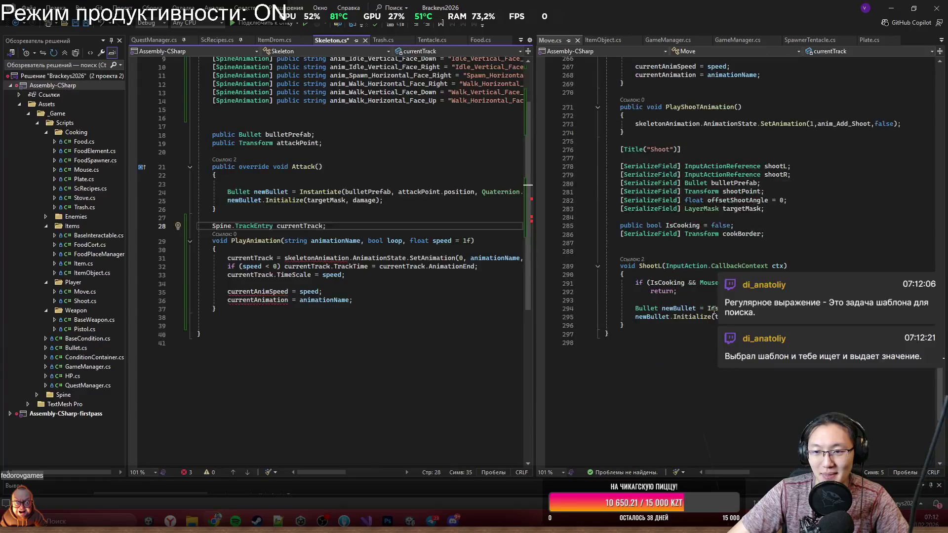
click(743, 223)
click(759, 266)
click(787, 308)
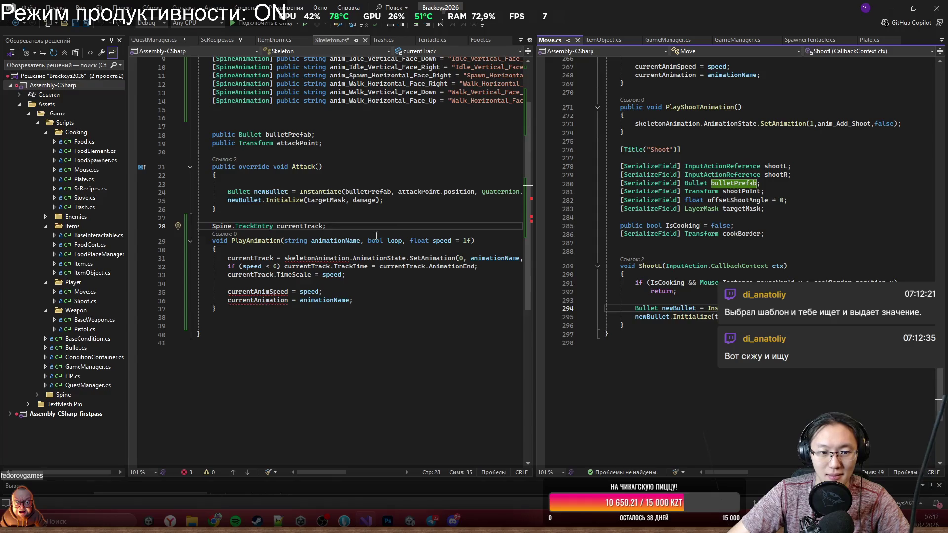
click(393, 229)
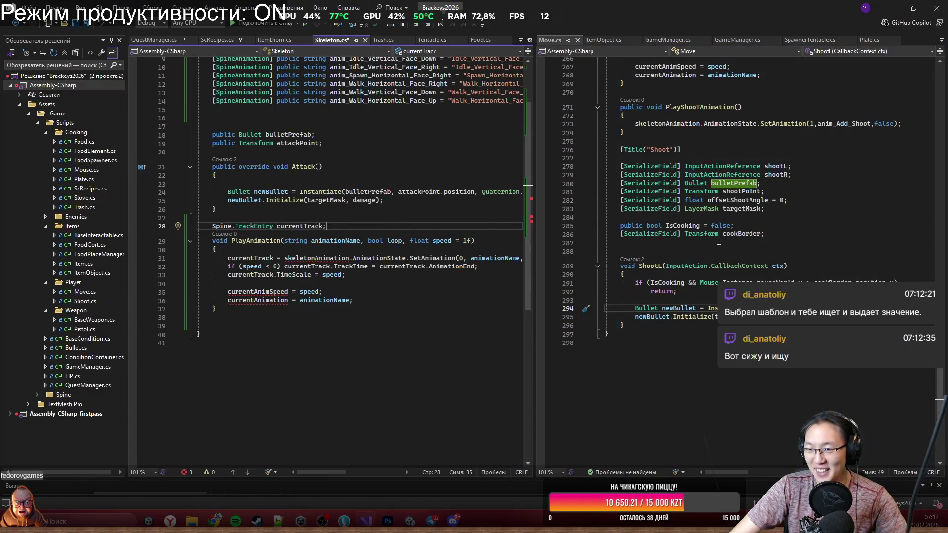
click(702, 234)
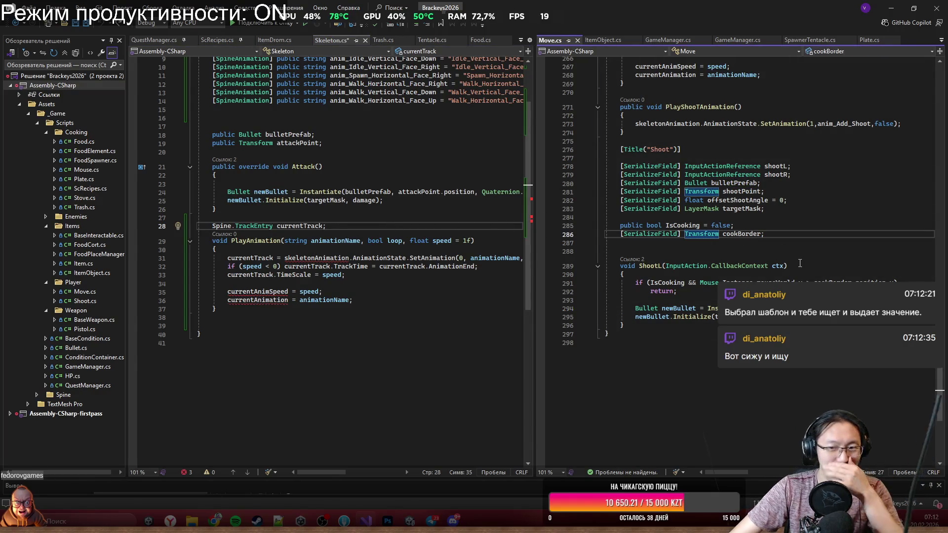
click(667, 325)
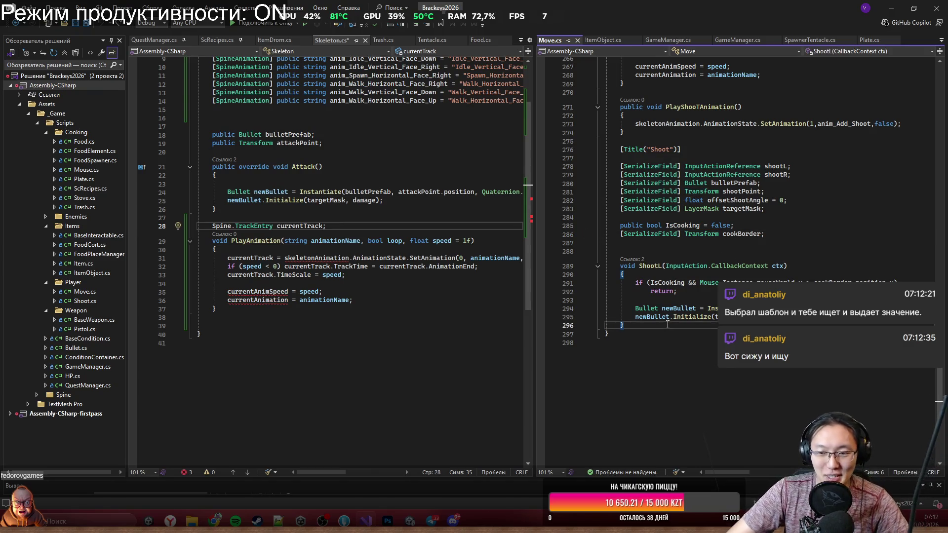
click(400, 258)
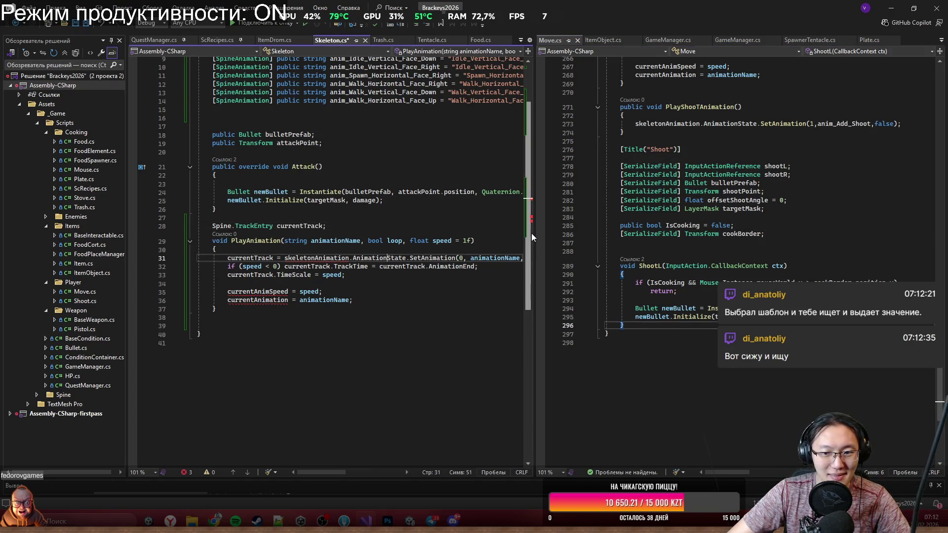
drag(539, 234, 709, 234)
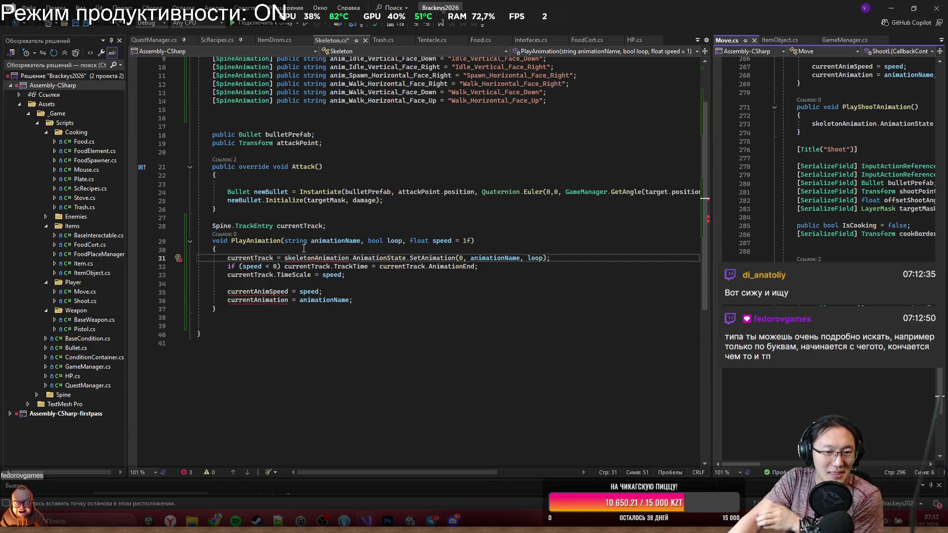
Step: Copy the SkeletonAnimation field declaration from Move.cs into Skeleton.cs
scroll(731, 186, up, 13)
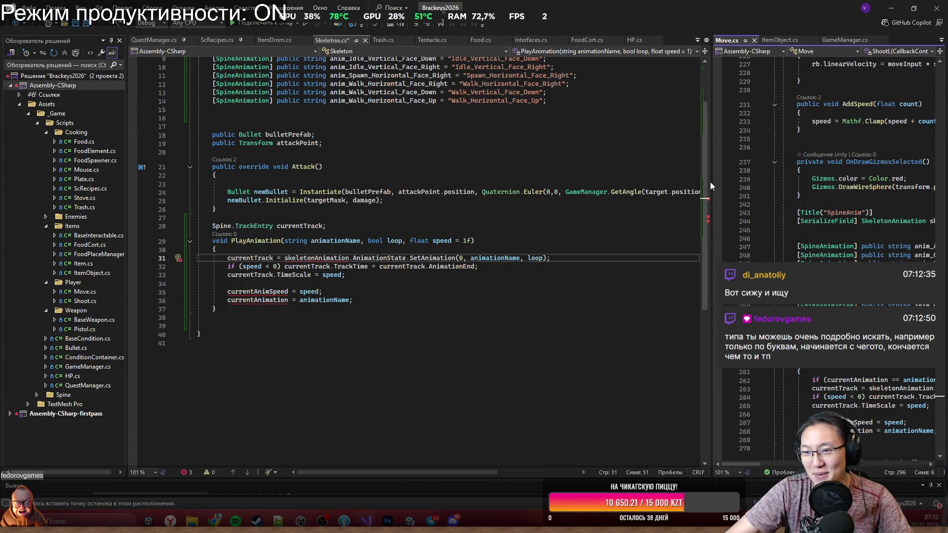
scroll(833, 176, up, 8)
scroll(832, 176, up, 20)
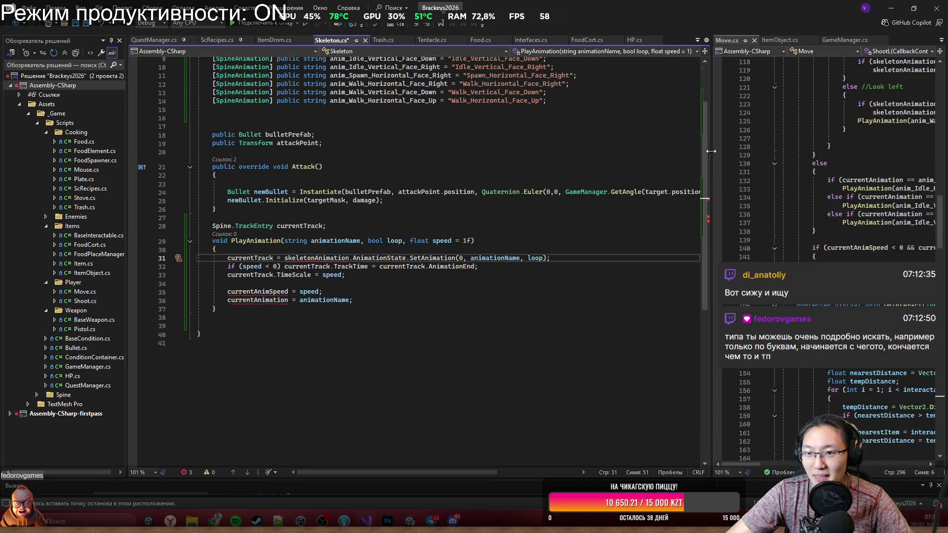
drag(711, 152, 579, 153)
scroll(791, 194, up, 20)
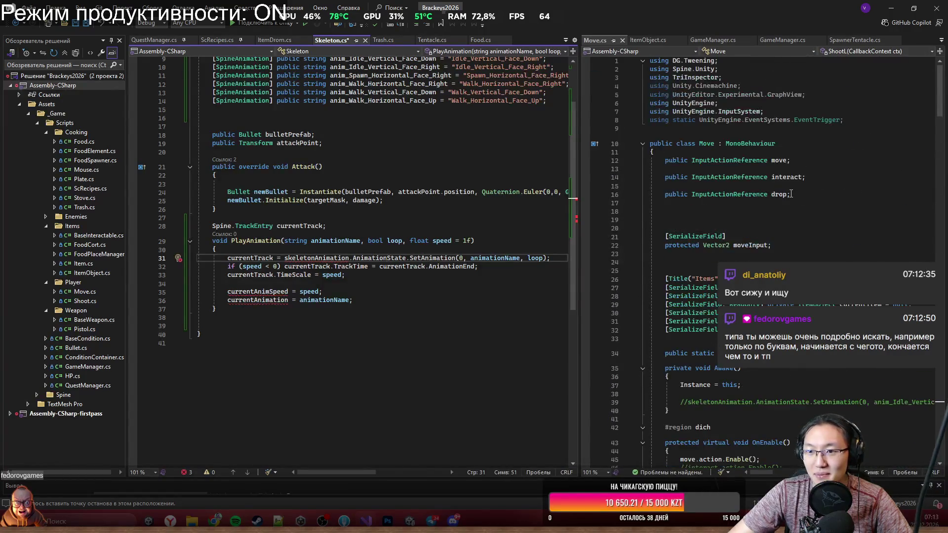
scroll(727, 250, down, 8)
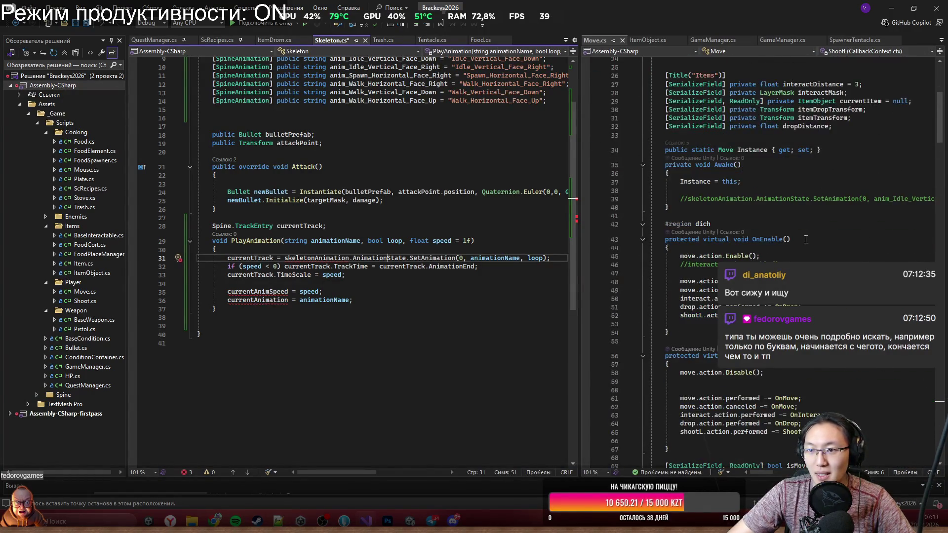
scroll(840, 167, down, 14)
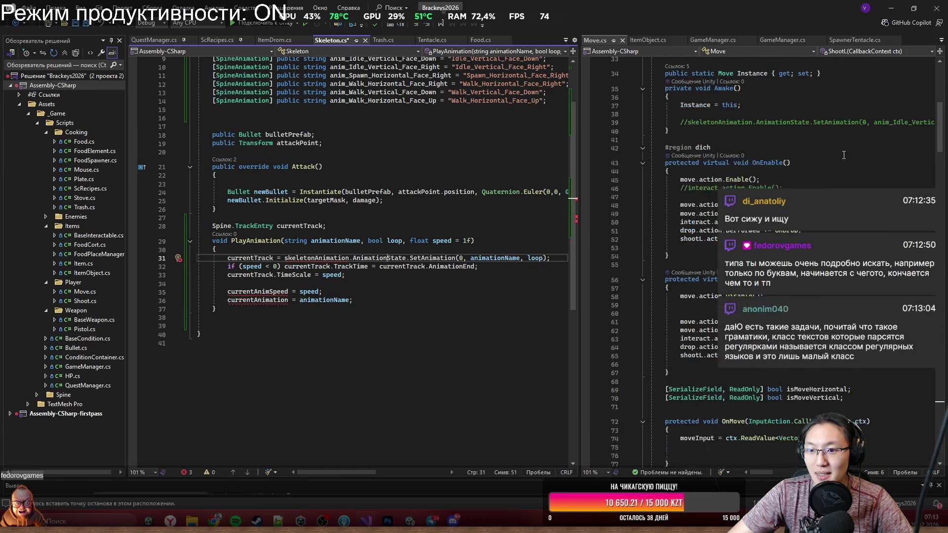
scroll(833, 174, down, 20)
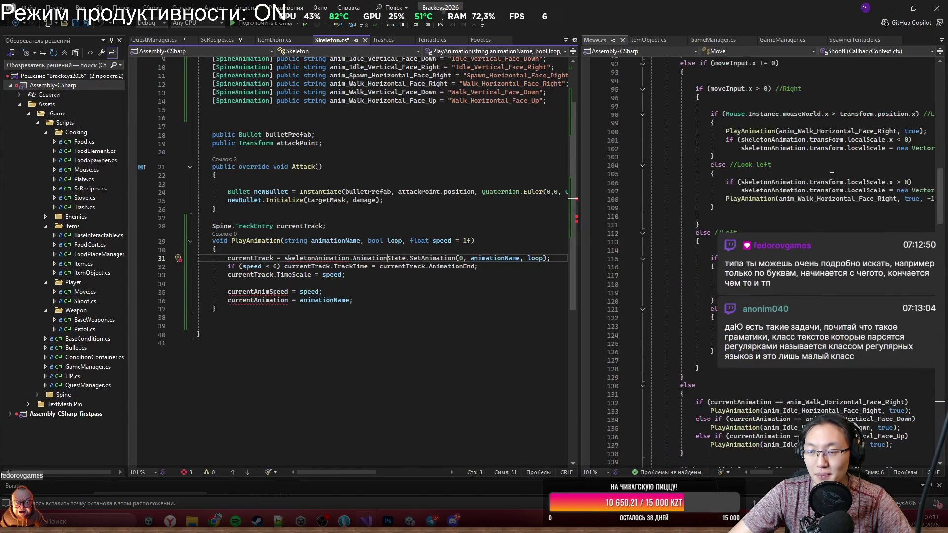
scroll(874, 191, down, 20)
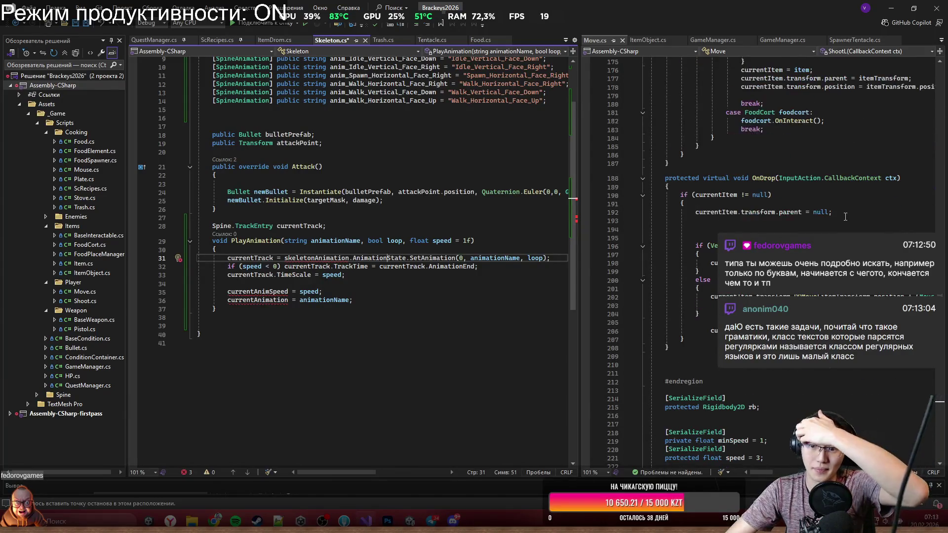
scroll(760, 262, down, 5)
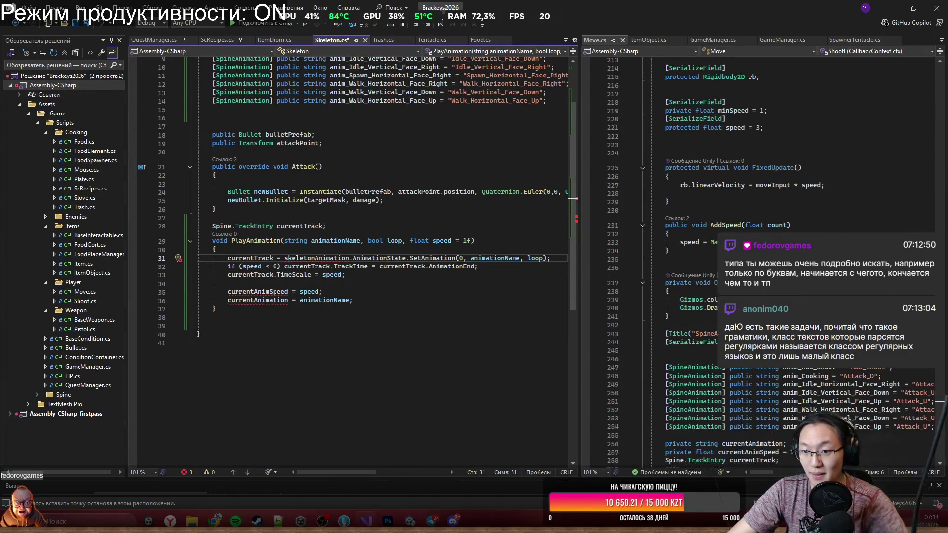
mouse_move(652, 350)
mouse_down()
mouse_move(701, 343)
mouse_move(666, 334)
mouse_up()
key(shift+Down)
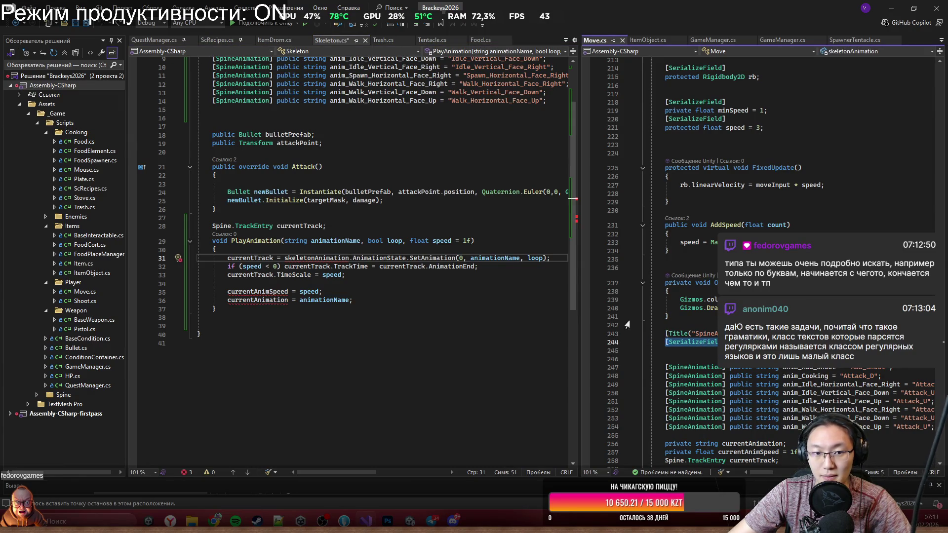
key(ctrl+c)
click(277, 217)
key(ctrl+v)
Step: Move the skeletonAnimation and currentTrack fields below the animation name fields
click(333, 231)
drag(334, 231, 212, 218)
key(Delete)
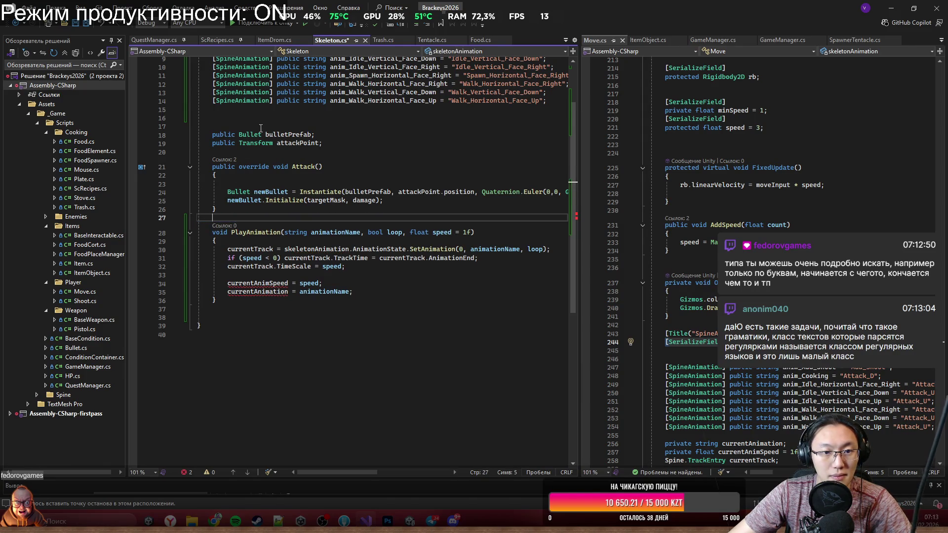
click(279, 116)
key(ctrl+v)
click(326, 151)
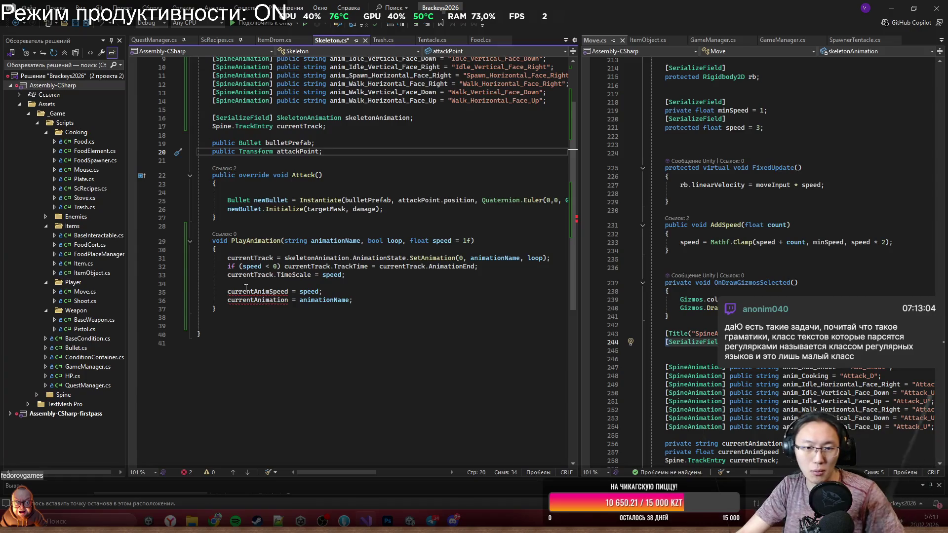
Step: Delete the currentAnimSpeed and currentAnimation assignments from PlayAnimation
drag(355, 301, 368, 286)
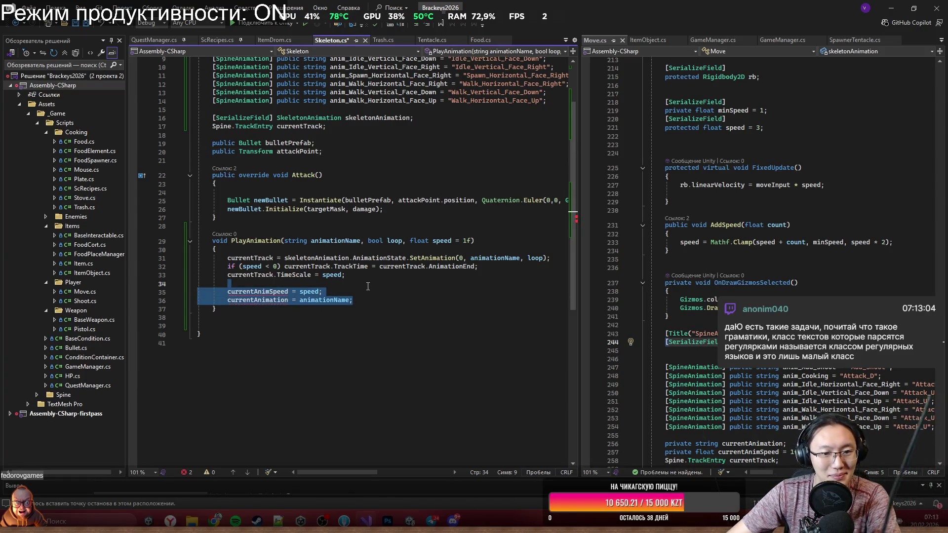
key(Delete)
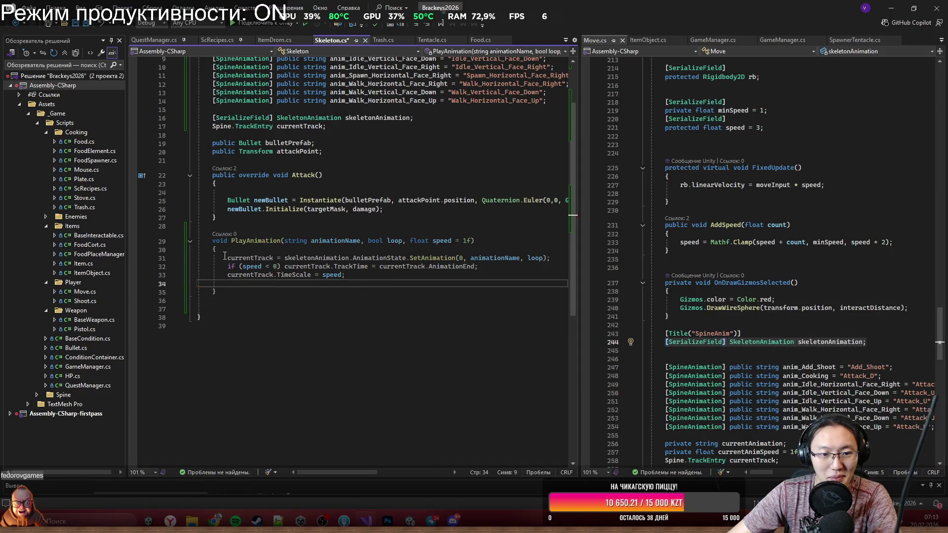
mouse_move(228, 258)
mouse_down()
mouse_move(348, 258)
mouse_move(348, 269)
mouse_up()
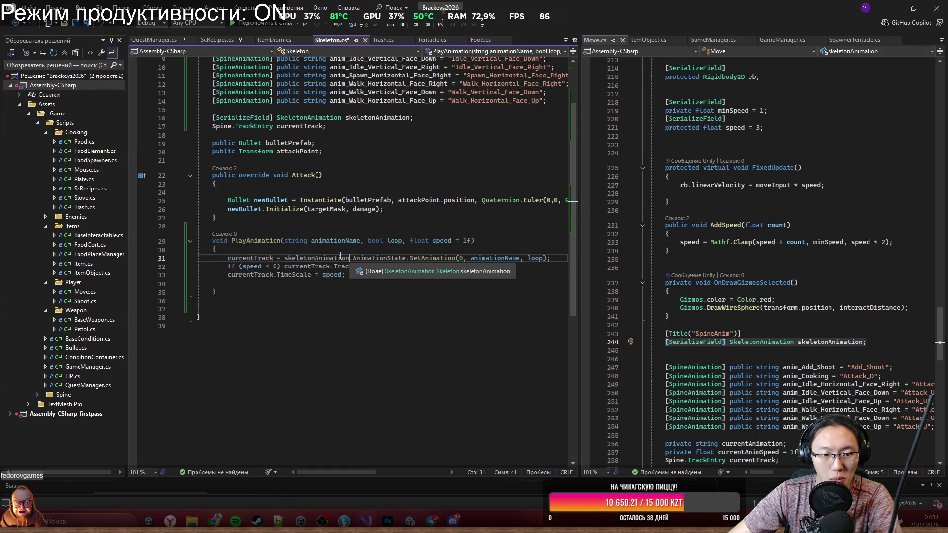
double_click(316, 257)
shift+click(402, 258)
shift+click(421, 253)
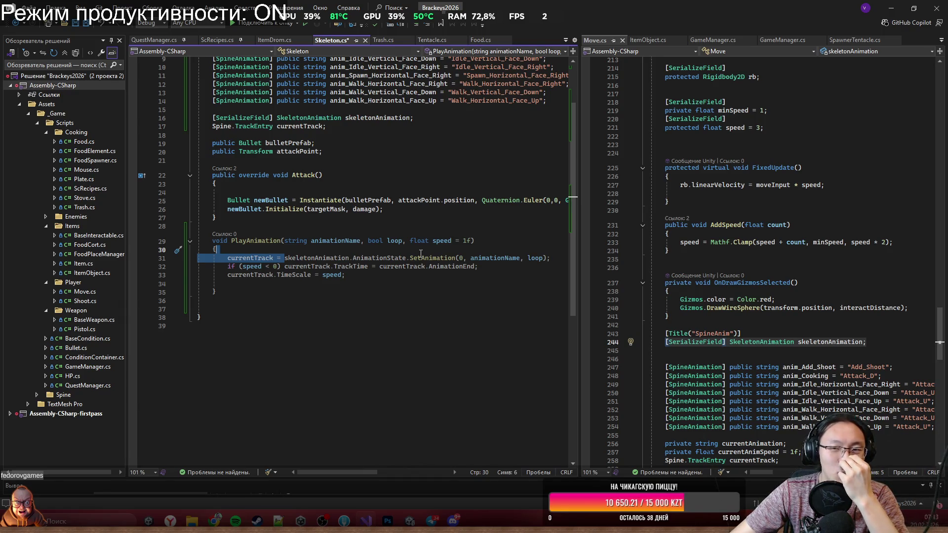
click(419, 258)
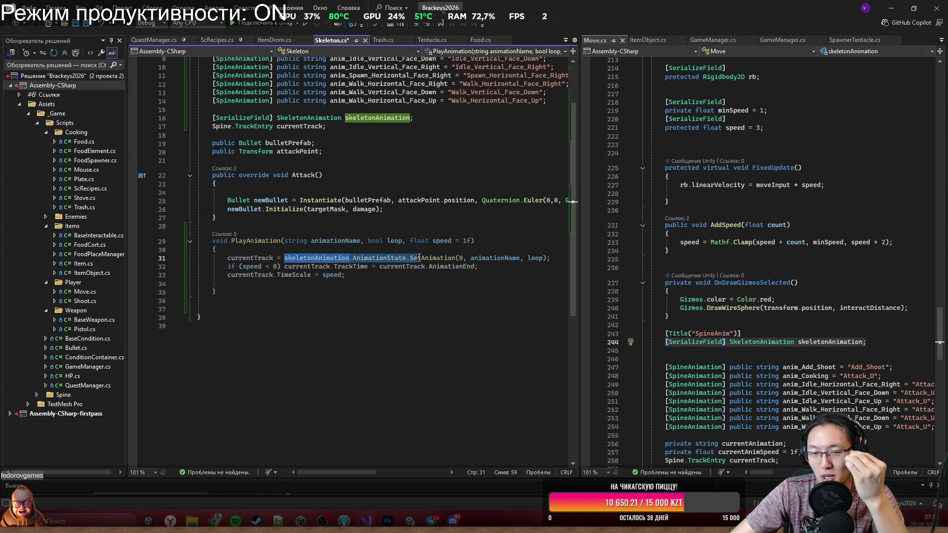
drag(420, 258, 428, 271)
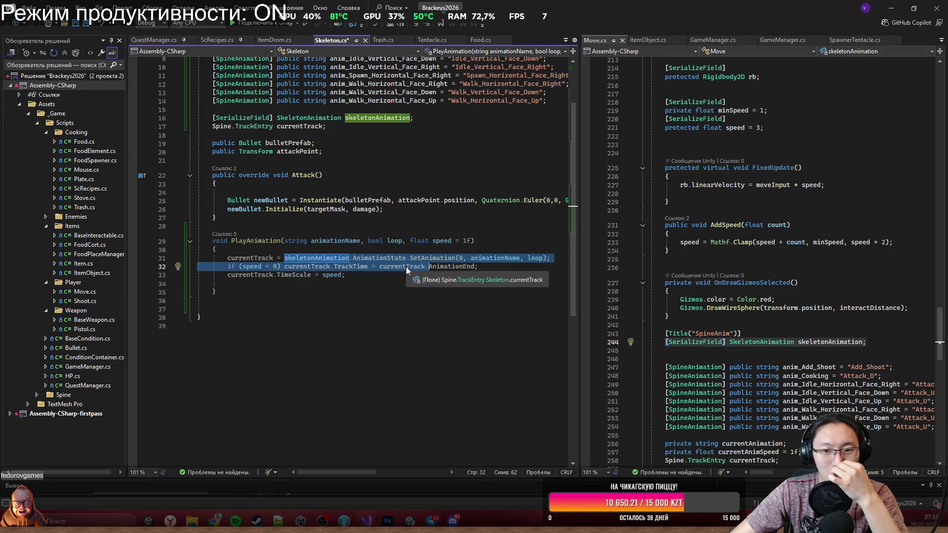
click(489, 258)
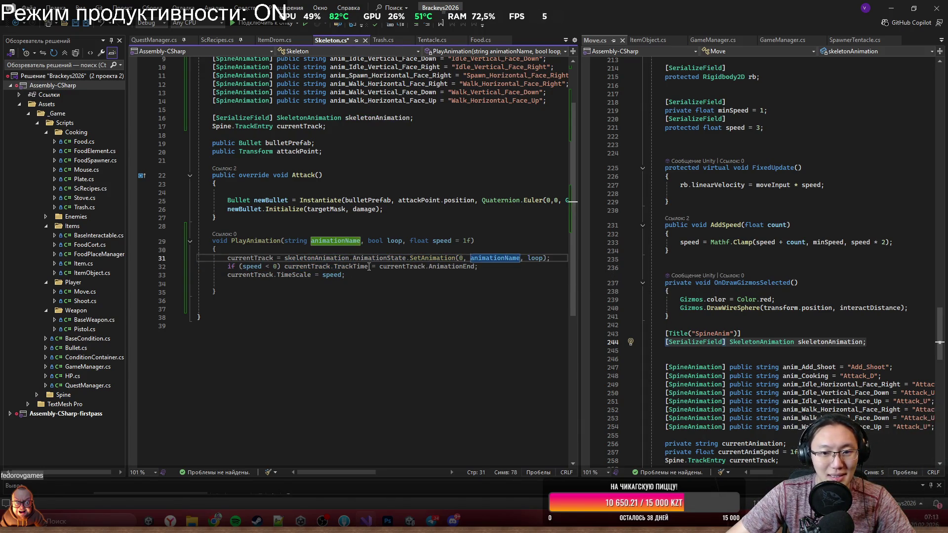
Step: Delete the reverse-speed check and TimeScale lines, leaving only SetAnimation, then open Tentacle.cs
click(236, 267)
mouse_move(236, 266)
mouse_down()
mouse_move(478, 269)
mouse_move(280, 267)
mouse_up()
drag(240, 267, 229, 266)
mouse_move(345, 274)
mouse_down()
mouse_move(218, 267)
mouse_move(229, 266)
mouse_up()
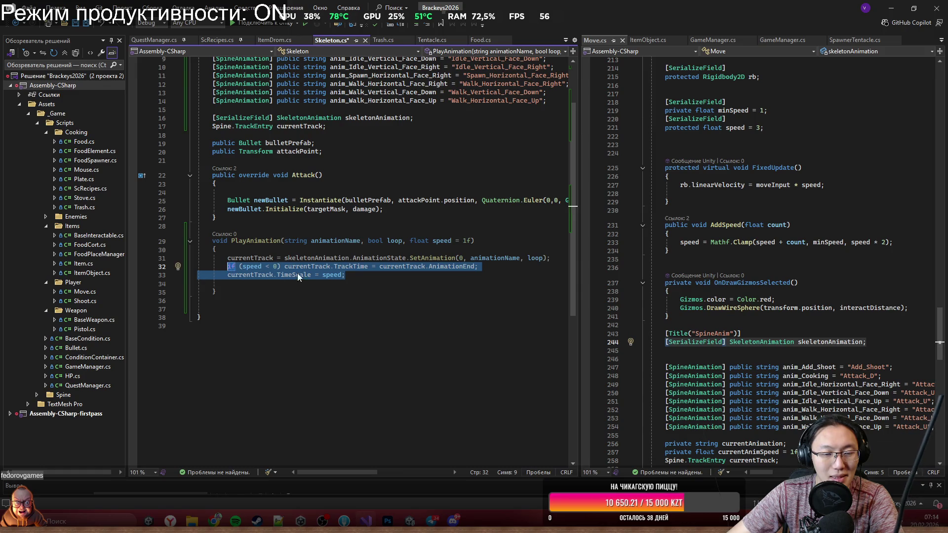
key(Delete)
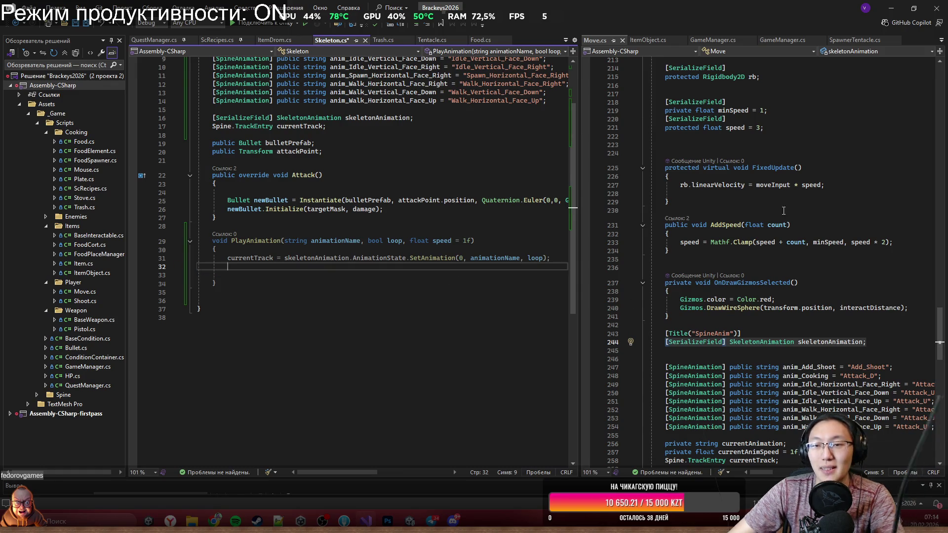
click(438, 42)
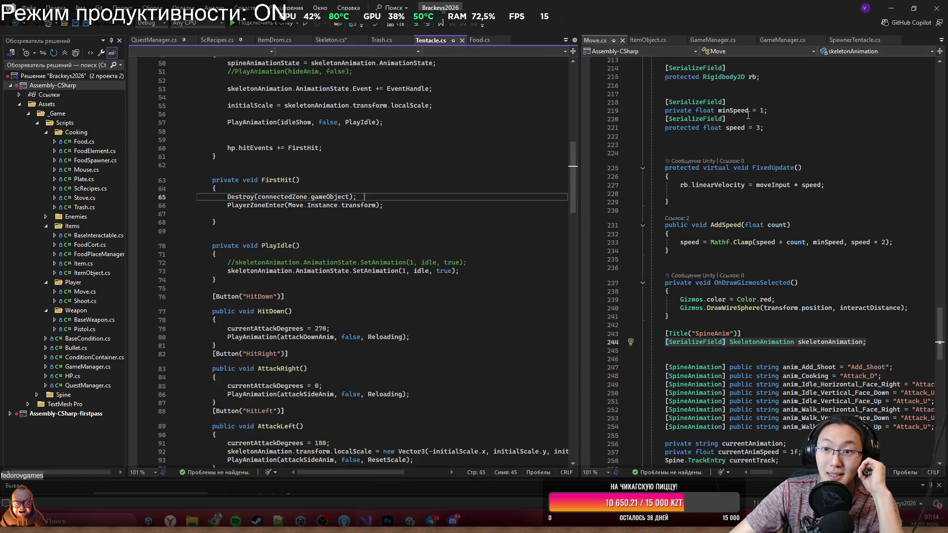
mouse_move(438, 41)
mouse_down()
mouse_move(763, 252)
mouse_move(746, 244)
mouse_move(762, 284)
mouse_up()
scroll(762, 284, down, 15)
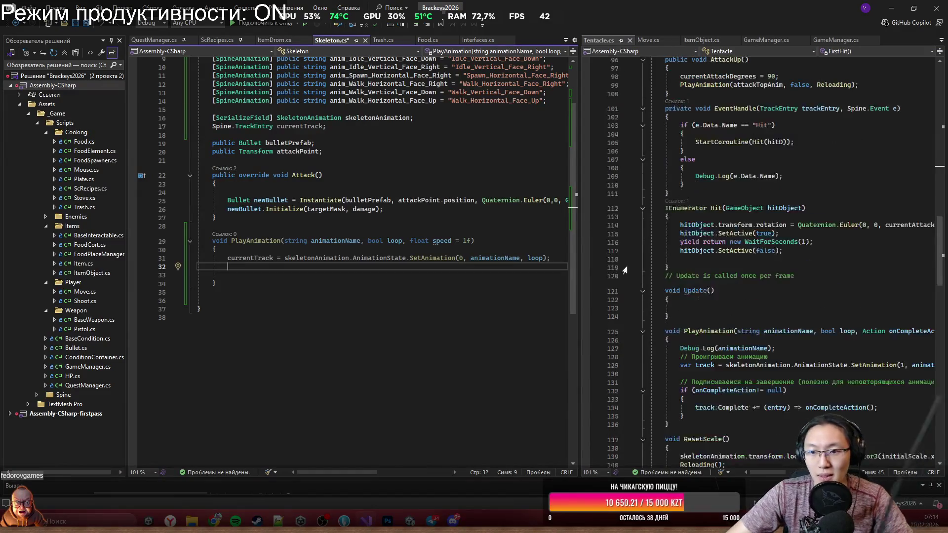
scroll(686, 279, down, 7)
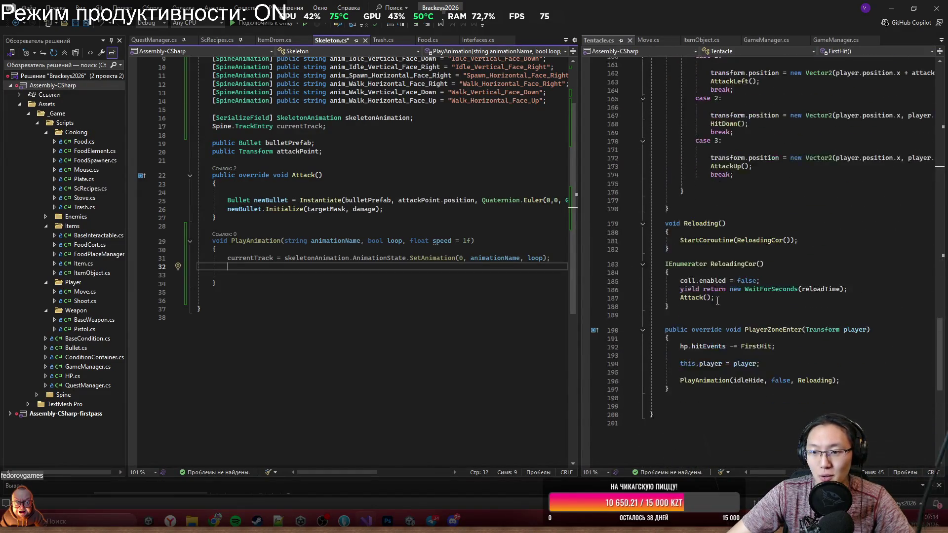
scroll(673, 280, down, 3)
scroll(679, 296, up, 12)
scroll(685, 319, down, 10)
scroll(684, 319, down, 6)
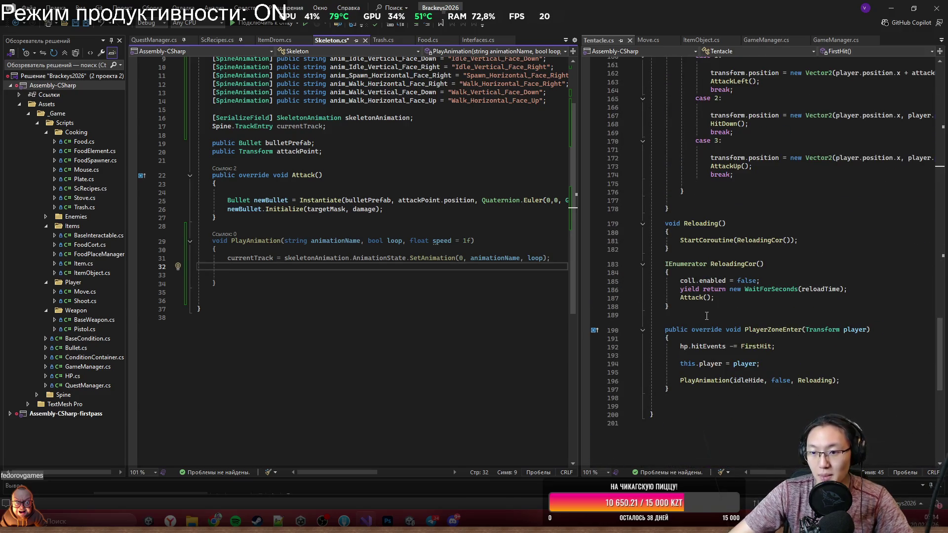
scroll(706, 316, up, 19)
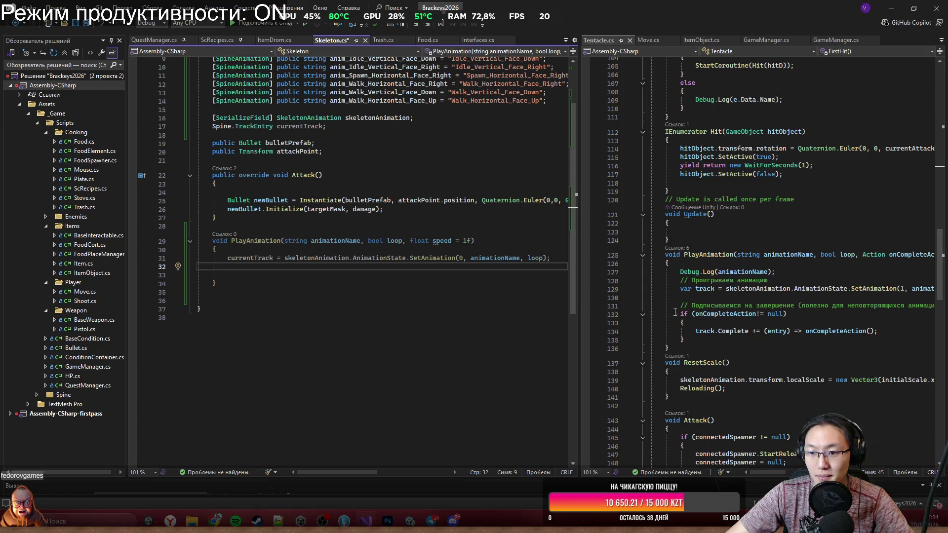
drag(578, 294, 434, 302)
click(586, 339)
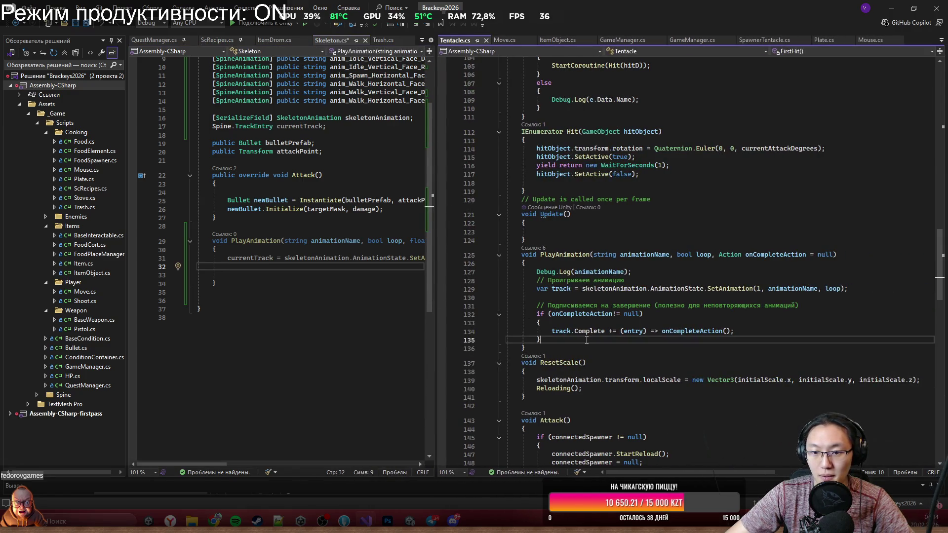
drag(834, 255, 719, 255)
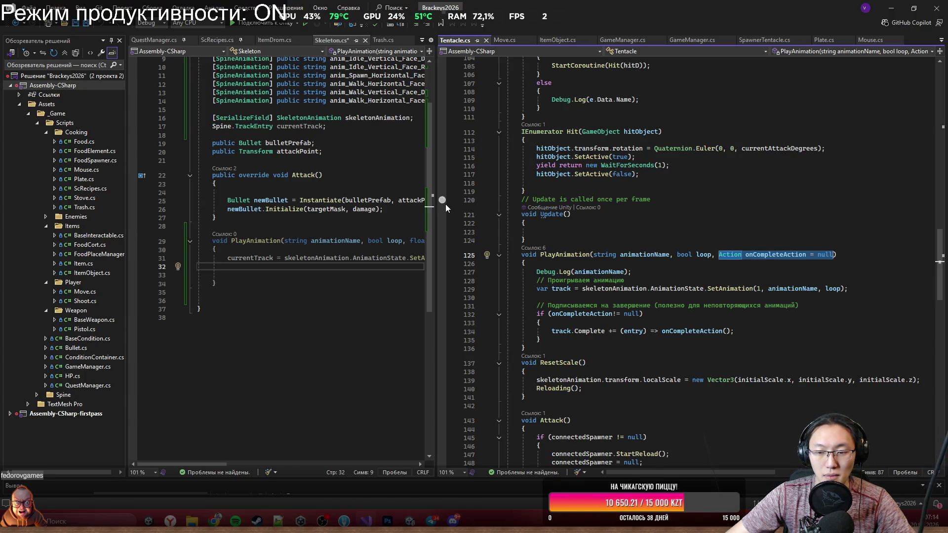
drag(439, 229, 577, 213)
click(464, 241)
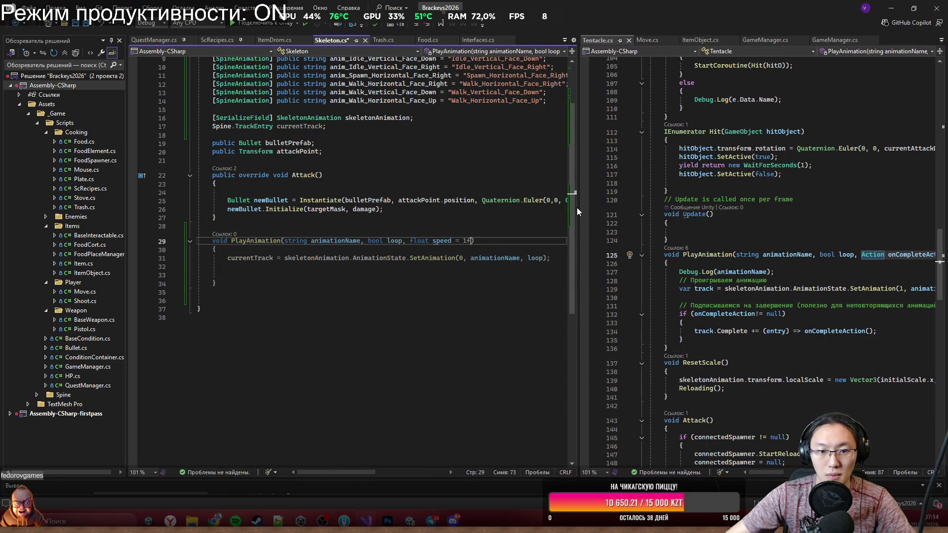
Step: Replace the float speed parameter with 'Action onCompleteAction = null' and add using System
key(BackSpace)
key(BackSpace)
key(BackSpace)
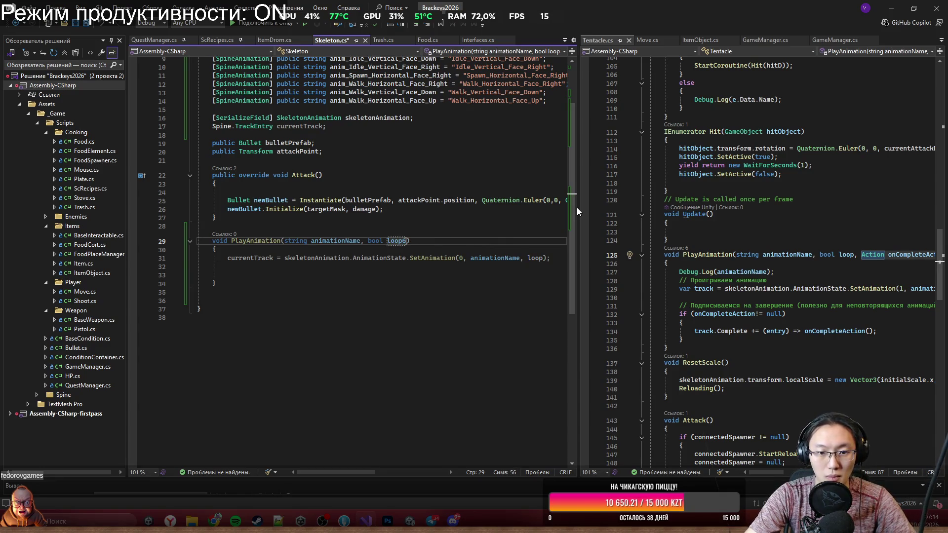
text(, Action onCompleteAction = null)
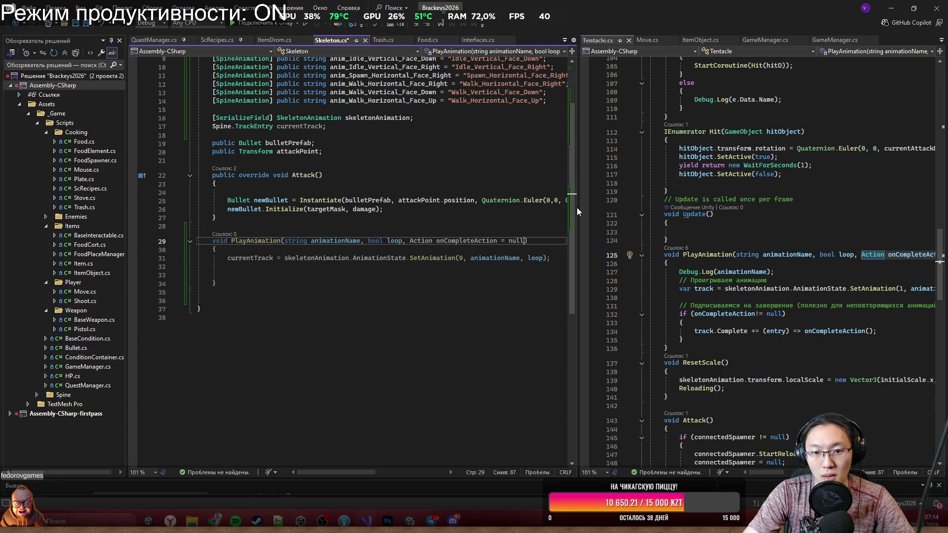
right_click(416, 241)
click(452, 250)
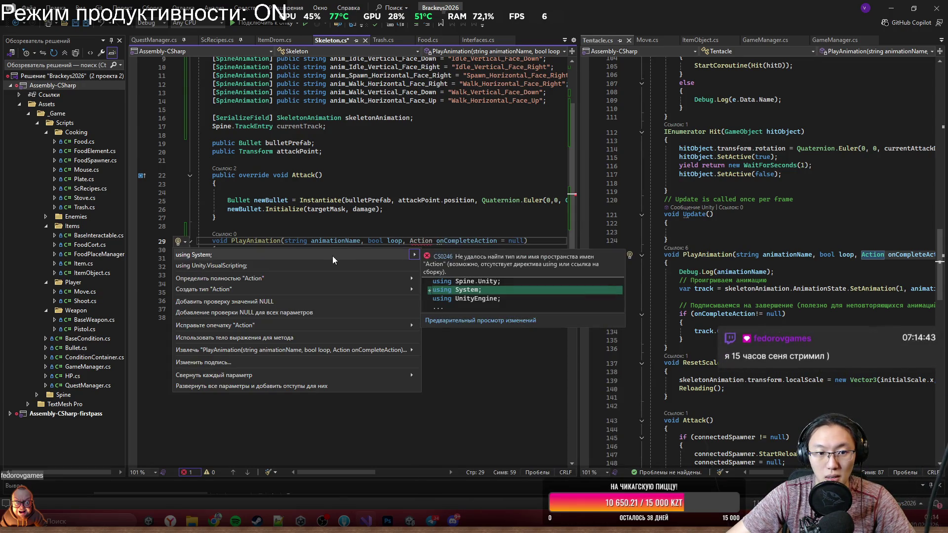
click(333, 256)
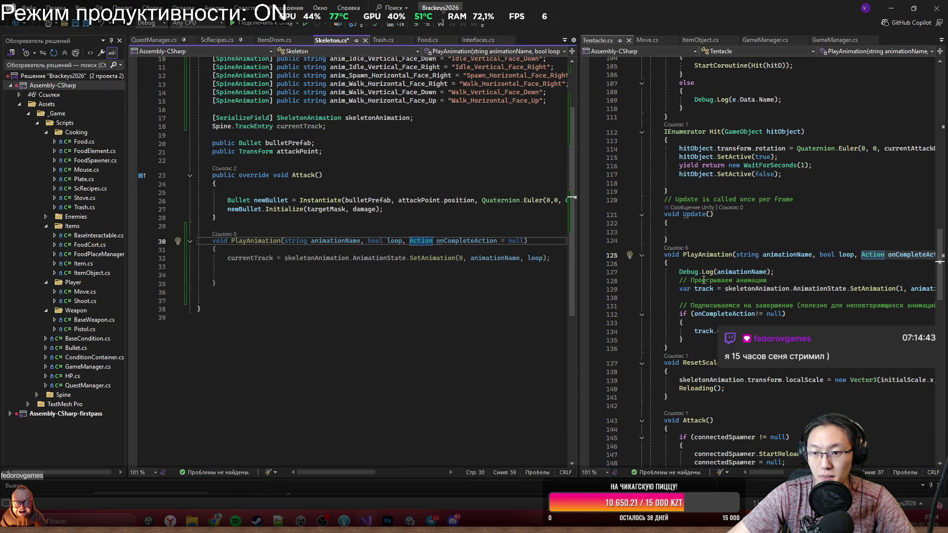
Step: Copy Tentacle's completion-callback if-block into PlayAnimation, renaming track to currentTrack
drag(680, 315, 690, 341)
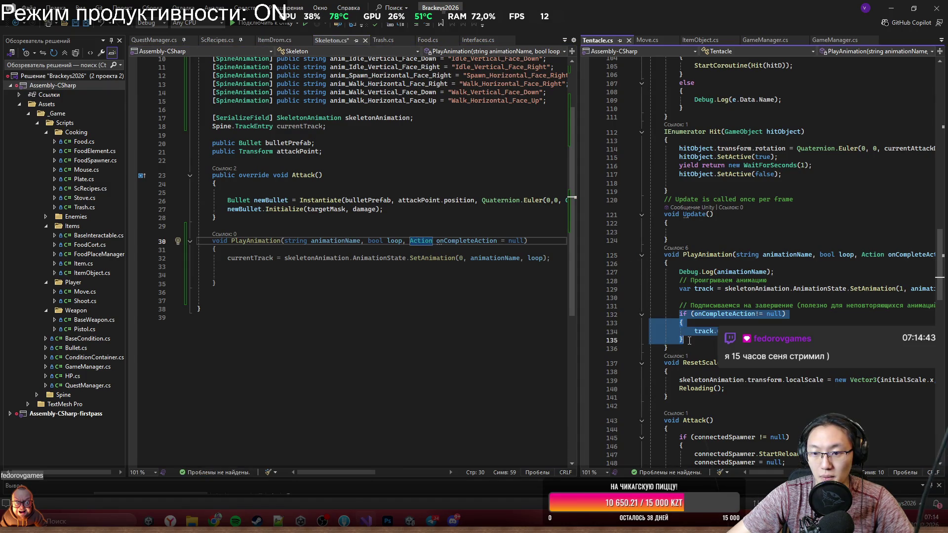
key(ctrl+c)
click(322, 288)
key(Up)
key(Up)
key(ctrl+v)
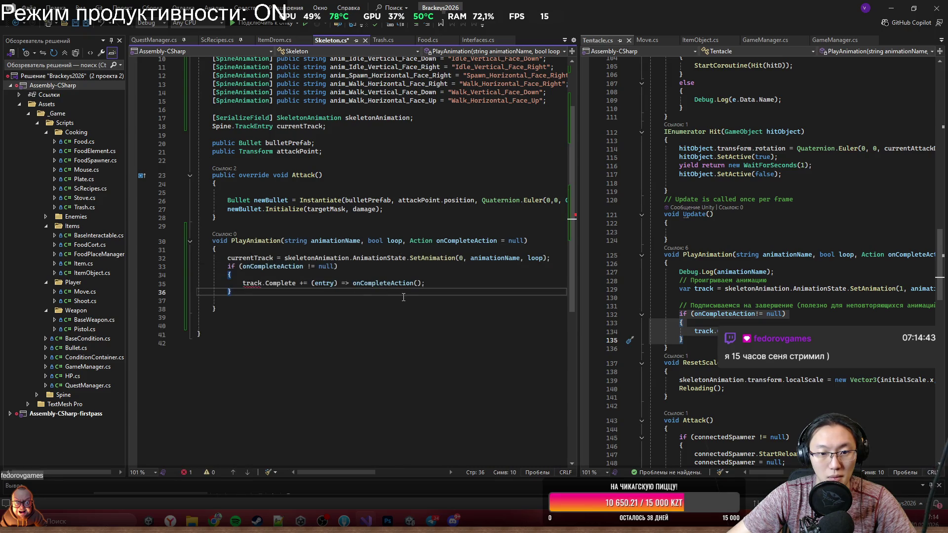
double_click(257, 260)
key(ctrl+c)
double_click(252, 284)
key(ctrl+v)
Step: Save Skeleton.cs and widen its pane to show the full code lines
drag(215, 226, 396, 351)
key(Escape)
click(493, 266)
key(ctrl+s)
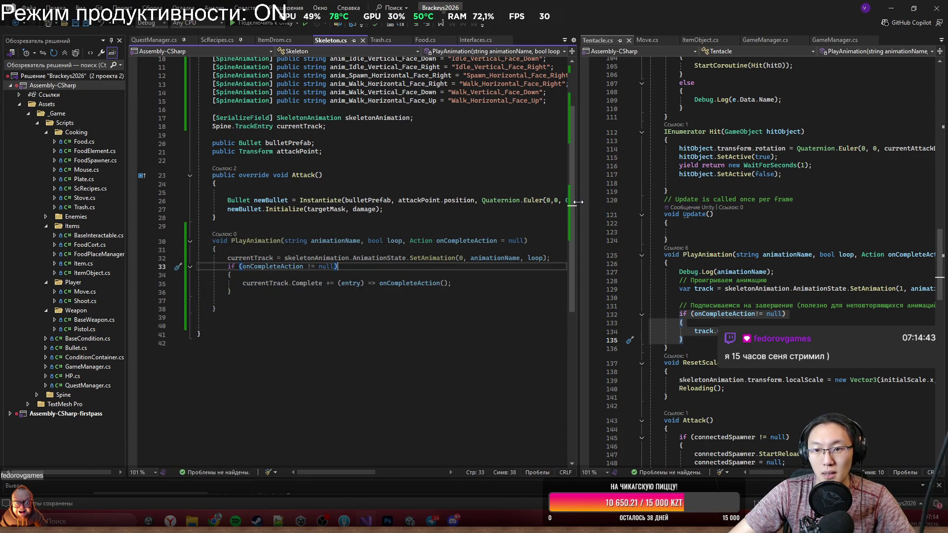
drag(578, 201, 769, 202)
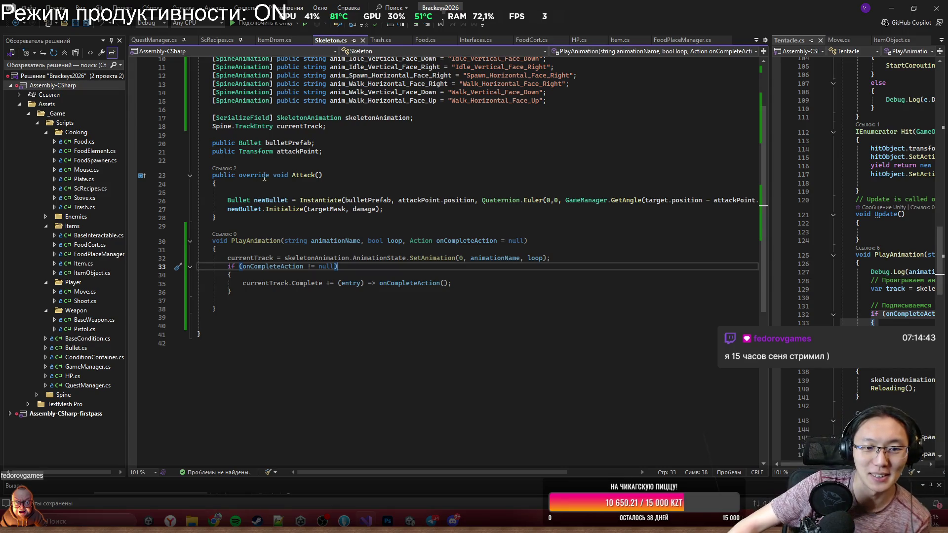
click(361, 162)
Step: Insert an empty Start() method above Attack() via IntelliSense completion
key(Return)
key(Return)
key(Up)
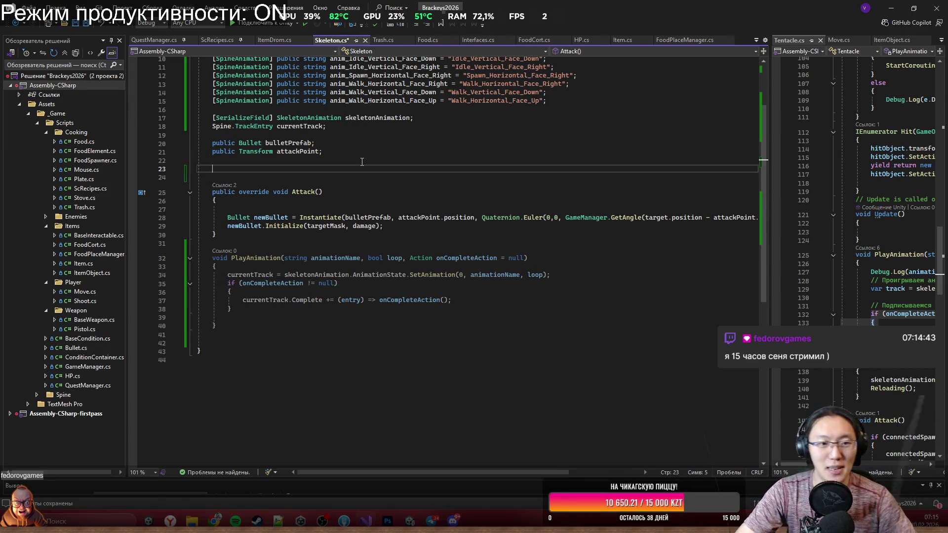
text(public)
key(BackSpace)
key(BackSpace)
key(BackSpace)
text(sta)
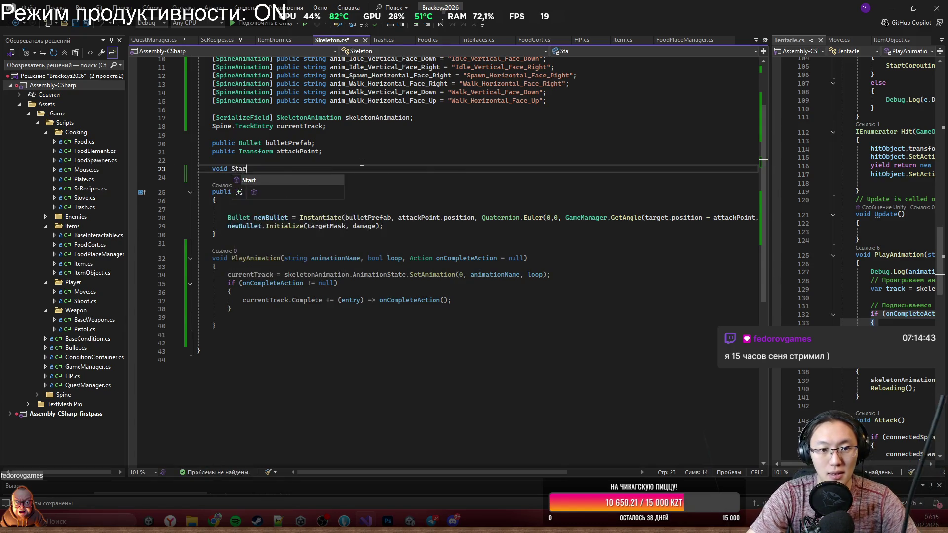
key(Tab)
scroll(334, 209, up, 2)
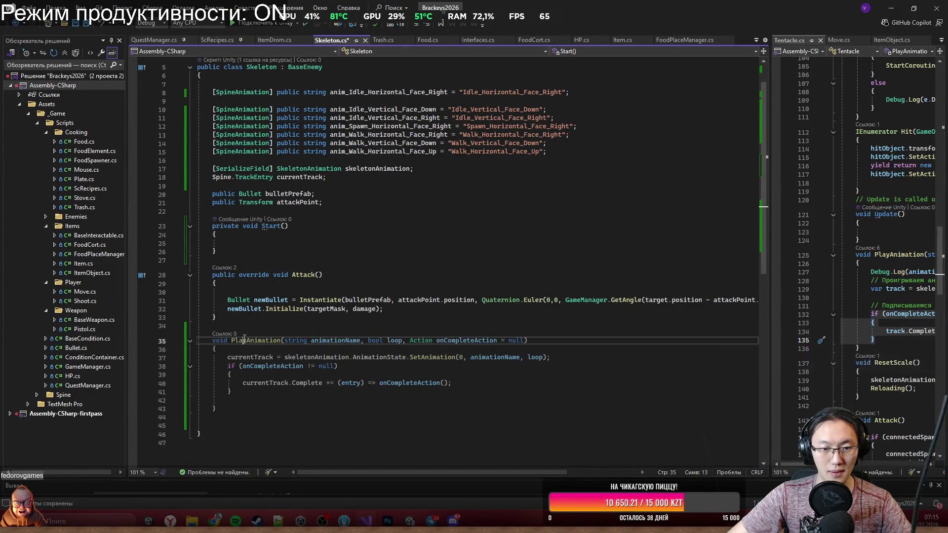
scroll(363, 338, up, 2)
scroll(364, 338, down, 3)
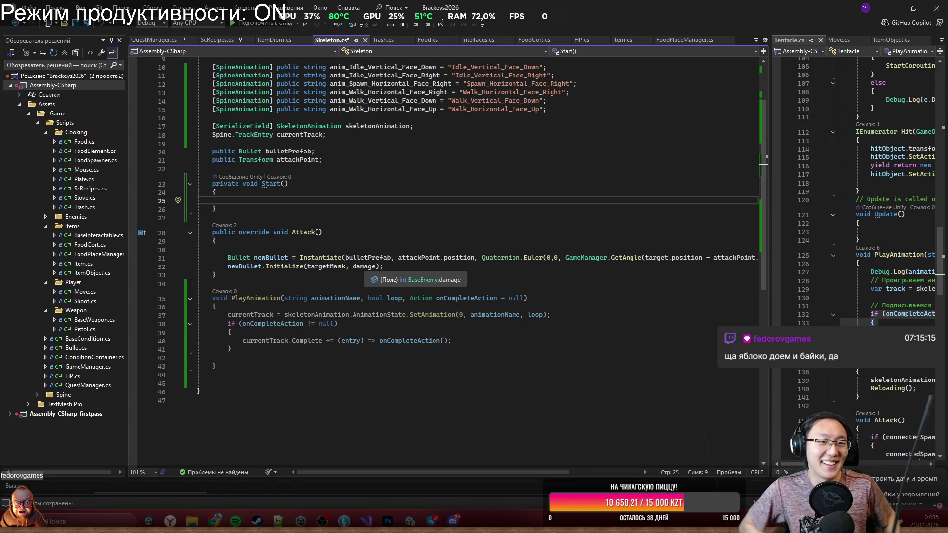
Step: Inside Start, write PlayAnimation(anim_Spawn_Horizontal_Face_Right,false);
click(344, 196)
key(Down)
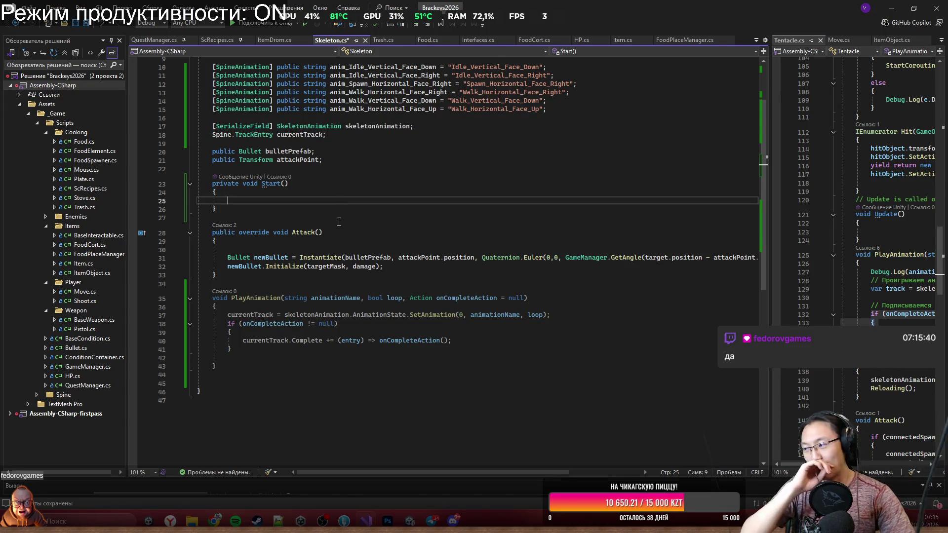
text(d)
key(Tab)
key(ctrl+BackSpace)
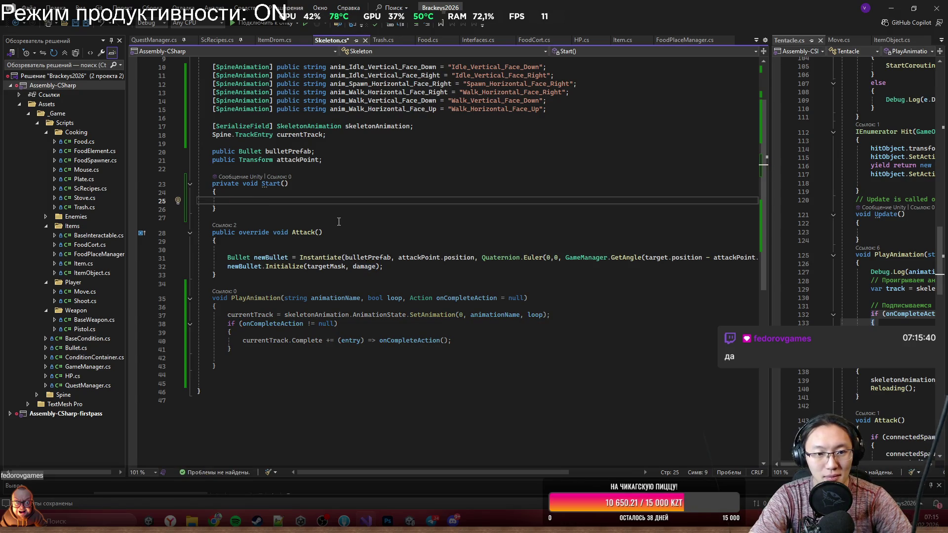
text(PlayA)
key(Tab)
text(()
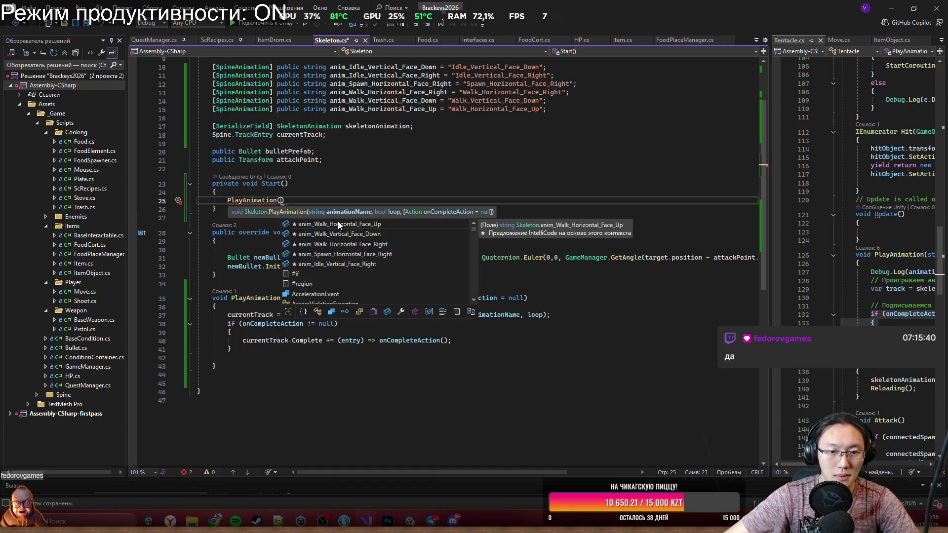
text(anim)
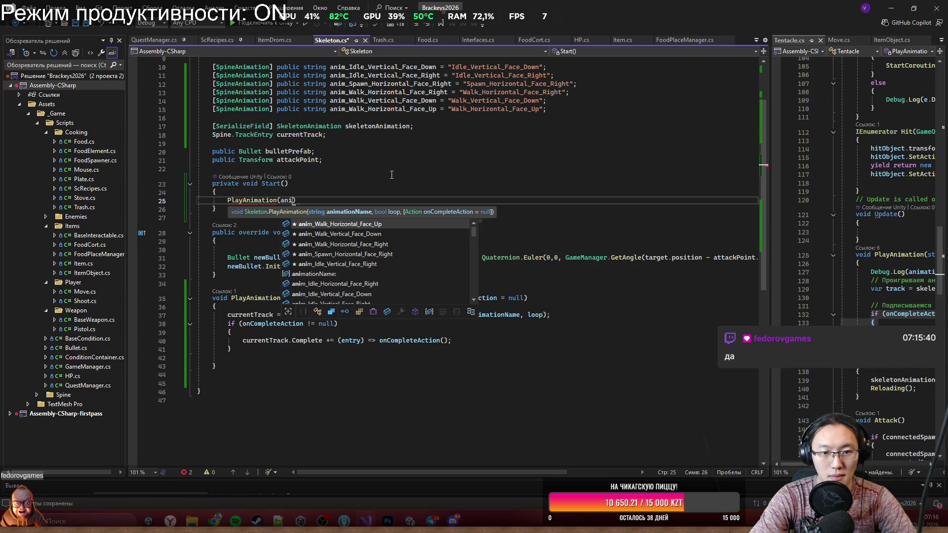
key(Down)
key(Down)
key(Down)
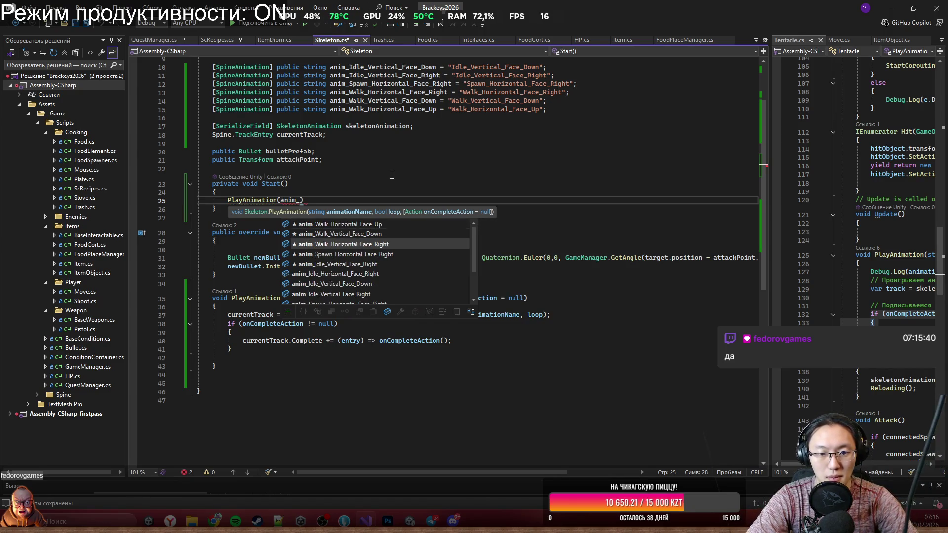
key(Tab)
text(;)
key(Left)
key(Left)
text(,false)
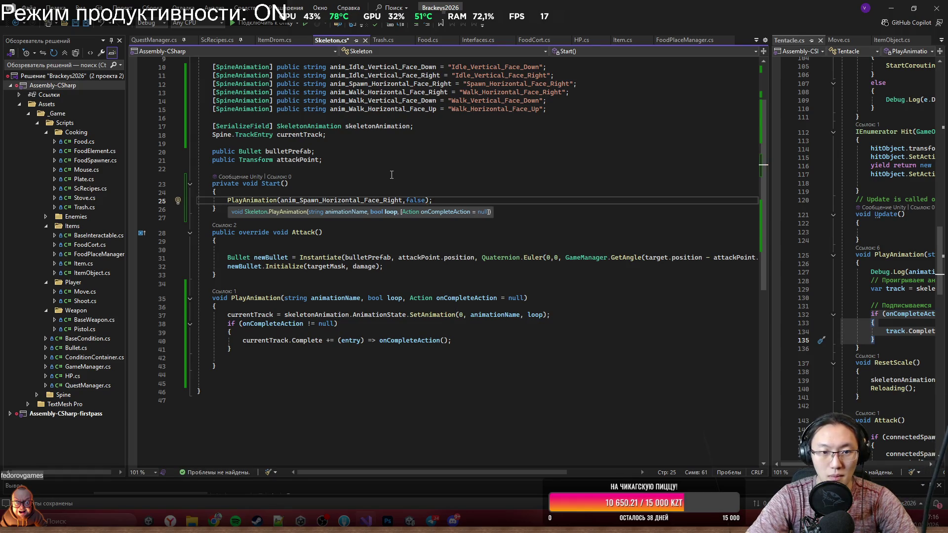
click(227, 208)
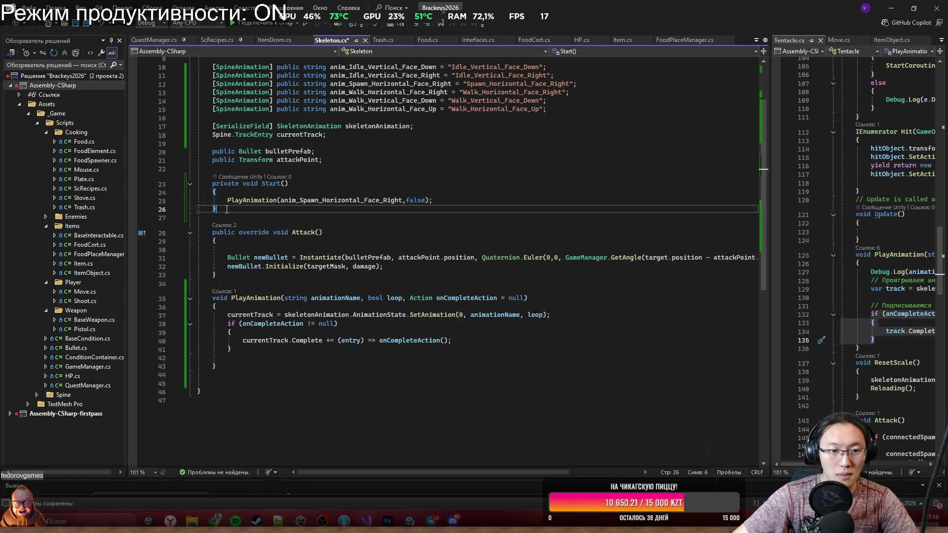
Step: Declare a new void AnimIdle() method below Start and open its body
key(Return)
text(void Styar)
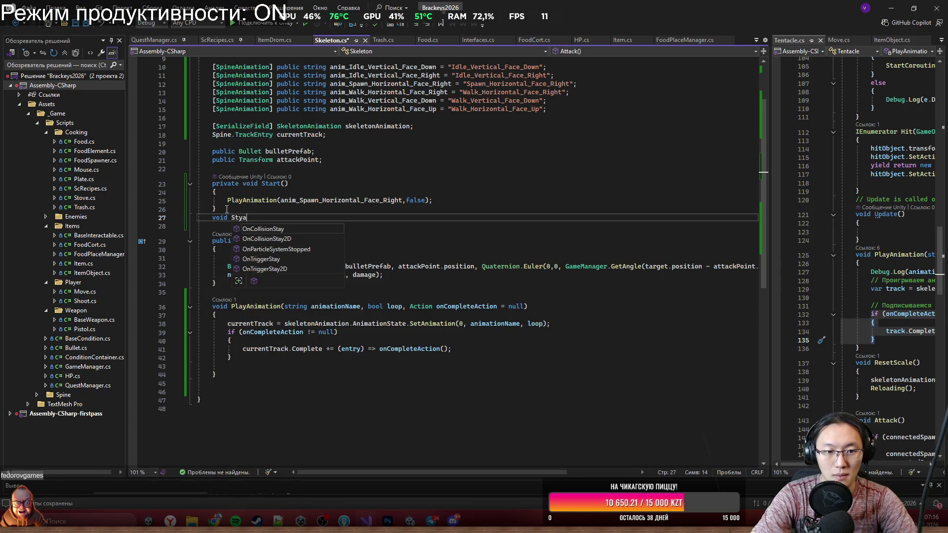
key(BackSpace)
key(BackSpace)
key(BackSpace)
text(AnimIdle())
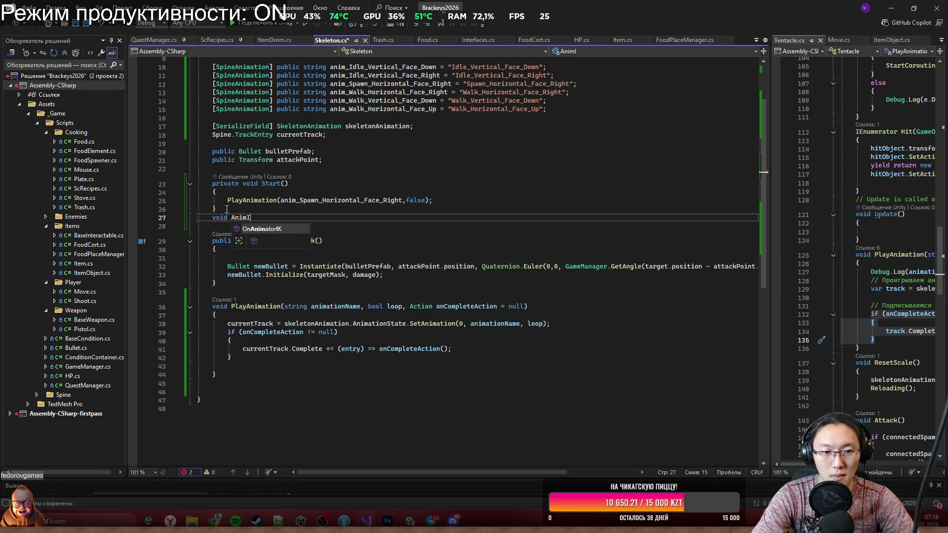
key(Return)
text({)
key(Return)
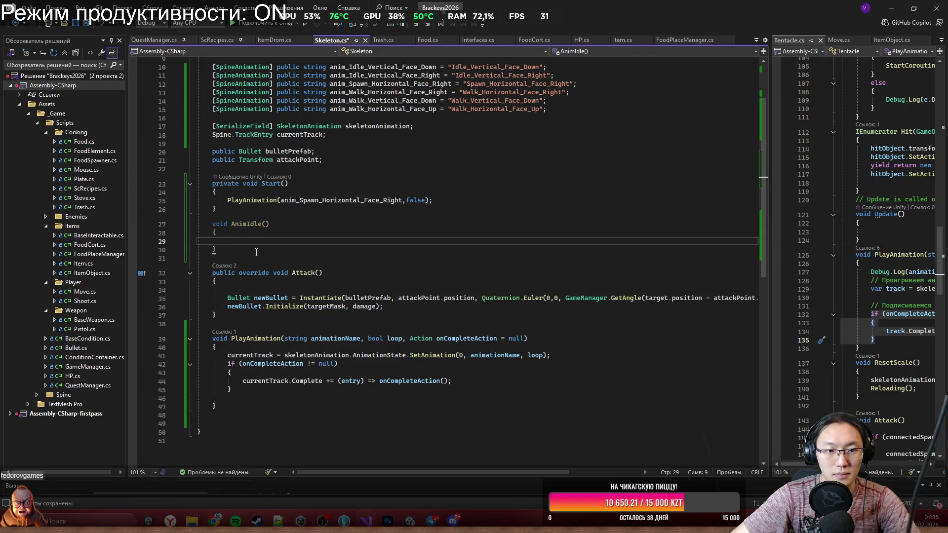
Step: Pass AnimIdle as the callback in Start's spawn PlayAnimation call
click(428, 199)
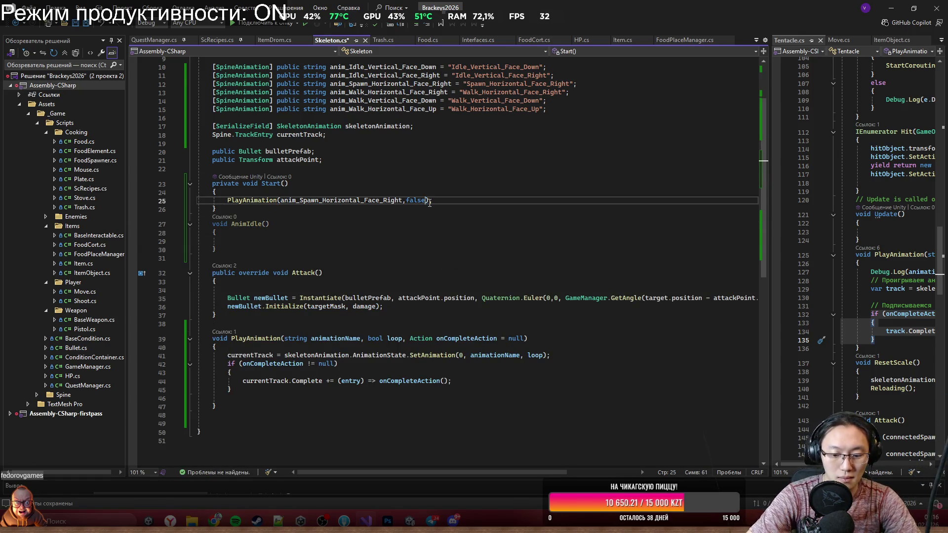
text(, AnimIdl)
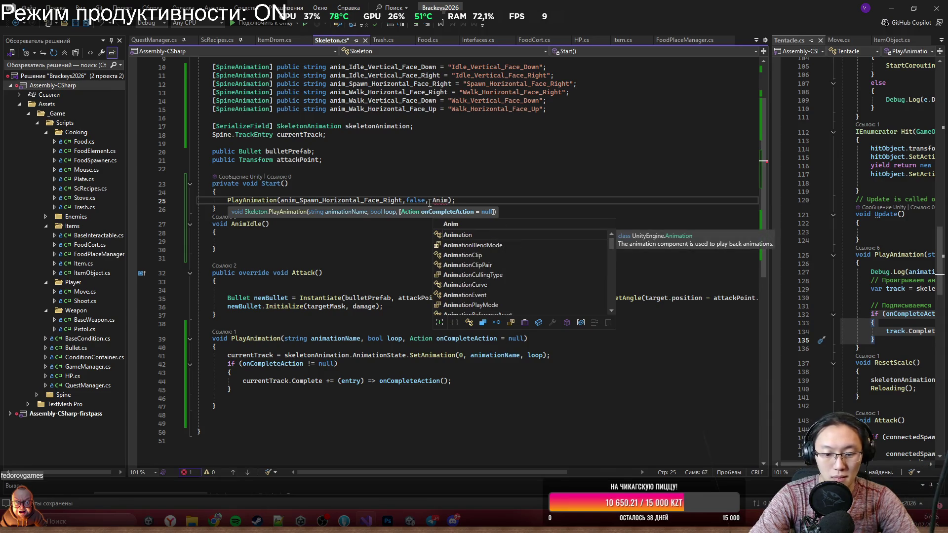
text(e)
key(Escape)
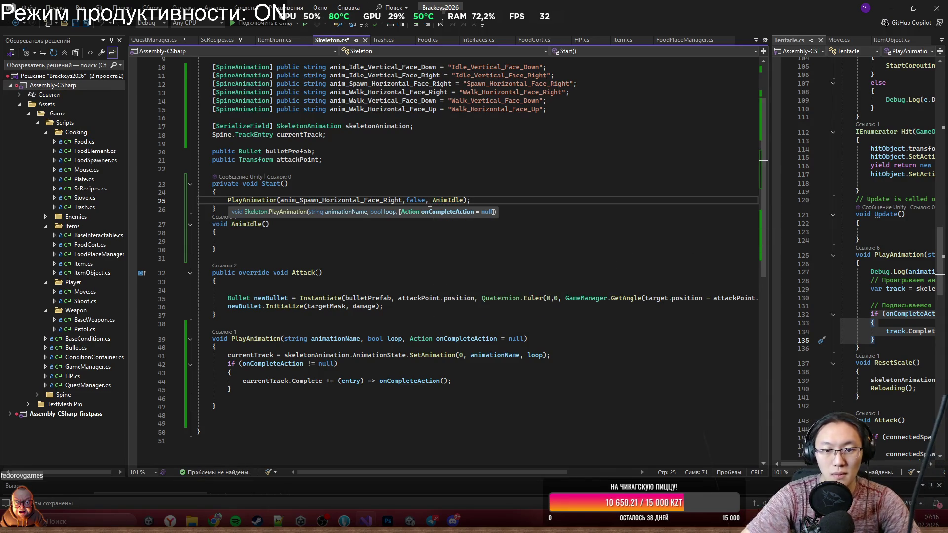
Step: Make AnimIdle call PlayAnimation(anim_Idle_Vertical_Face_Right, true) to loop the idle animation
click(378, 240)
text(Pla)
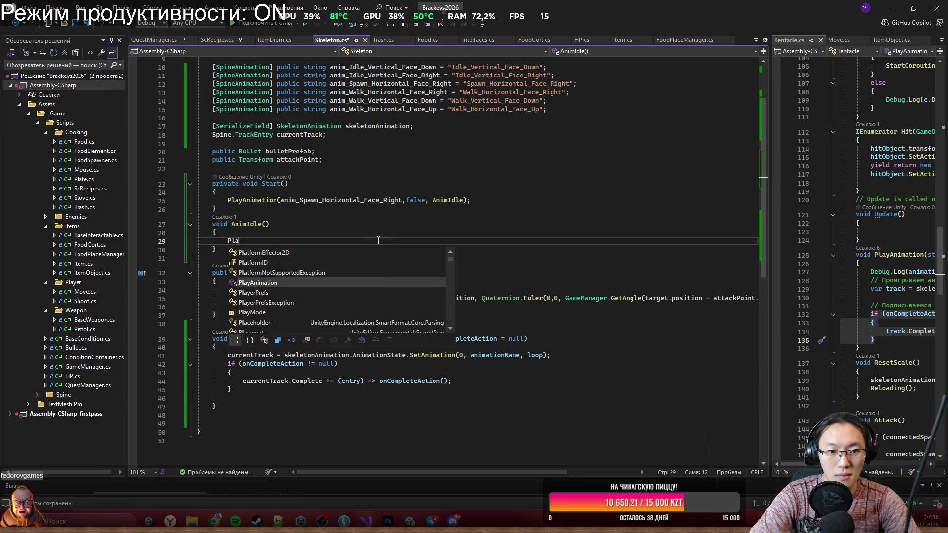
key(Tab)
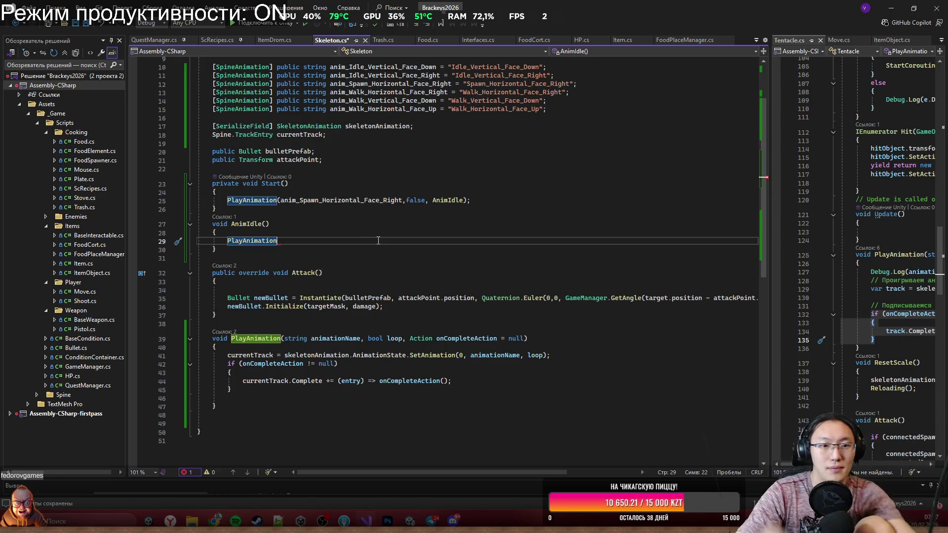
text((an)
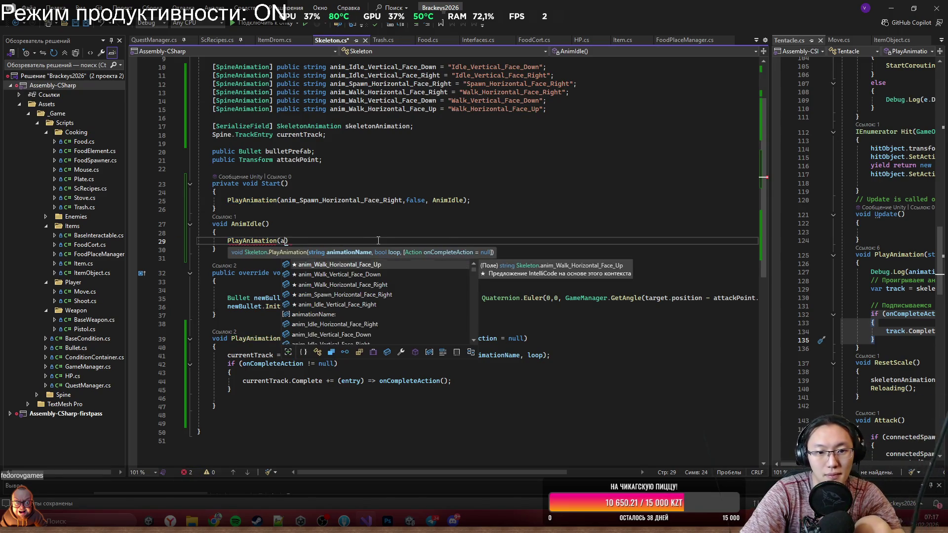
text(IdVe)
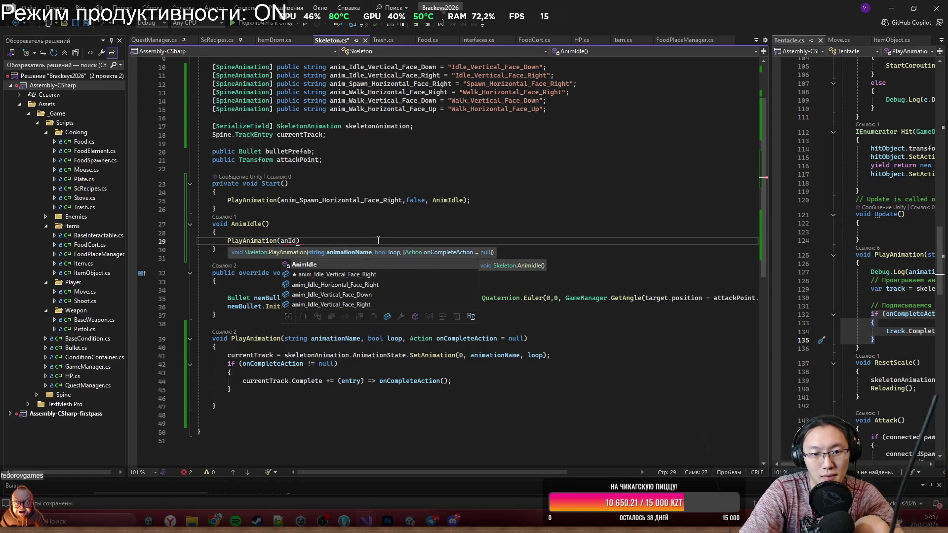
key(Tab)
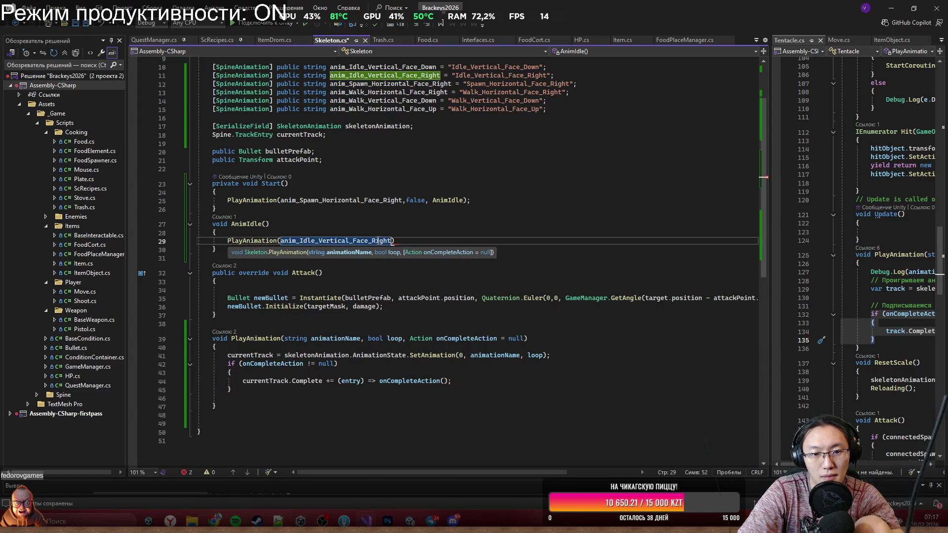
text();)
key(Left)
text(,tr)
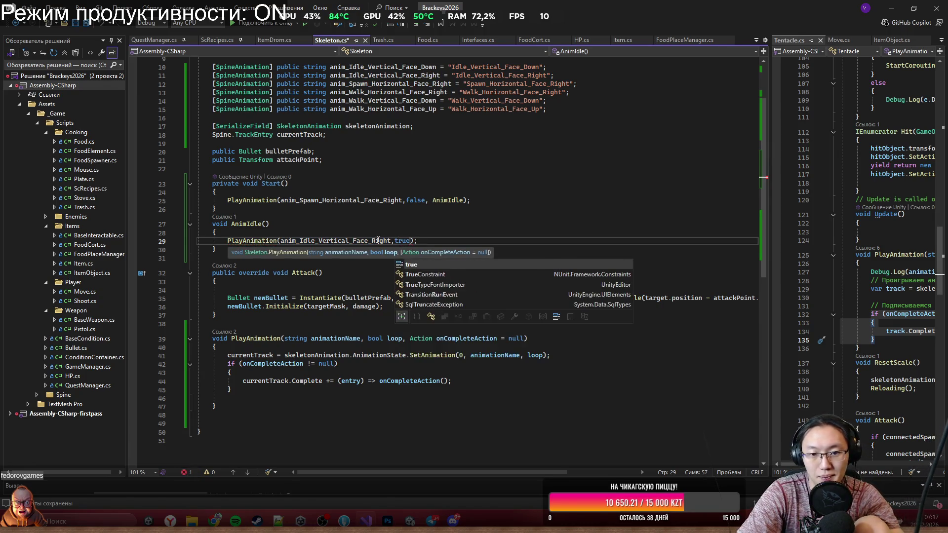
key(Tab)
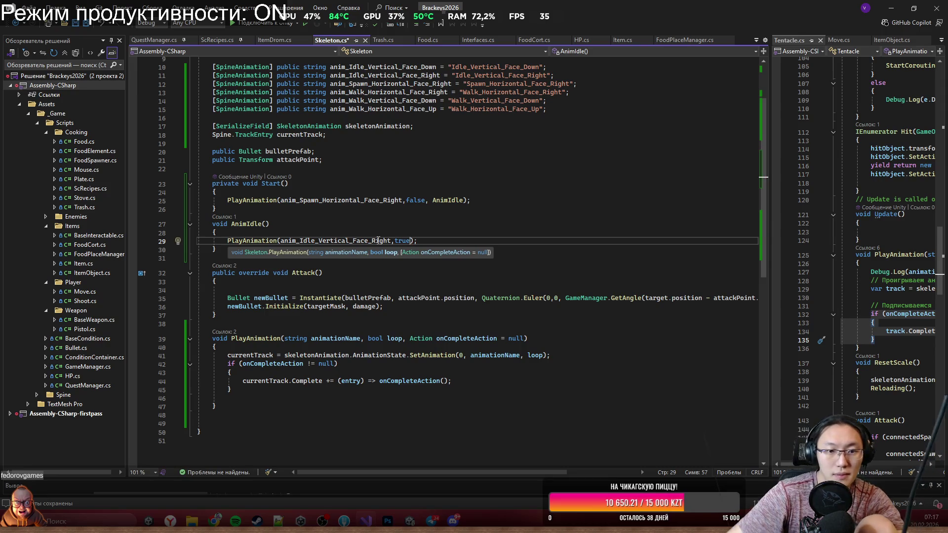
key(Down)
key(Down)
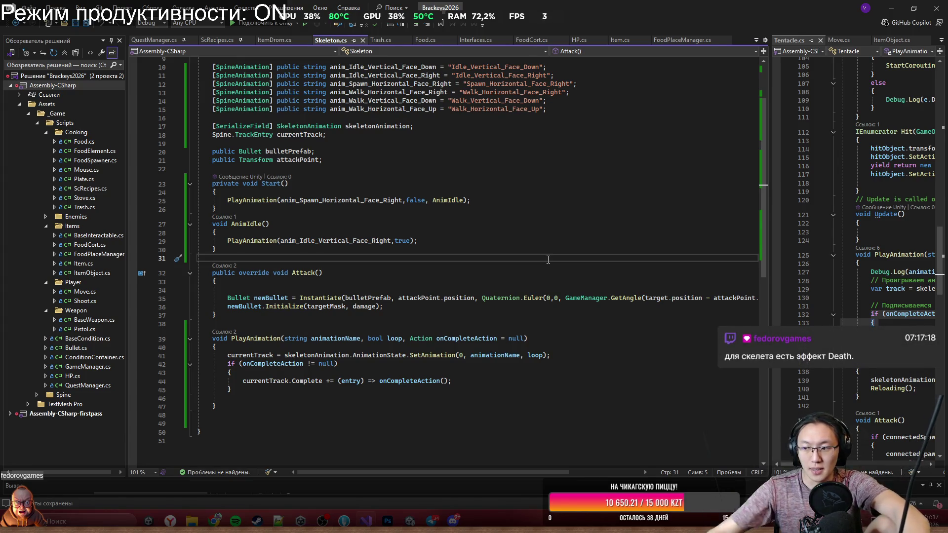
mouse_move(568, 9)
mouse_down()
mouse_move(533, 382)
mouse_move(531, 1)
mouse_up()
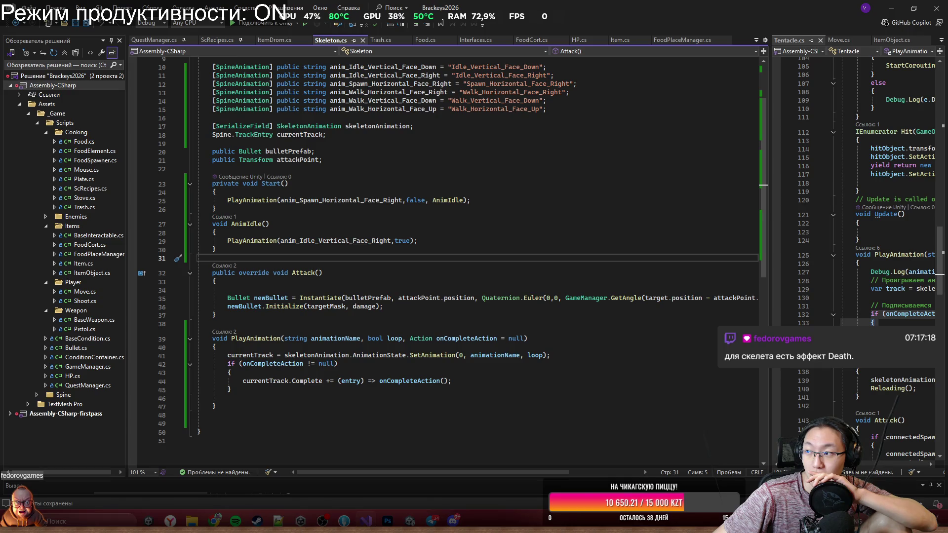
key(alt+Tab)
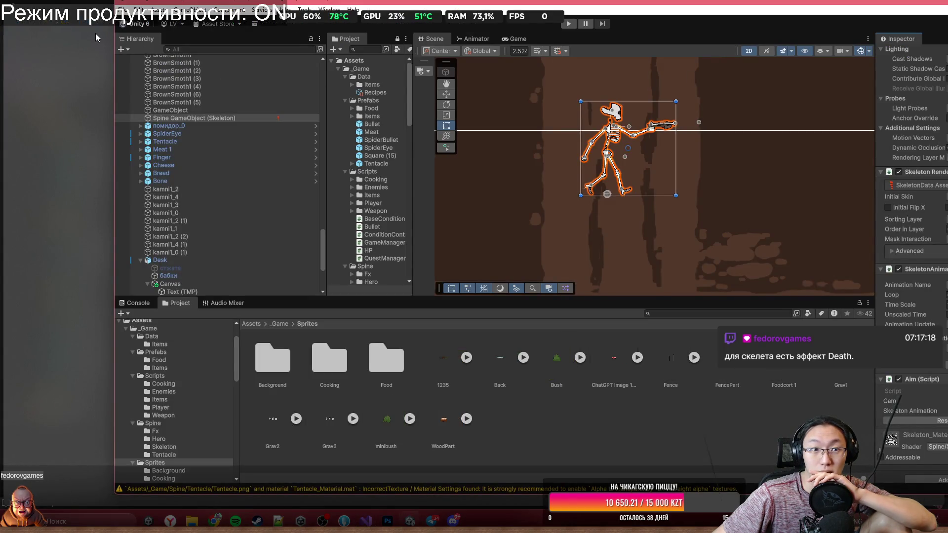
key(super+Up)
scroll(816, 291, down, 5)
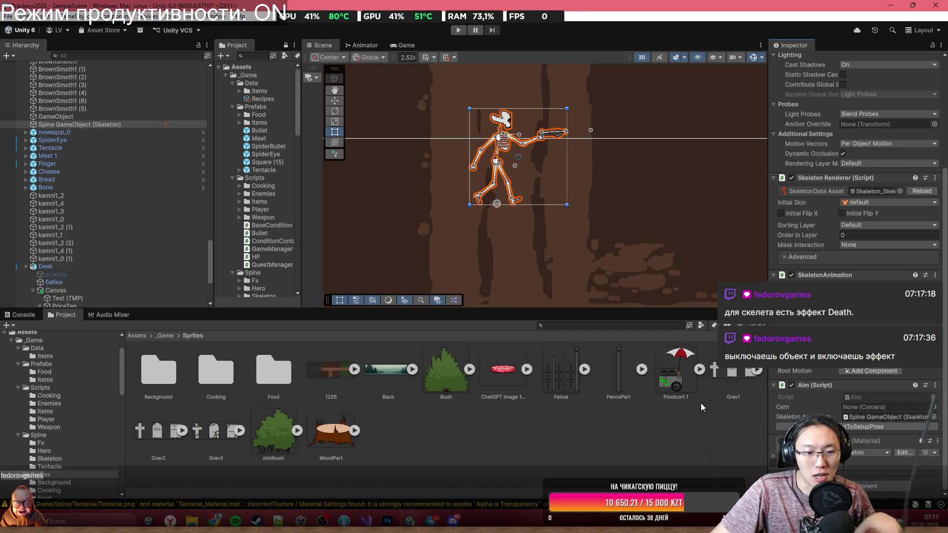
click(74, 125)
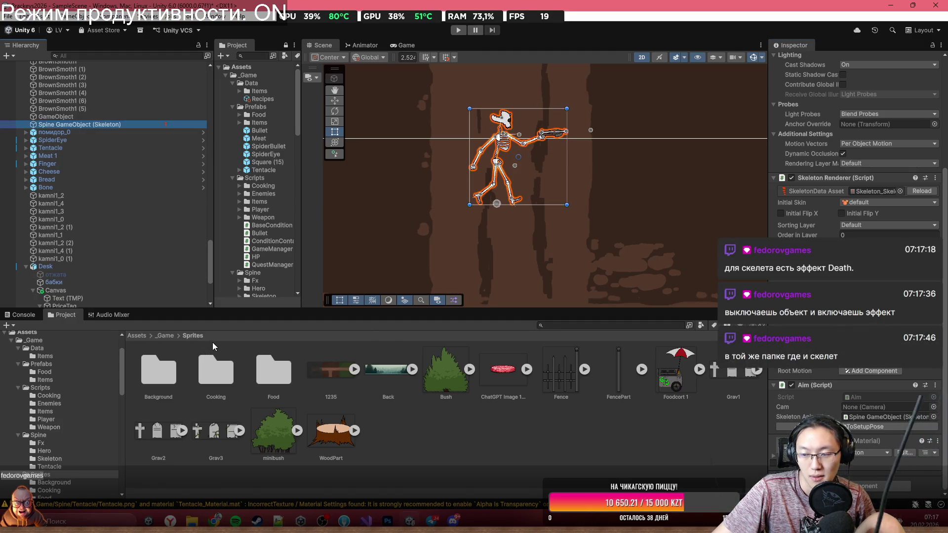
key(alt+Tab)
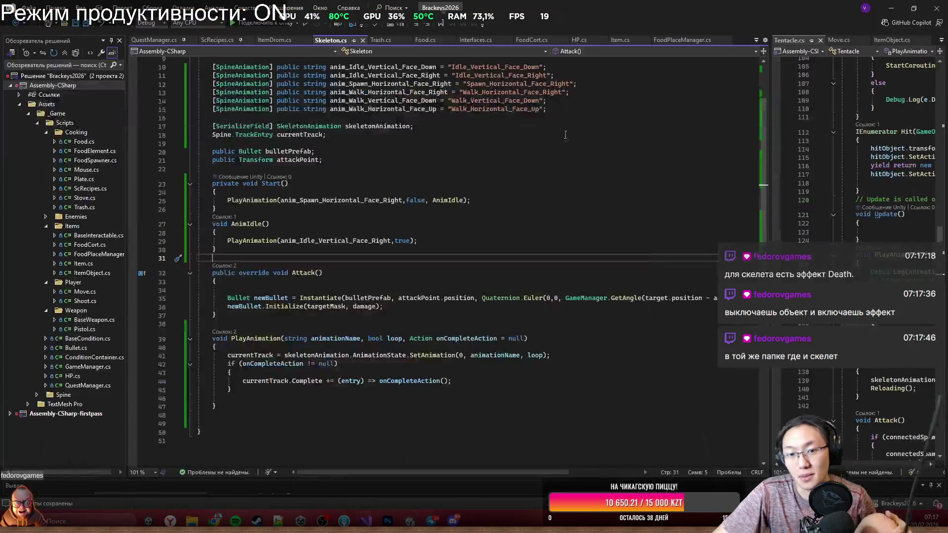
click(502, 245)
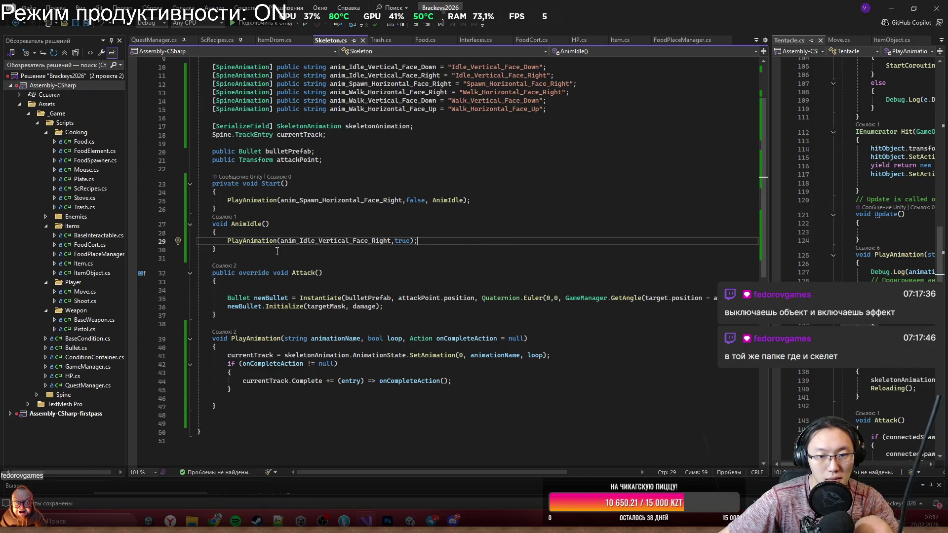
click(460, 250)
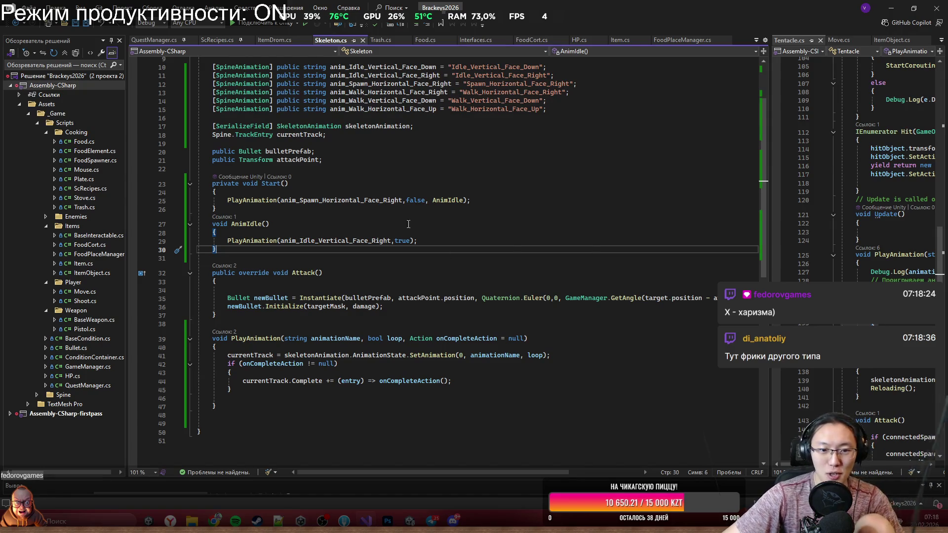
click(418, 239)
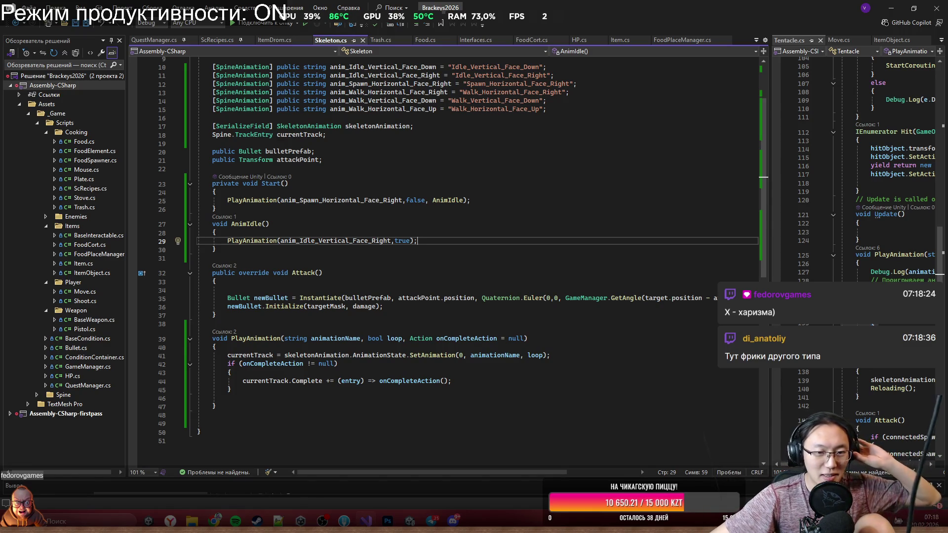
click(387, 257)
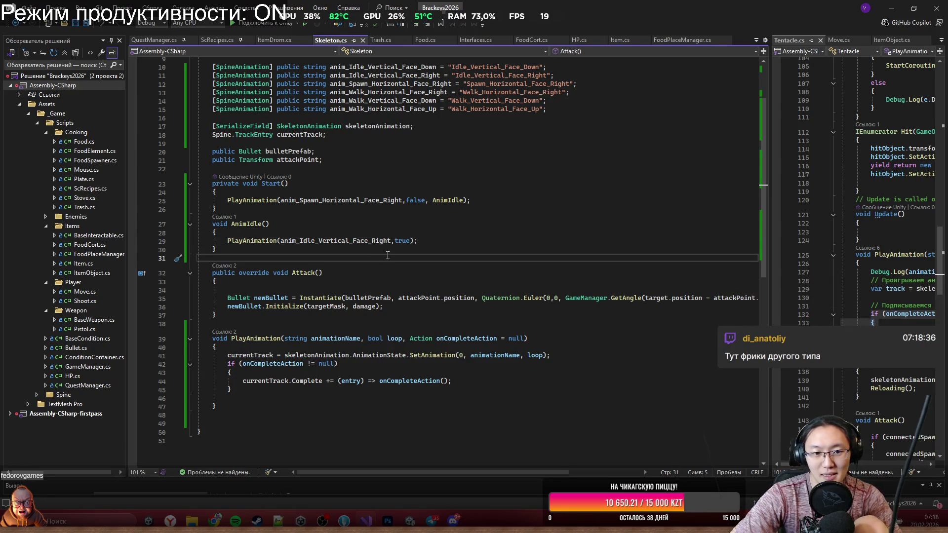
Step: Insert a blank line below AnimIdle, then show and dismiss code completion twice without inserting anything
key(Return)
key(Return)
key(Up)
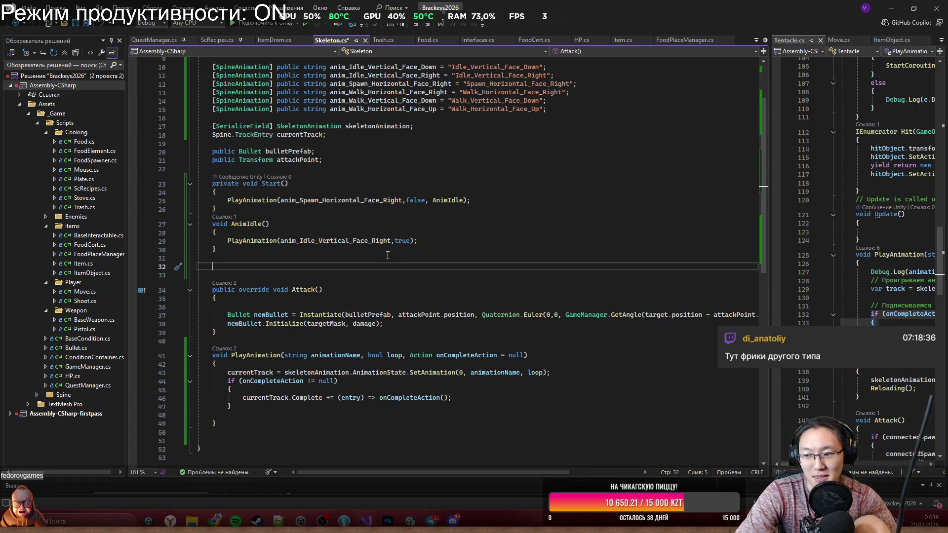
key(ctrl+space)
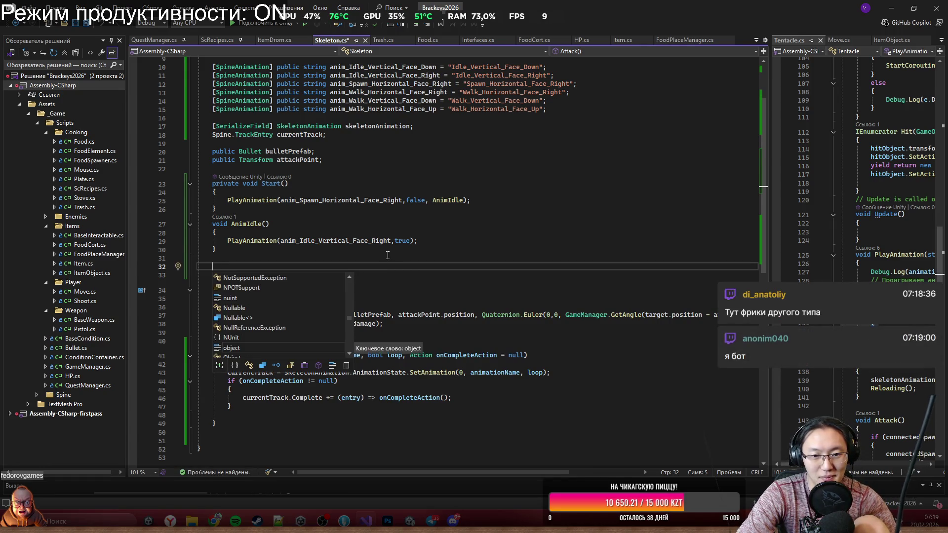
key(Escape)
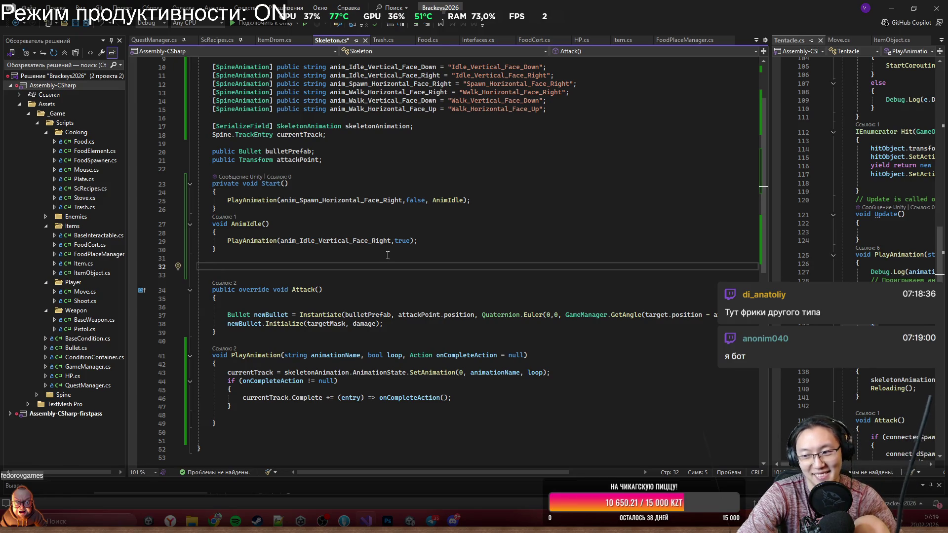
key(ctrl+space)
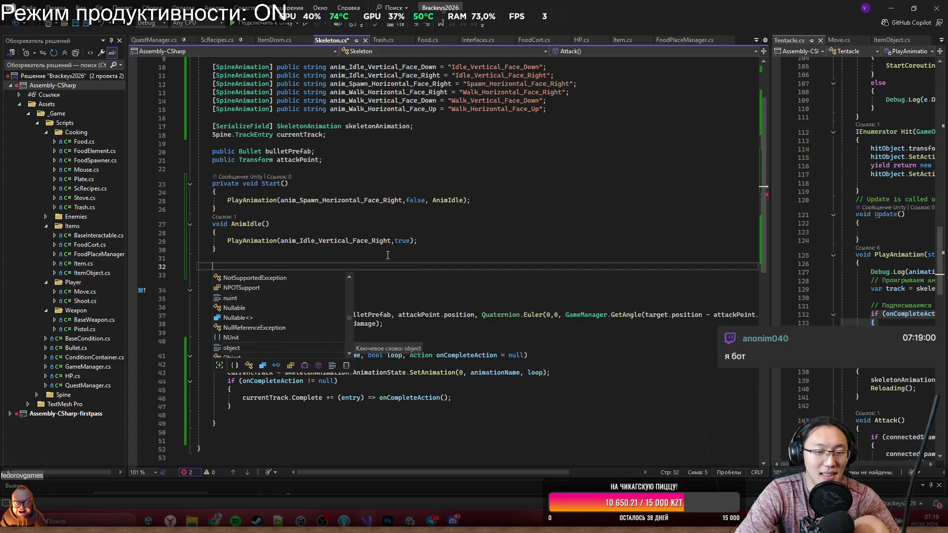
key(Escape)
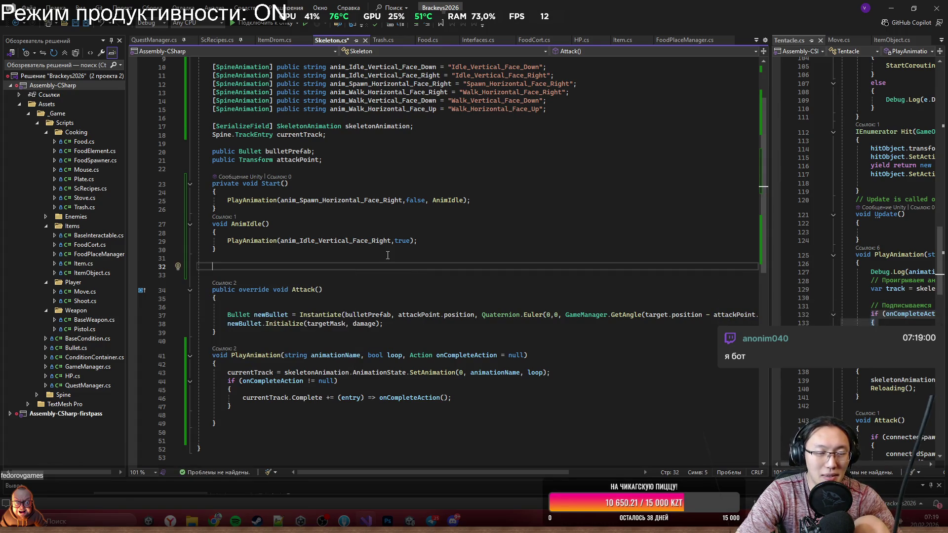